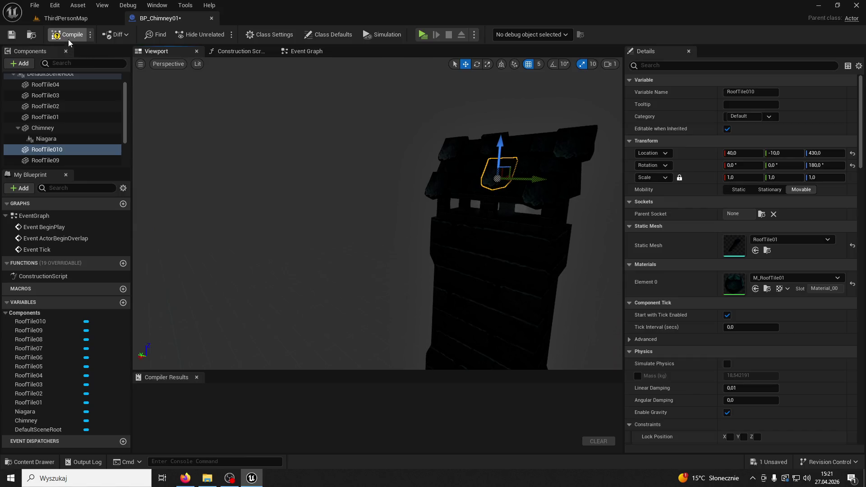
- Compile the chimney blueprint and drag BP_Chimney01 from ModularV3/Chimney onto the castle roof
click(211, 18)
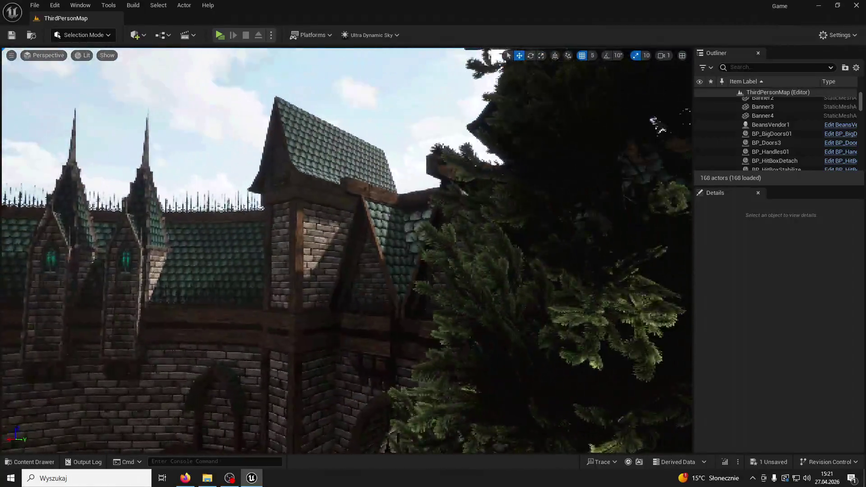
key(ctrl+space)
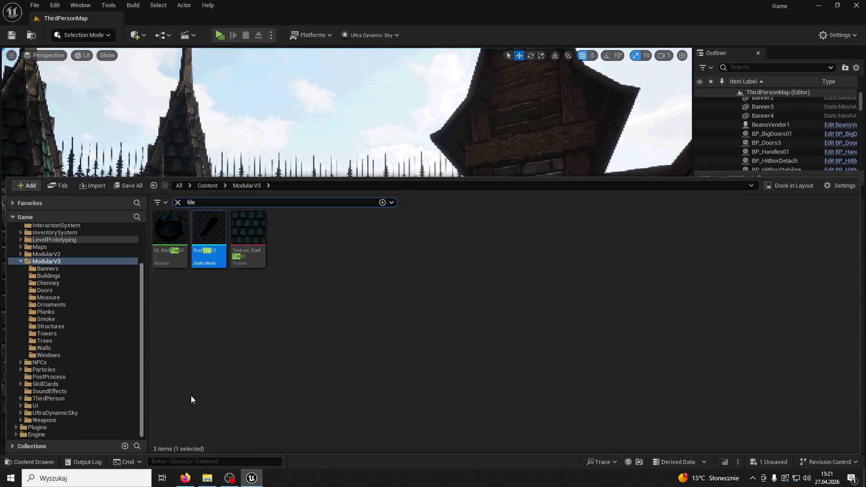
click(177, 202)
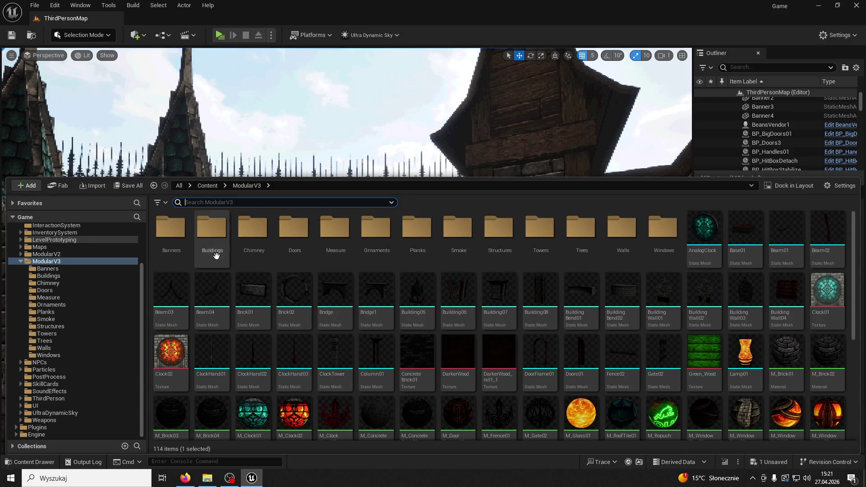
double_click(256, 241)
mouse_move(176, 224)
mouse_down()
mouse_move(411, 203)
mouse_move(409, 264)
mouse_move(396, 261)
mouse_move(417, 255)
mouse_up()
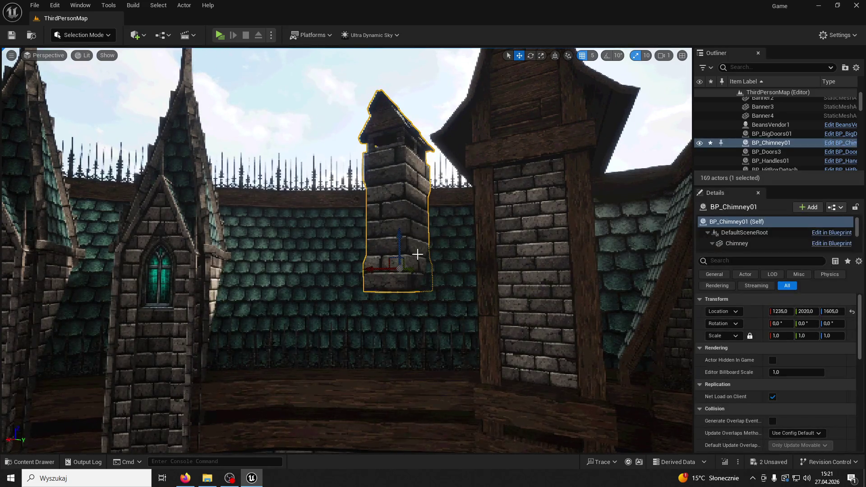
- Rotate the chimney about 25° on Z, then Alt-drag a copy, BP_Chimney2, to -487.05, 768.986, 1605.0
click(532, 56)
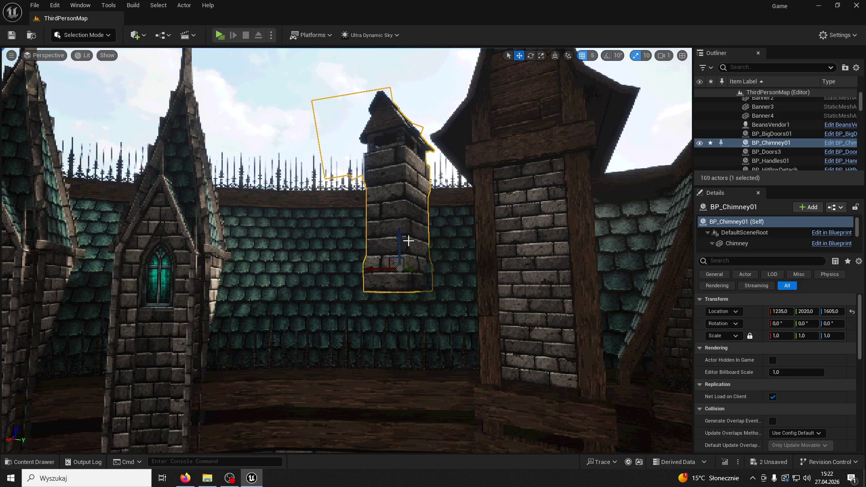
click(531, 56)
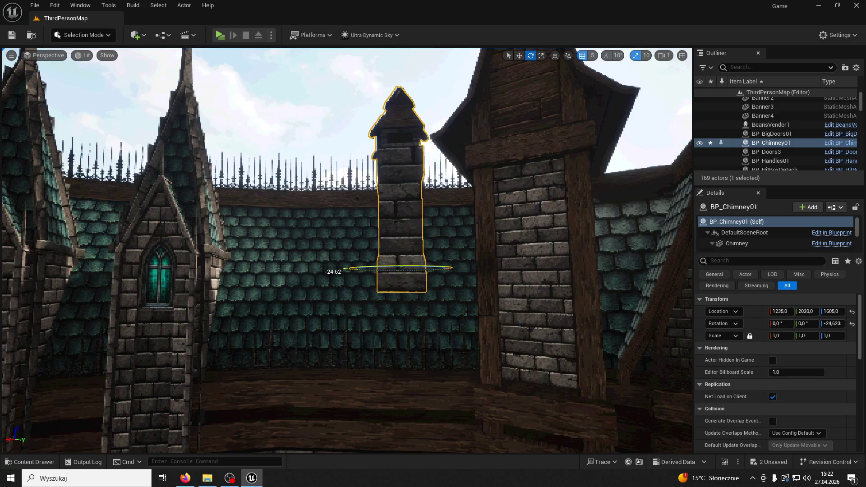
drag(461, 112, 461, 112)
drag(443, 169, 442, 169)
mouse_move(405, 190)
mouse_down()
mouse_move(315, 285)
mouse_move(264, 307)
mouse_move(271, 324)
mouse_move(407, 337)
mouse_move(272, 299)
mouse_up()
drag(364, 305, 96, 289)
mouse_move(309, 295)
mouse_down()
mouse_move(299, 352)
mouse_move(412, 300)
mouse_move(514, 188)
mouse_move(257, 60)
mouse_up()
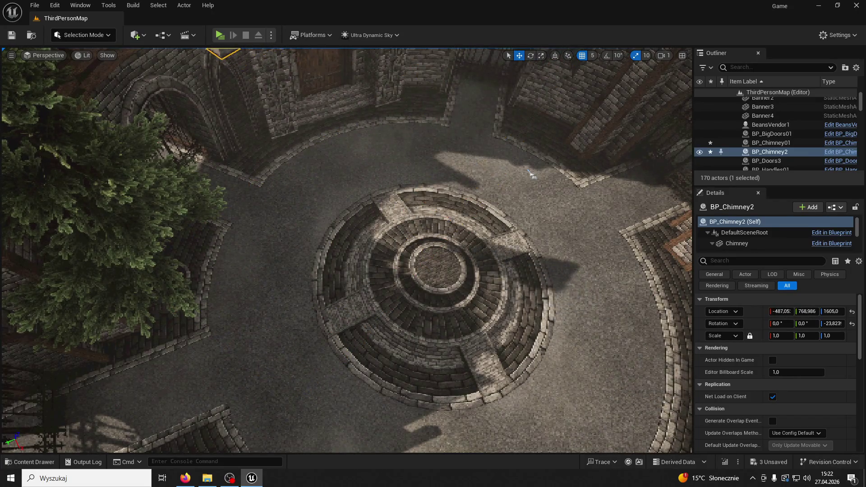
- Slide BP_Chimney2 along the roof toward the cathedral tower and turn it about -119°
key(f)
drag(447, 296, 356, 237)
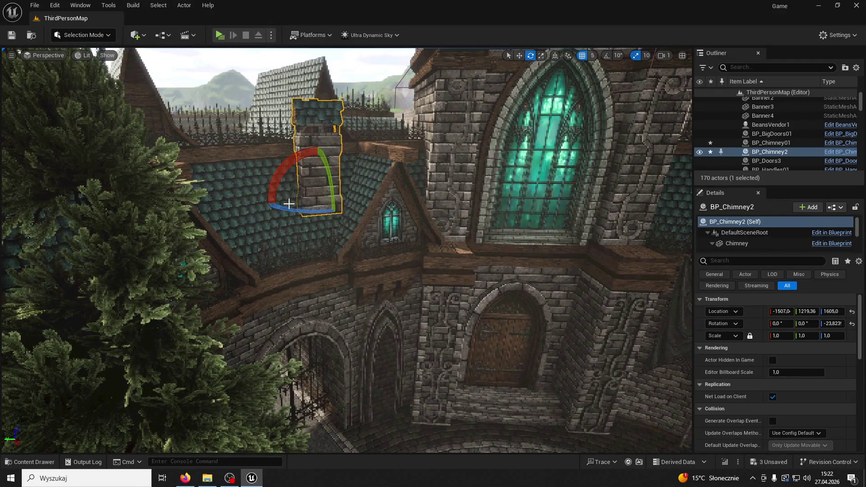
mouse_move(354, 210)
mouse_down()
mouse_move(431, 172)
mouse_move(530, 56)
mouse_up()
key(w)
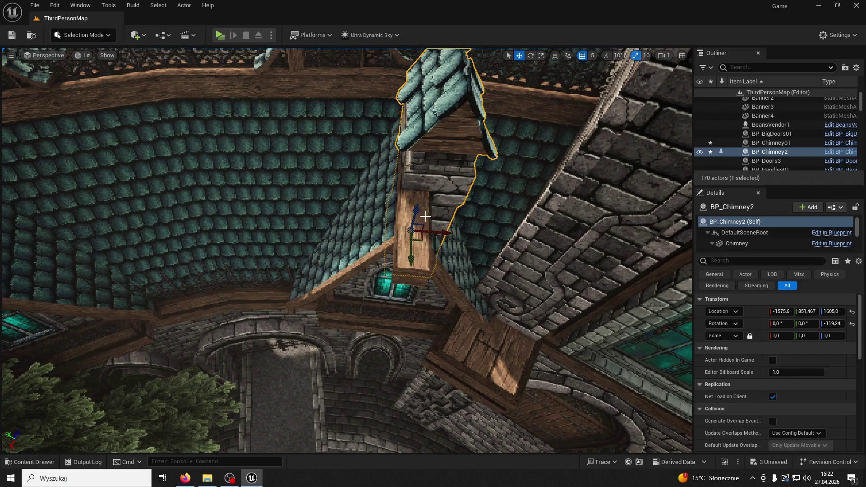
- Adjust BP_Chimney2's height to 1770 so it sits against the cathedral wall at -1900.0, 855.451
mouse_move(426, 232)
mouse_down()
mouse_move(373, 275)
mouse_move(295, 305)
mouse_up()
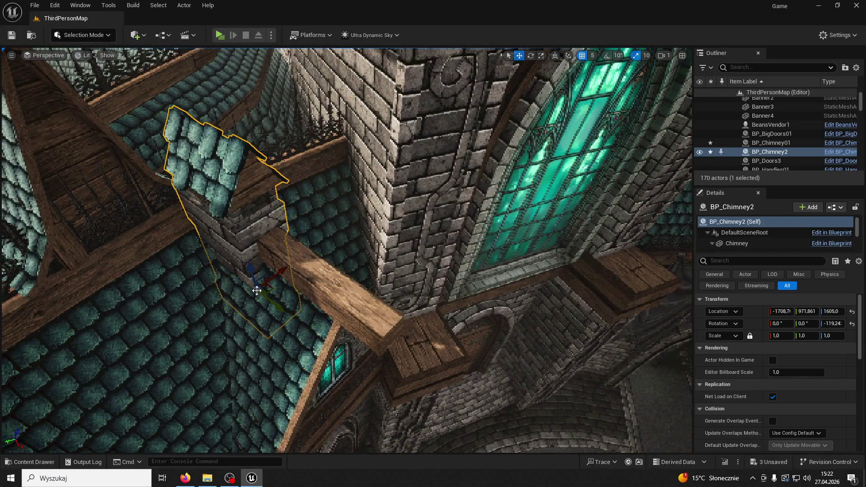
mouse_move(249, 266)
mouse_down()
mouse_move(235, 219)
mouse_move(291, 242)
mouse_move(300, 282)
mouse_move(295, 223)
mouse_up()
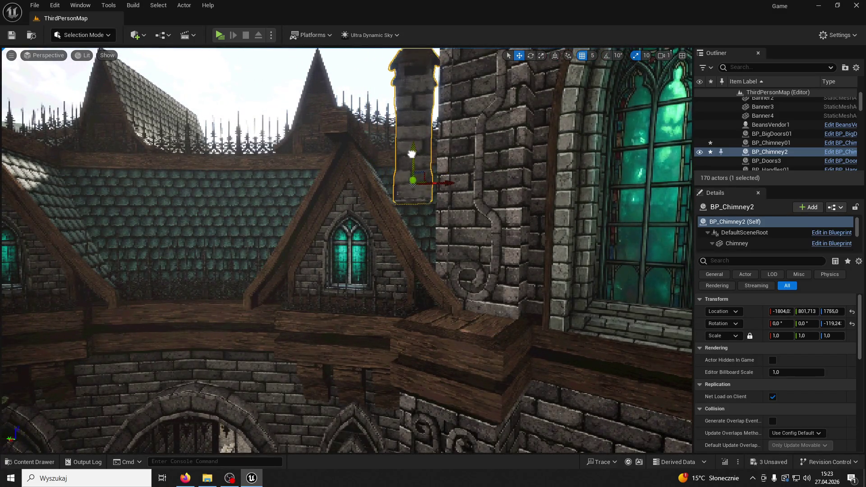
mouse_move(408, 173)
mouse_down()
mouse_move(408, 189)
mouse_move(417, 187)
mouse_move(373, 261)
mouse_move(346, 284)
mouse_up()
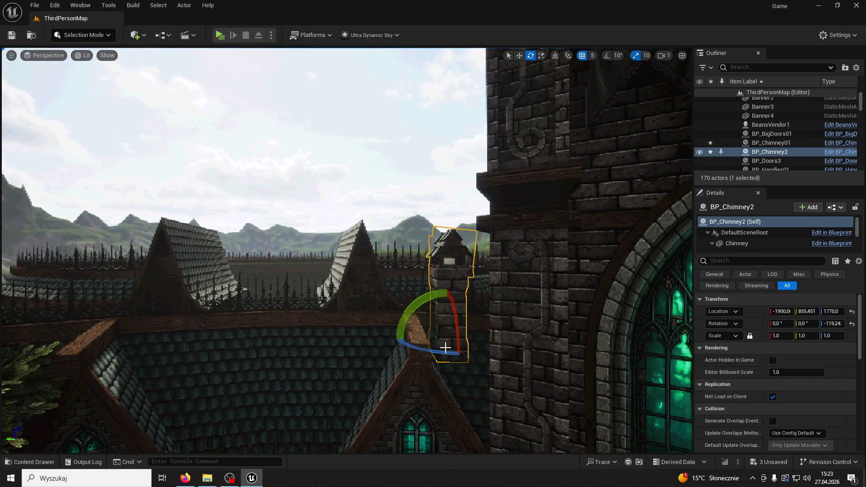
click(586, 225)
drag(587, 226, 587, 225)
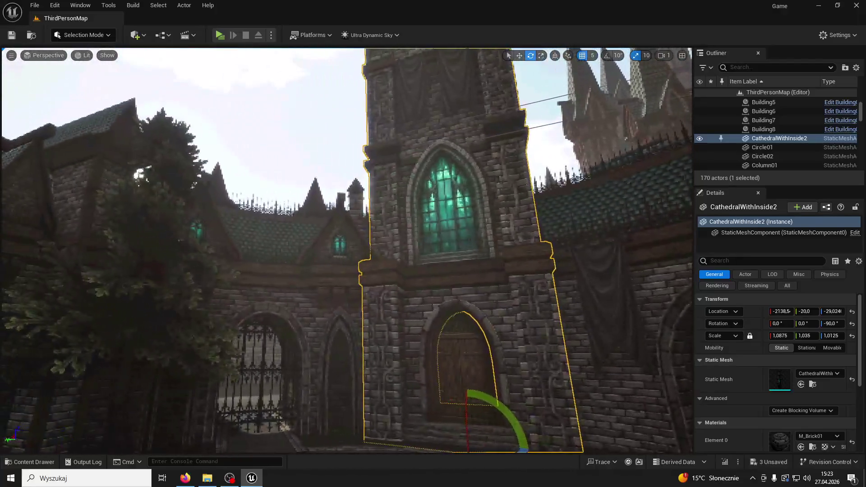
click(222, 34)
key(space)
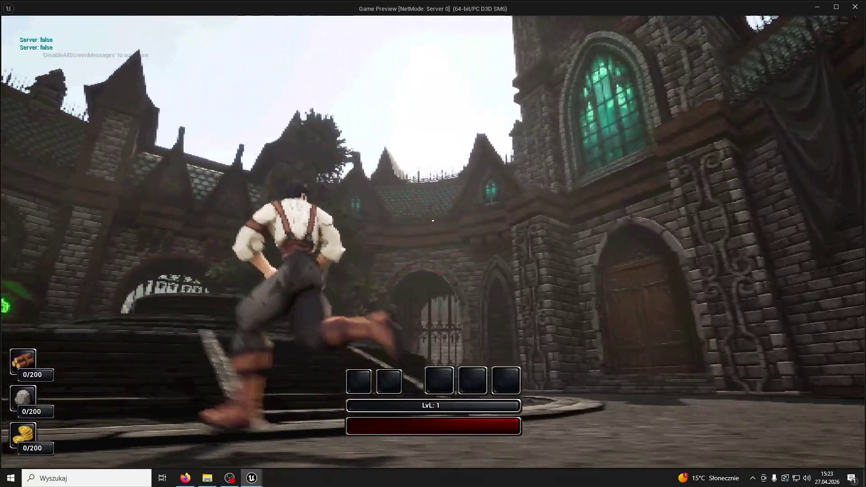
key(w)
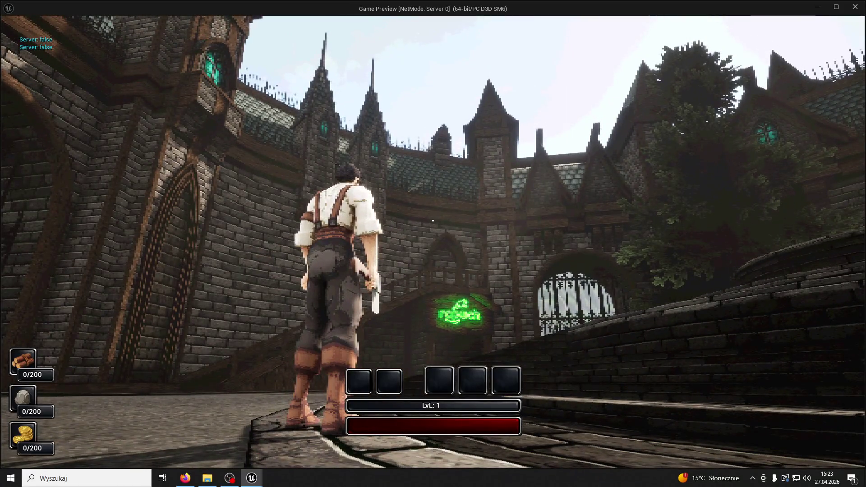
key(Escape)
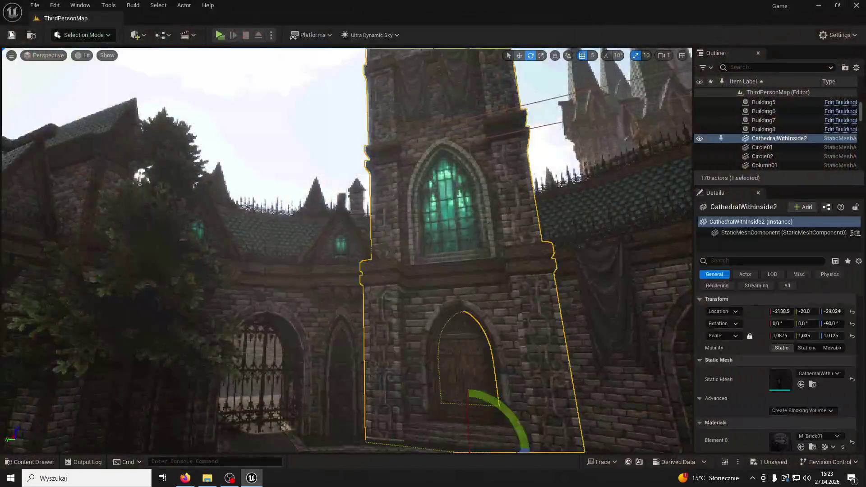
- Duplicate BP_Chimney2 with Ctrl+D as BP_Chimney3 and frame the new copy
click(356, 194)
mouse_move(356, 194)
mouse_down()
mouse_move(357, 135)
mouse_move(363, 193)
mouse_up()
key(ctrl+d)
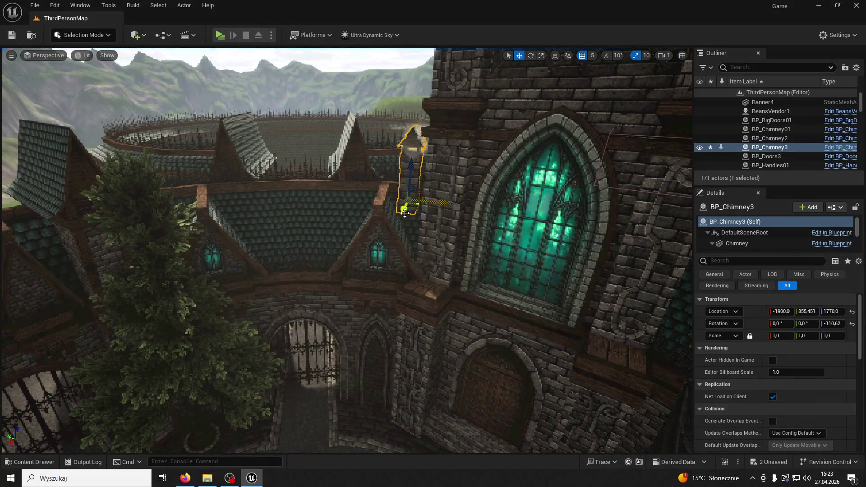
mouse_move(261, 373)
mouse_down()
mouse_move(263, 302)
mouse_move(420, 307)
mouse_up()
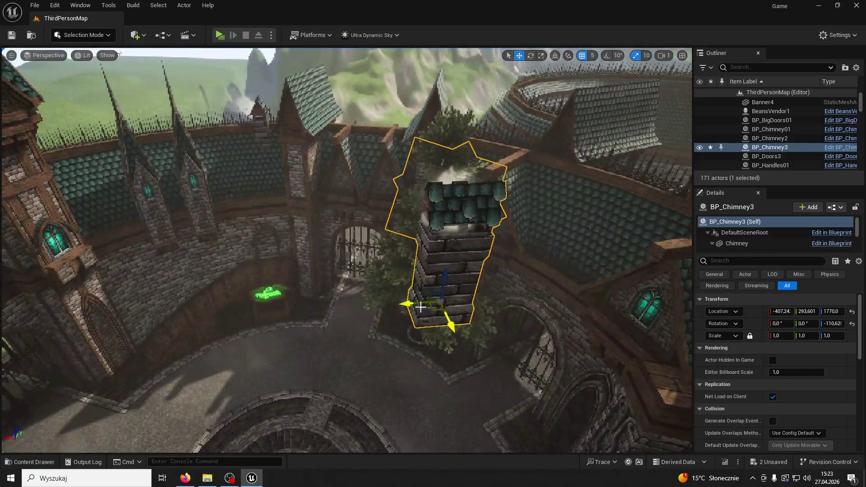
key(f)
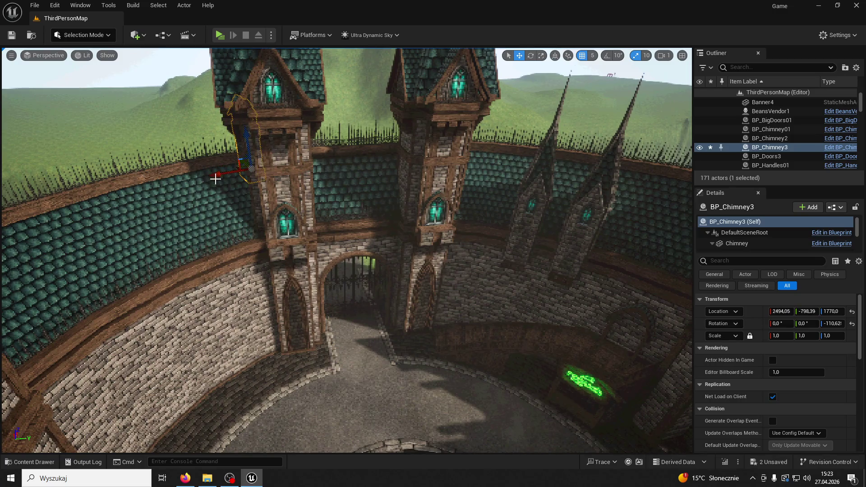
- Move BP_Chimney3 to the far roof at 2371.66, -1179.0, 1685.0, turned about 147°
mouse_move(180, 181)
mouse_down()
mouse_move(327, 140)
mouse_move(312, 154)
mouse_up()
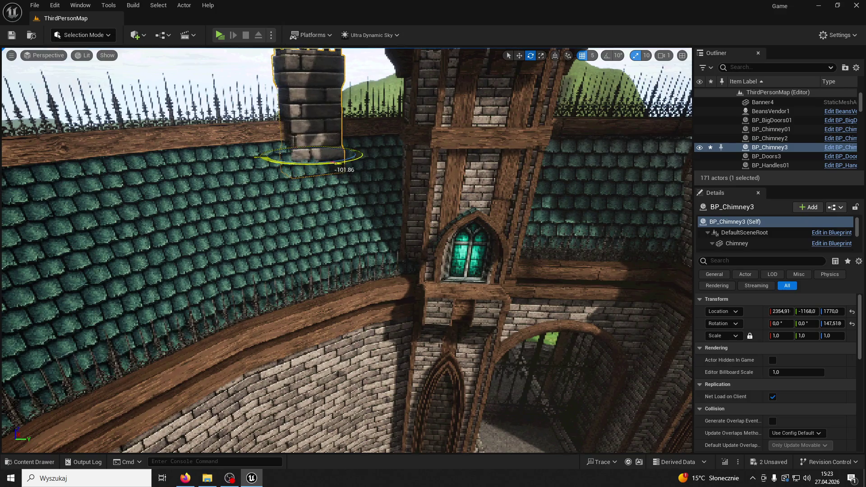
mouse_move(343, 161)
mouse_down()
mouse_move(436, 266)
mouse_move(444, 252)
mouse_up()
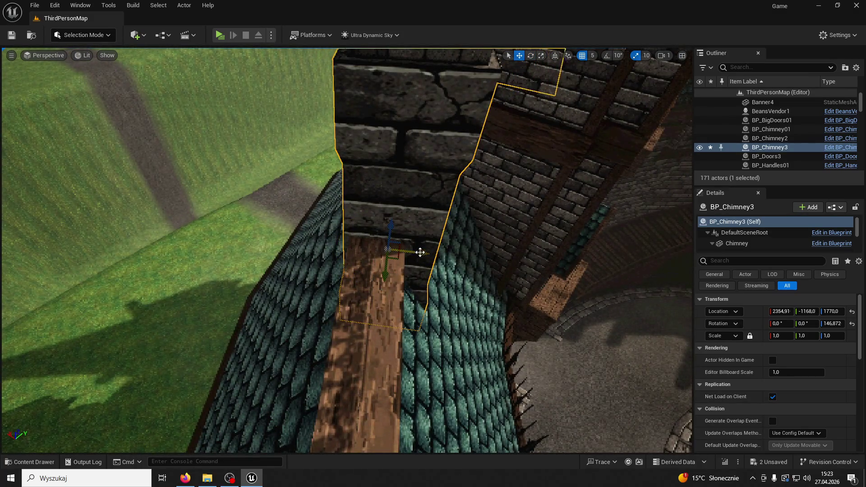
drag(382, 253, 361, 293)
mouse_move(444, 293)
mouse_down()
mouse_move(444, 307)
mouse_move(444, 298)
mouse_move(430, 304)
mouse_up()
click(444, 303)
drag(470, 190, 469, 189)
click(469, 189)
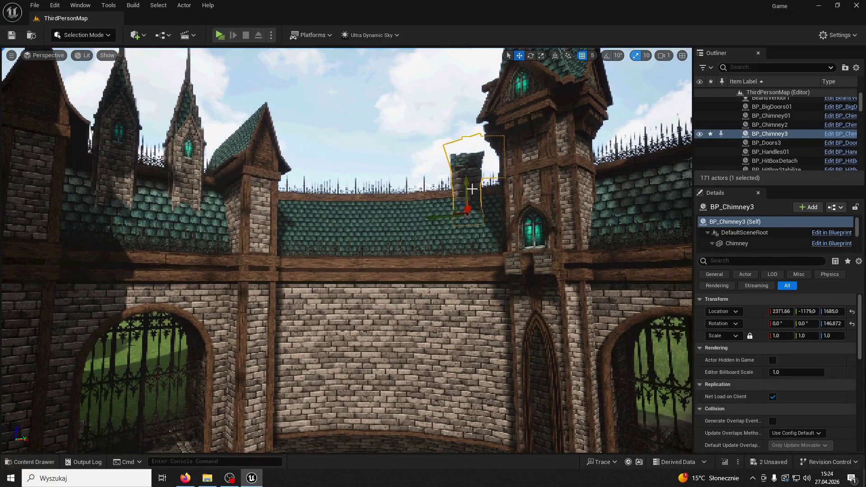
- Alt-drag a copy of the chimney as BP_Chimney4 and raise it slightly
mouse_move(443, 216)
alt+mouse_down()
mouse_move(393, 218)
mouse_move(426, 199)
alt+mouse_up()
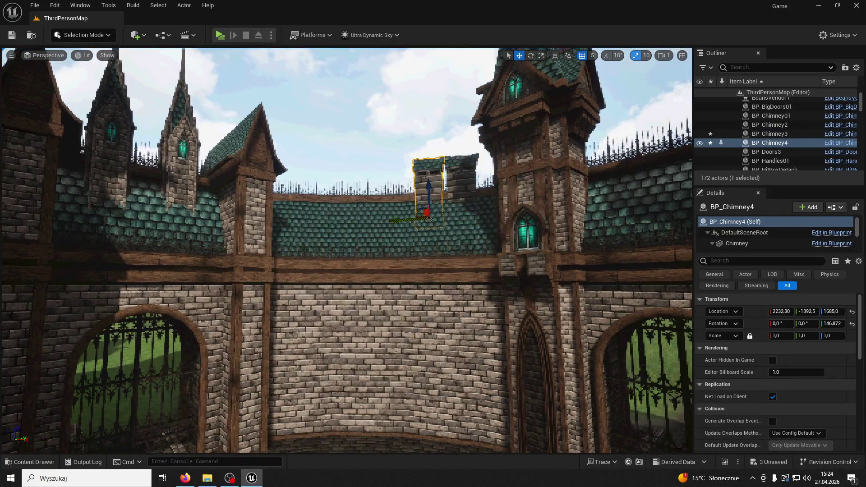
scroll(427, 199, up, 5)
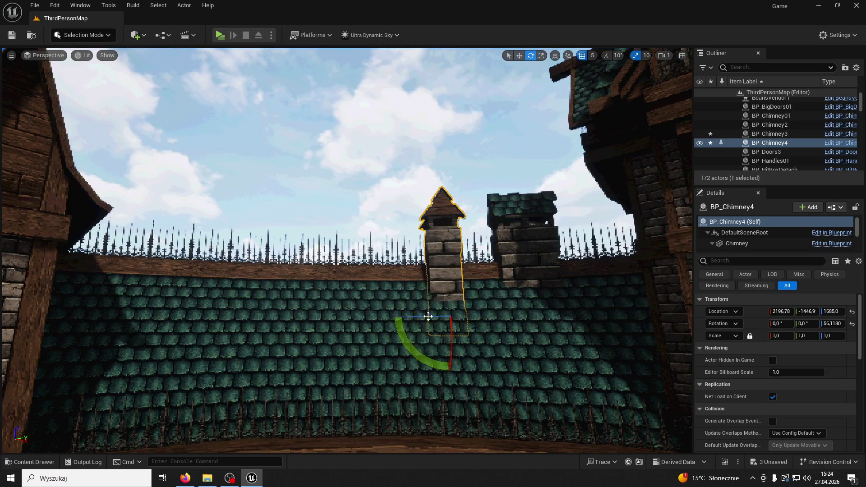
scroll(348, 251, up, 5)
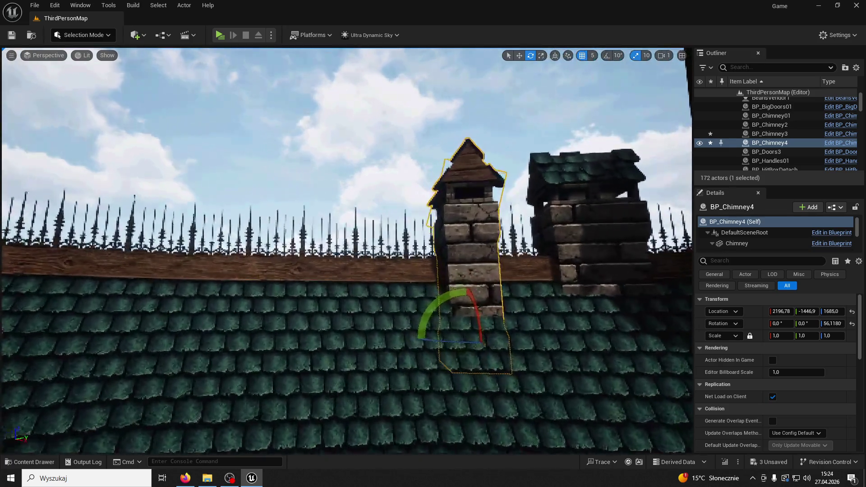
scroll(496, 160, down, 5)
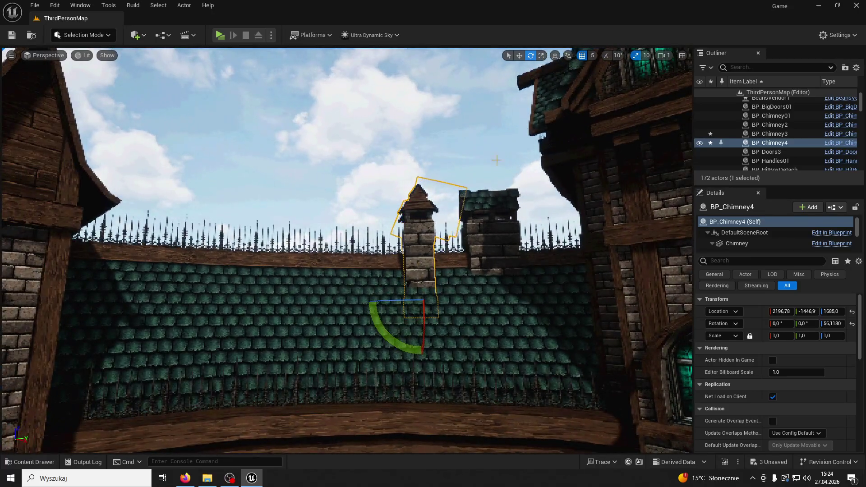
click(519, 55)
scroll(406, 253, up, 5)
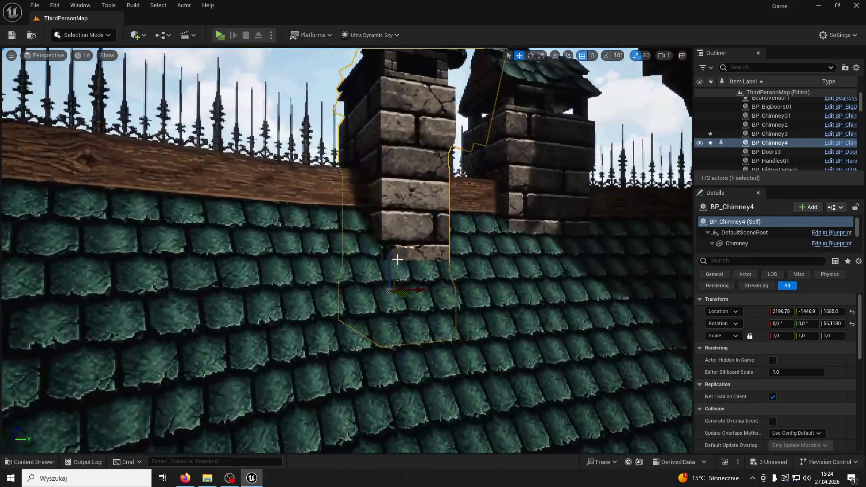
mouse_move(396, 256)
mouse_down()
mouse_move(387, 236)
mouse_move(396, 257)
mouse_up()
scroll(396, 257, up, 2)
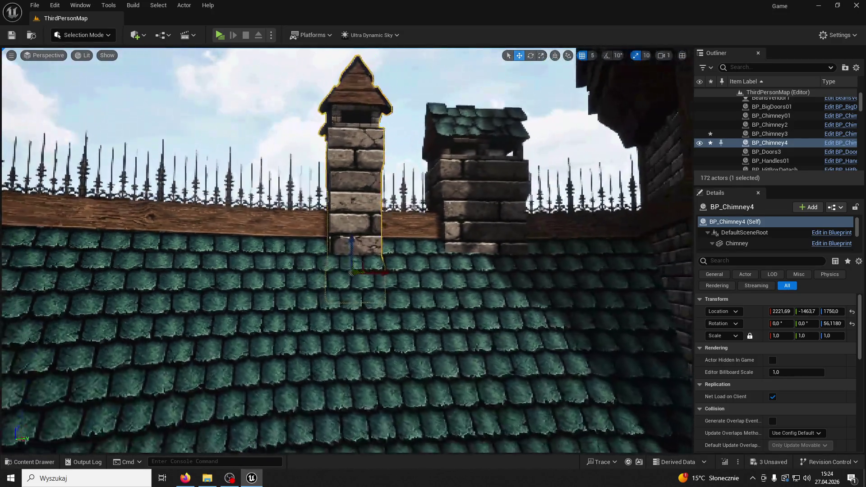
- Delete the stray chimney copy, duplicate BP_Chimney3 leftward, and frame the curved Wall03
double_click(769, 134)
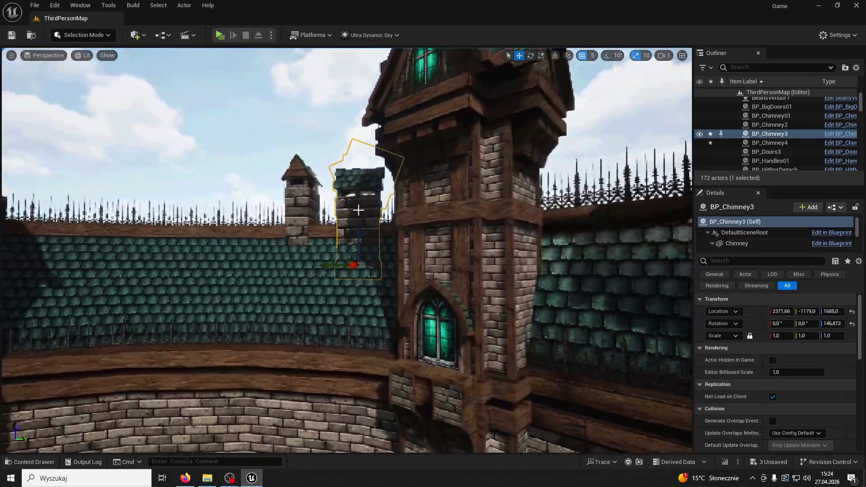
click(298, 205)
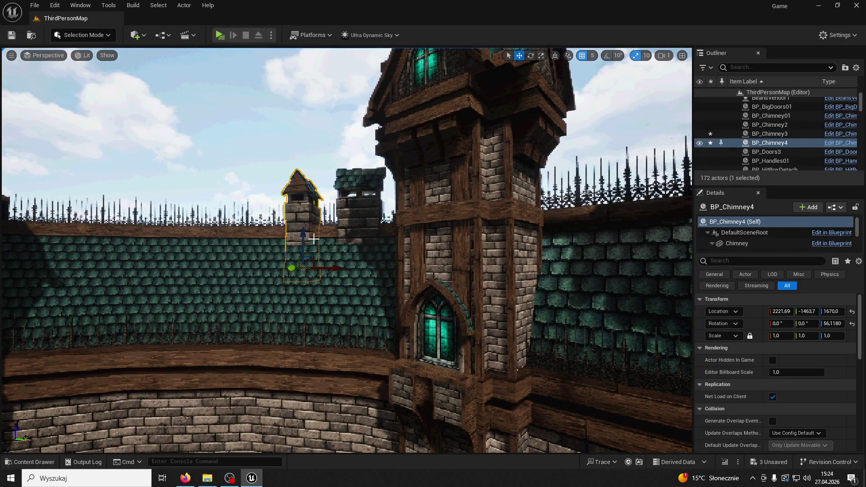
key(Delete)
click(372, 217)
alt+drag(344, 263, 313, 266)
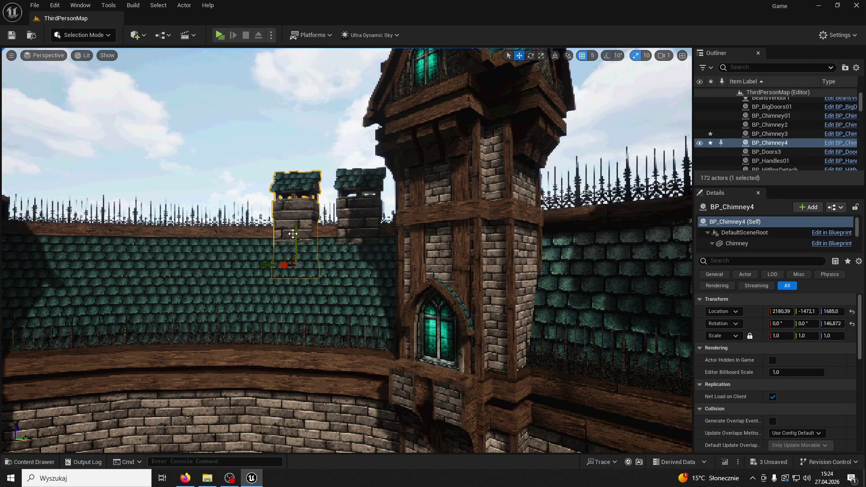
click(319, 259)
key(f)
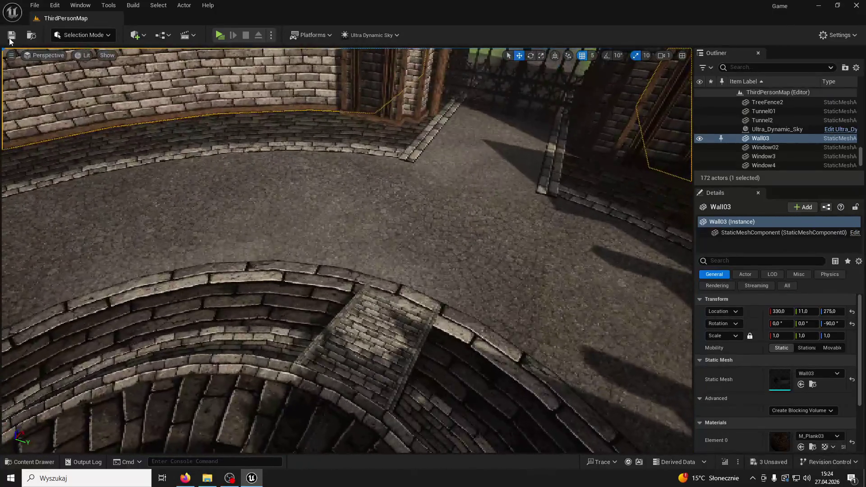
click(219, 36)
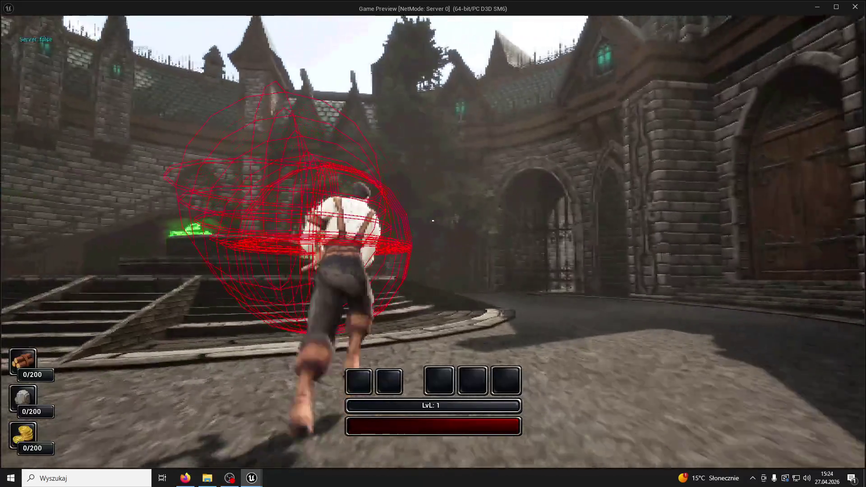
key(space)
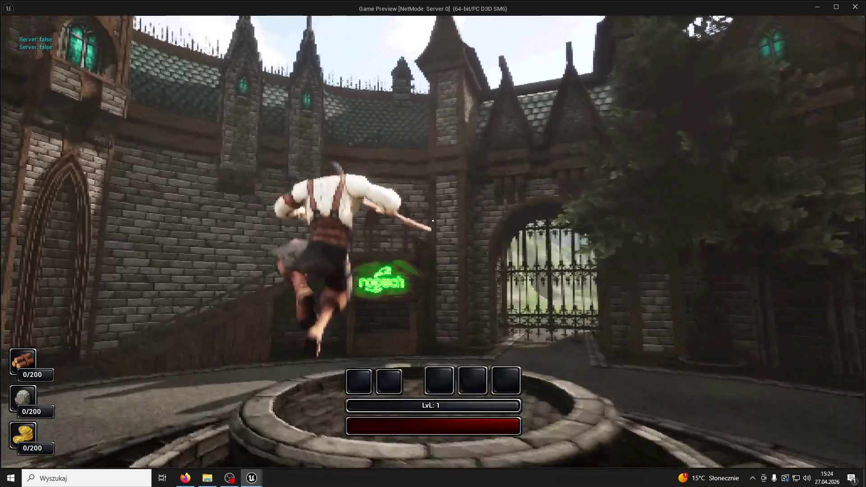
click(433, 221)
key(w)
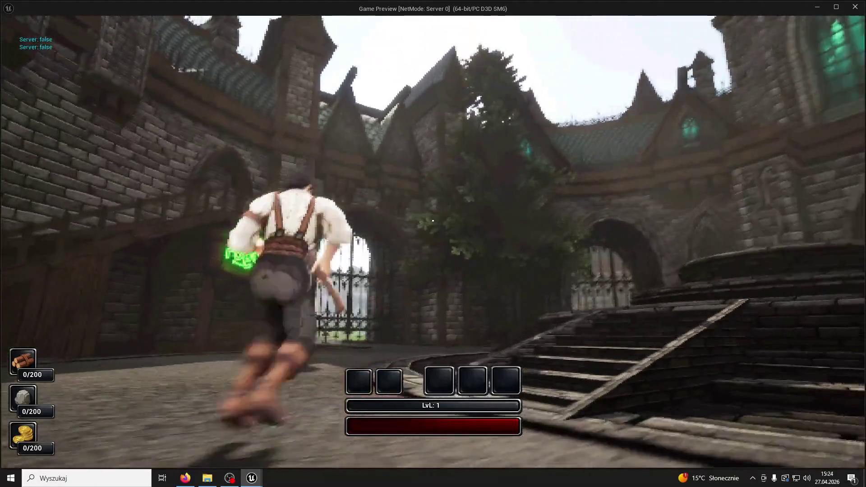
key(w)
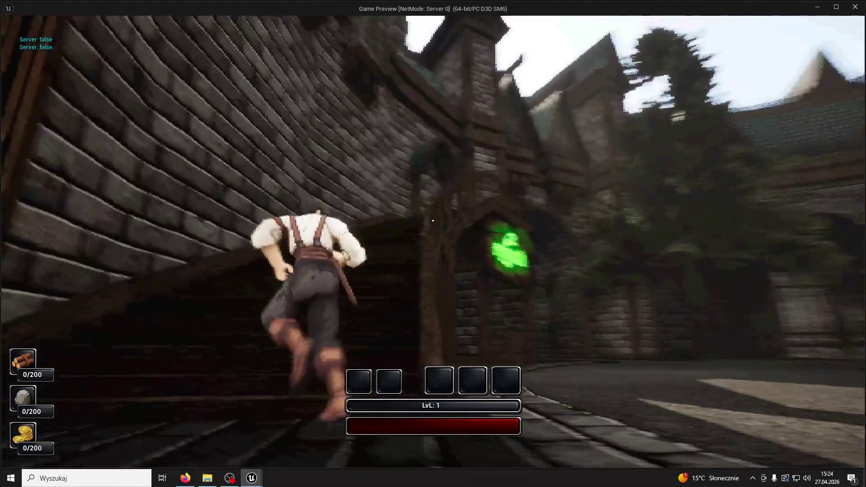
key(w)
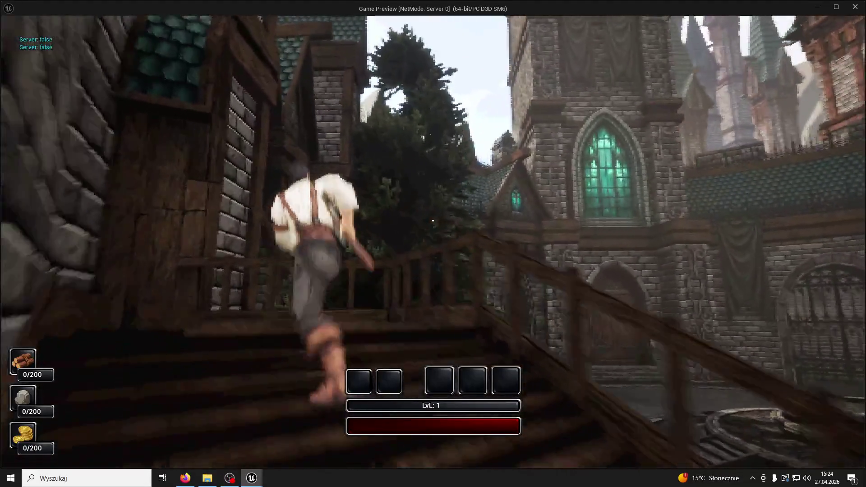
key(w)
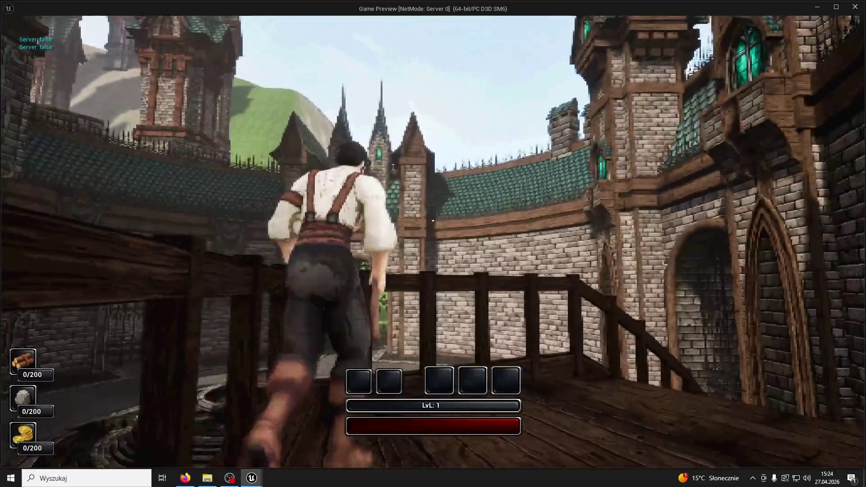
key(w)
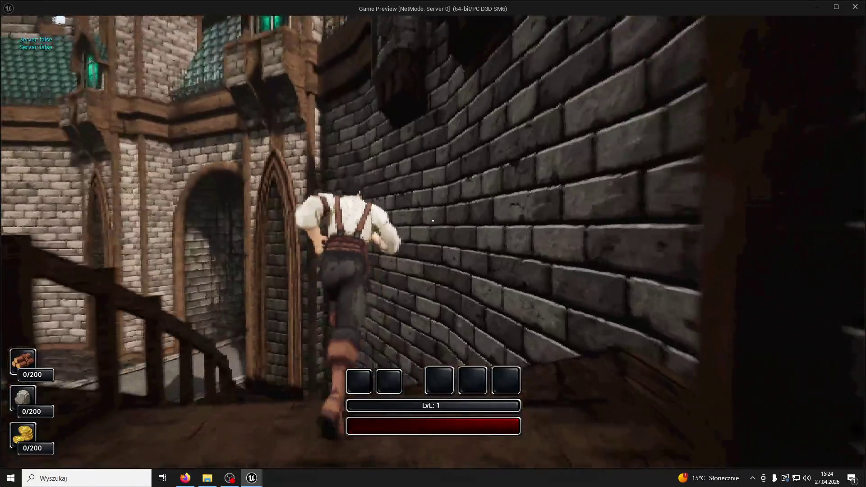
key(w)
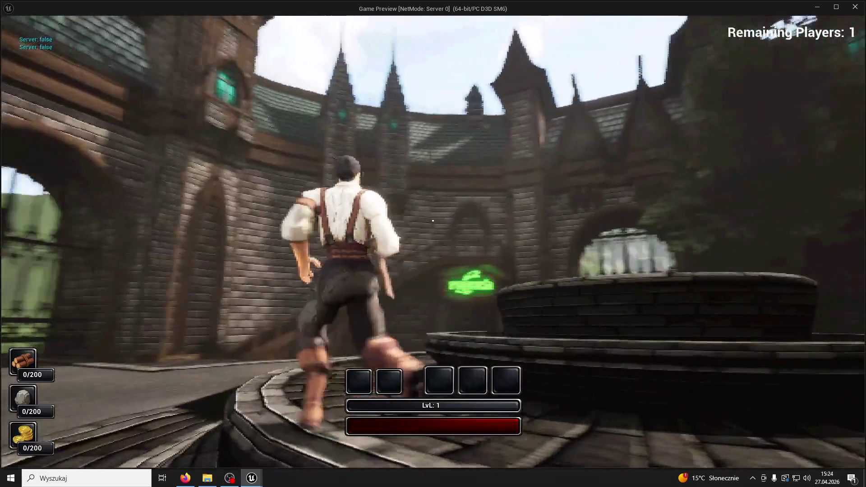
key(Escape)
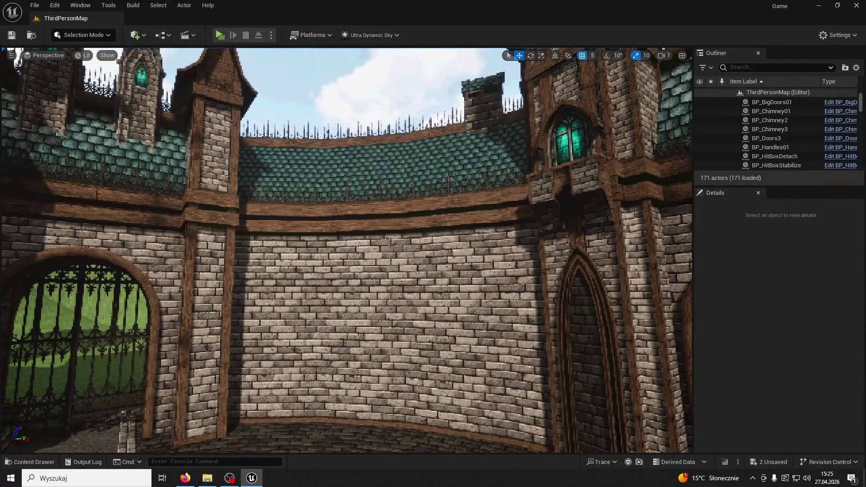
- Select BP_Chimney3 and orbit around it to inspect the wall and tower behind
click(477, 106)
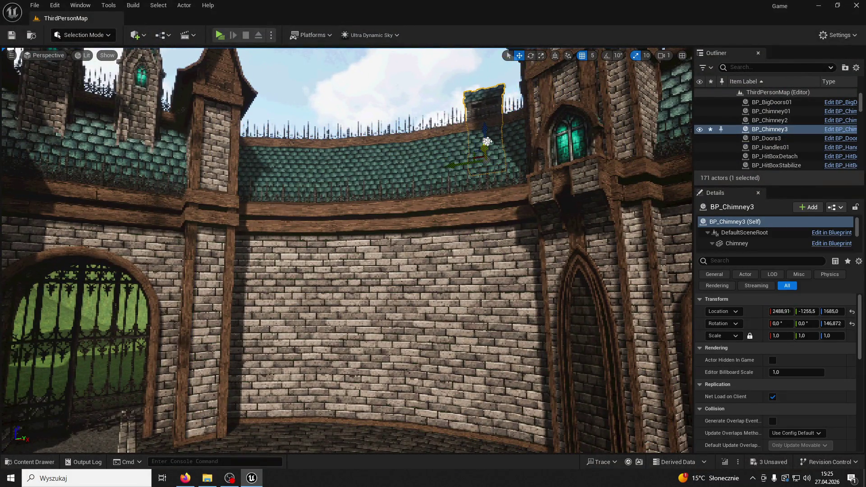
key(f)
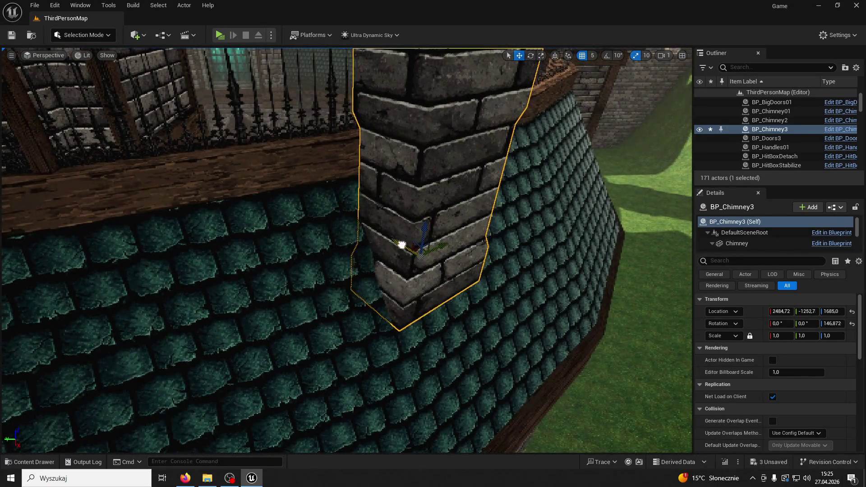
mouse_move(395, 240)
mouse_down()
mouse_move(500, 277)
mouse_move(406, 273)
mouse_move(591, 313)
mouse_up()
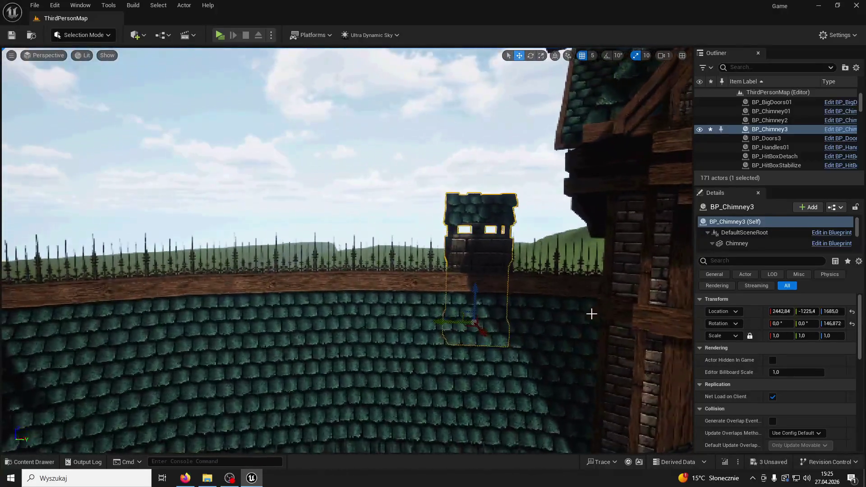
click(473, 281)
drag(473, 280, 429, 262)
click(438, 315)
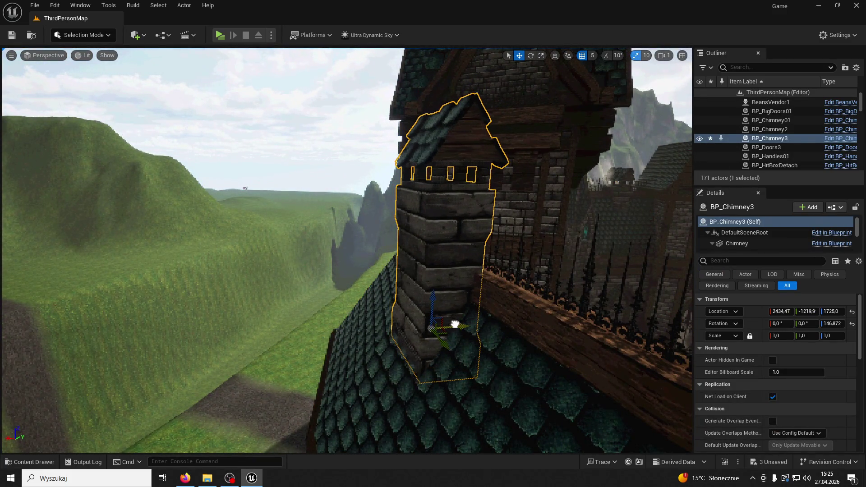
drag(484, 306, 388, 310)
drag(447, 354, 505, 291)
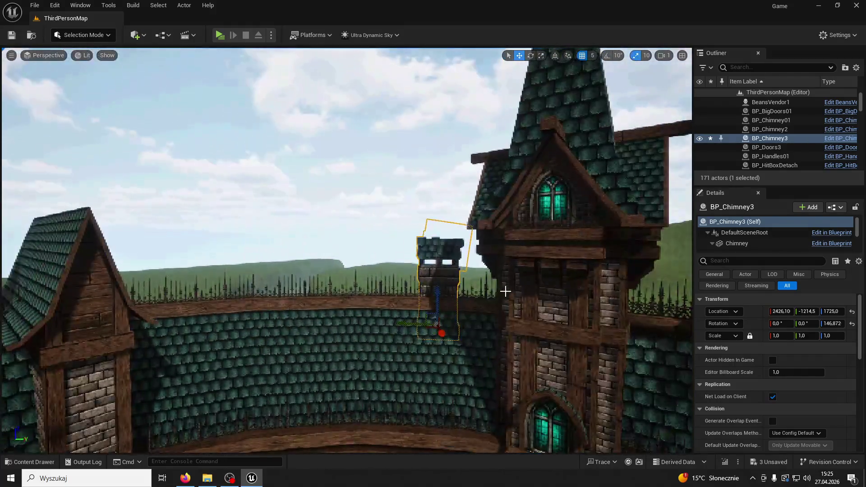
- Alt-drag a copy, BP_Chimney4, along the wall to -816.9, -2206.0, 1745.0, then play-test
drag(420, 323, 135, 311)
key(f)
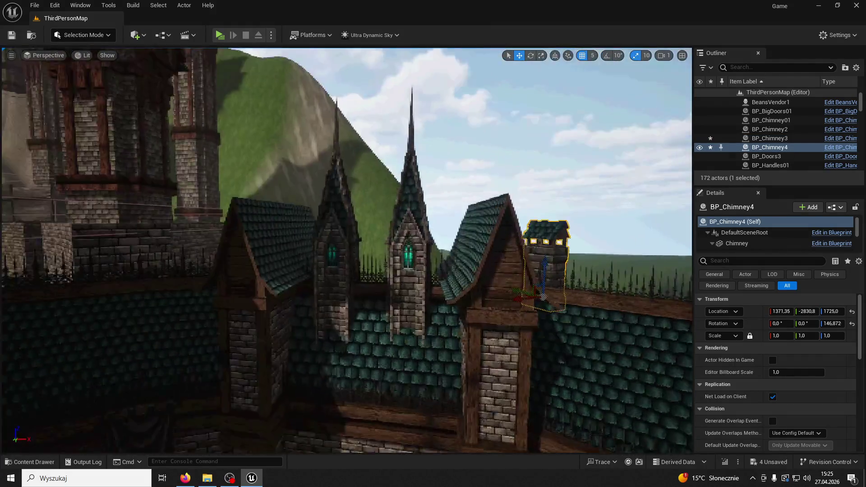
drag(528, 257, 114, 341)
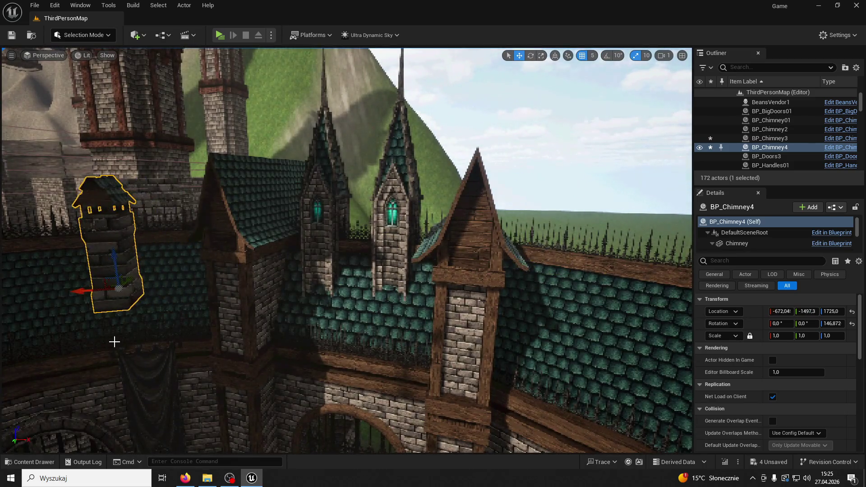
key(f)
scroll(439, 326, up, 3)
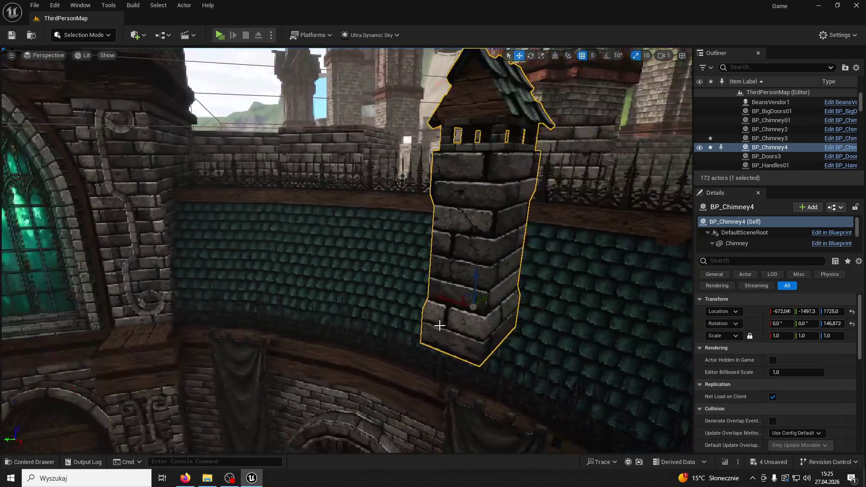
drag(479, 300, 563, 267)
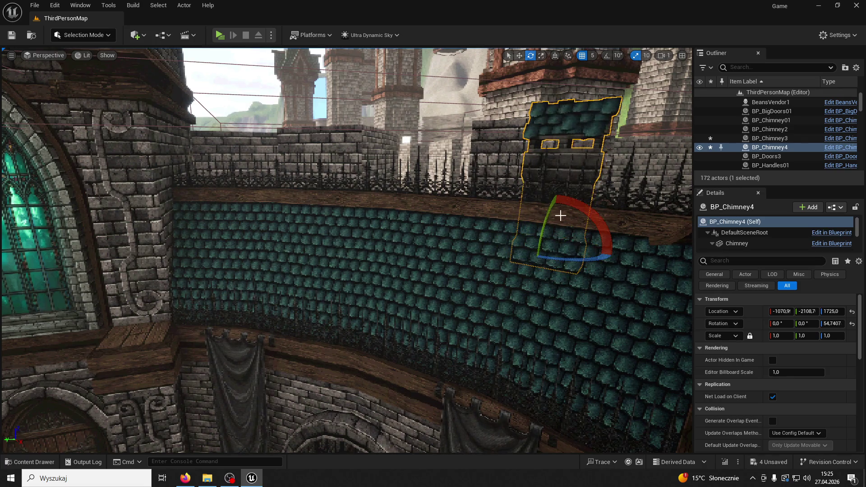
drag(516, 243, 580, 252)
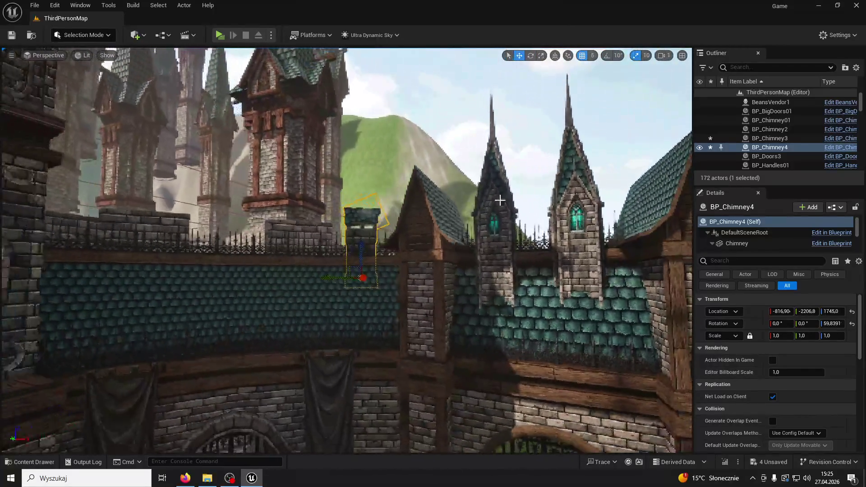
click(218, 35)
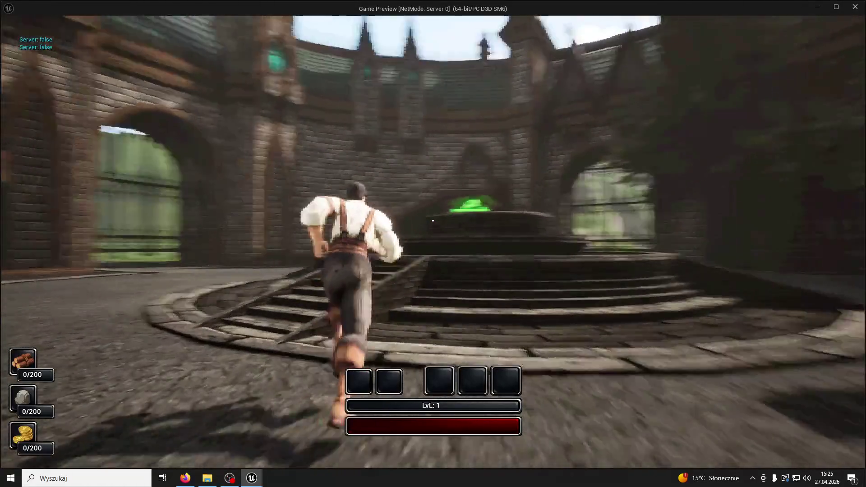
key(space)
key(w)
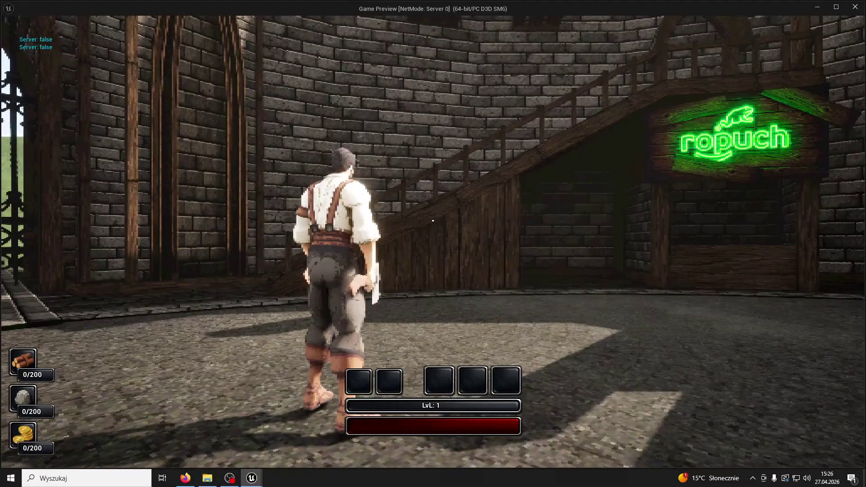
key(a)
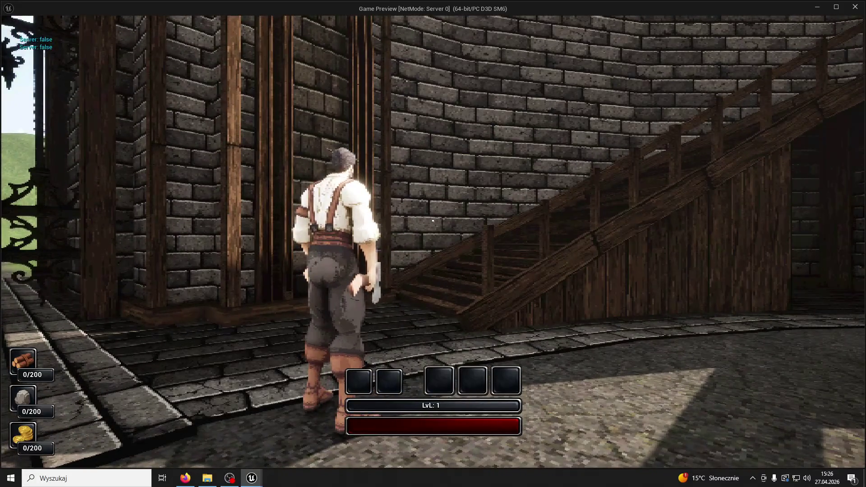
key(a)
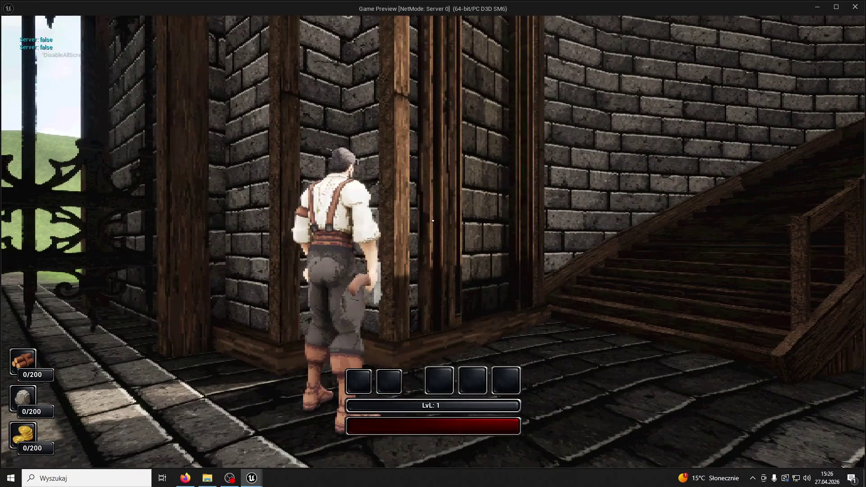
key(d)
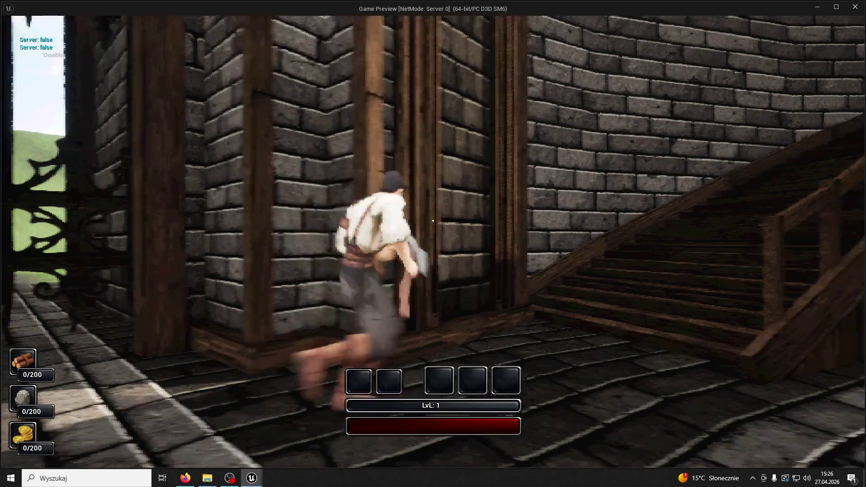
key(w)
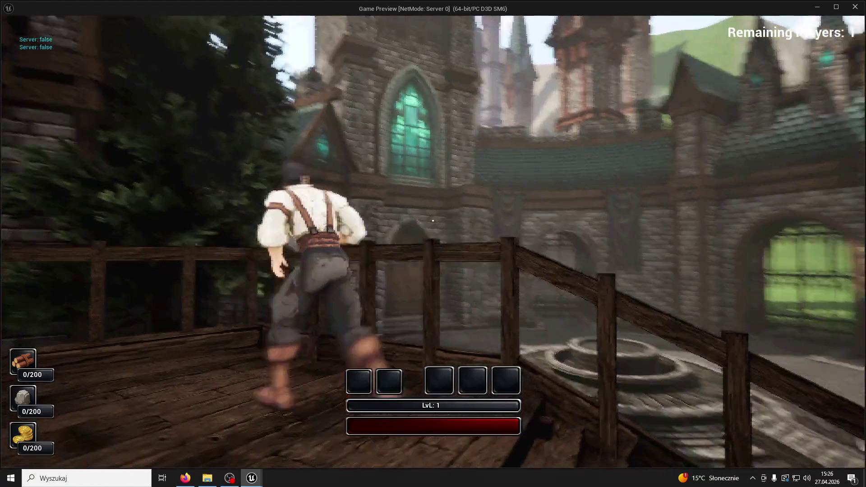
key(Escape)
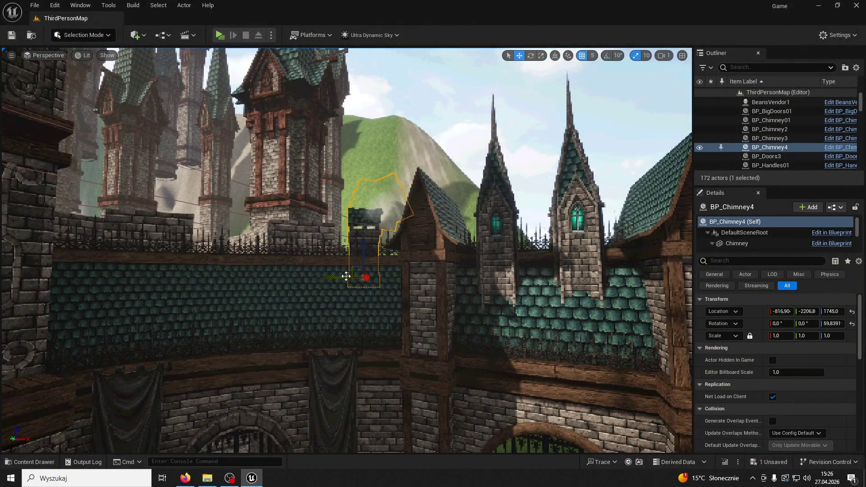
- Shift BP_Chimney4 to -1102.4, -2058.1, 1745.0 and rotate it to 53.6365°
drag(324, 276, 303, 276)
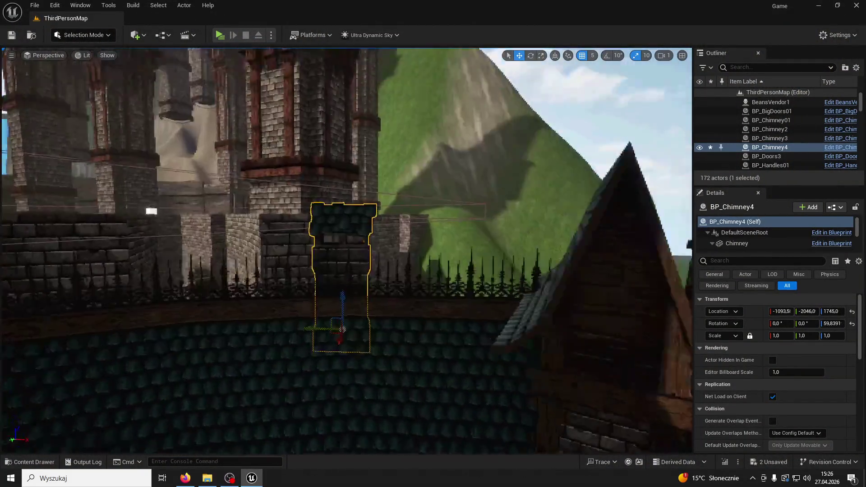
key(f)
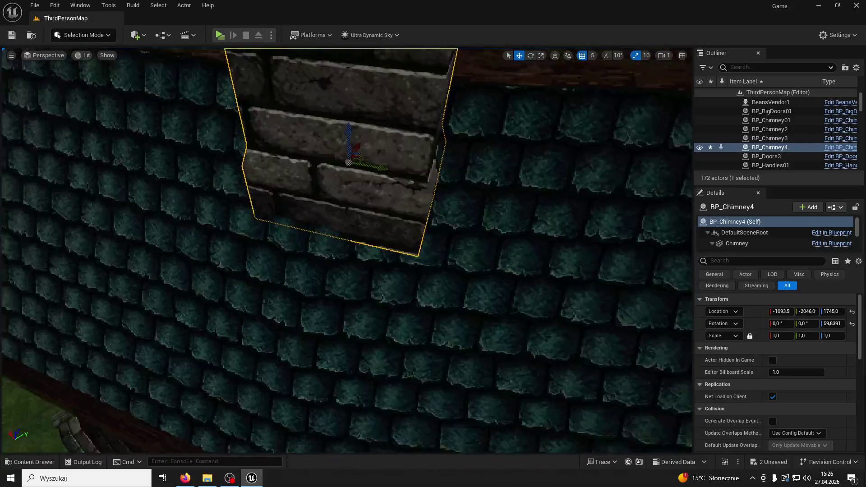
scroll(483, 90, down, 5)
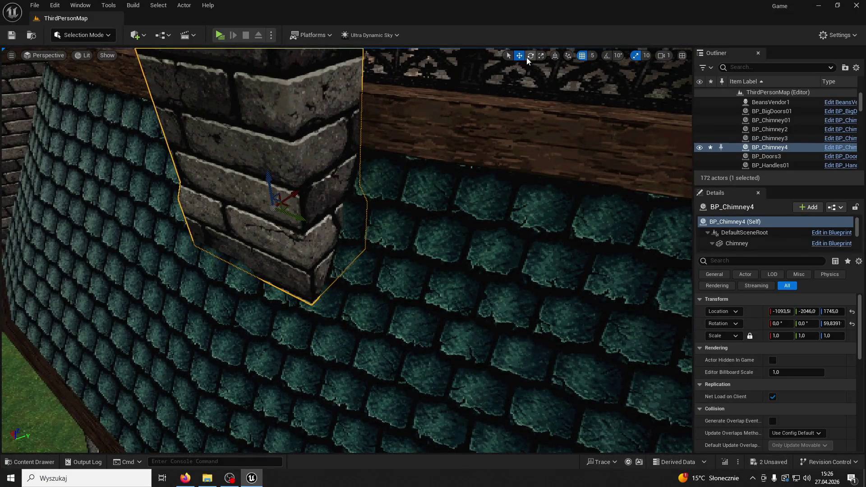
mouse_move(307, 184)
mouse_down()
mouse_move(286, 193)
mouse_move(241, 290)
mouse_move(312, 271)
mouse_move(287, 206)
mouse_up()
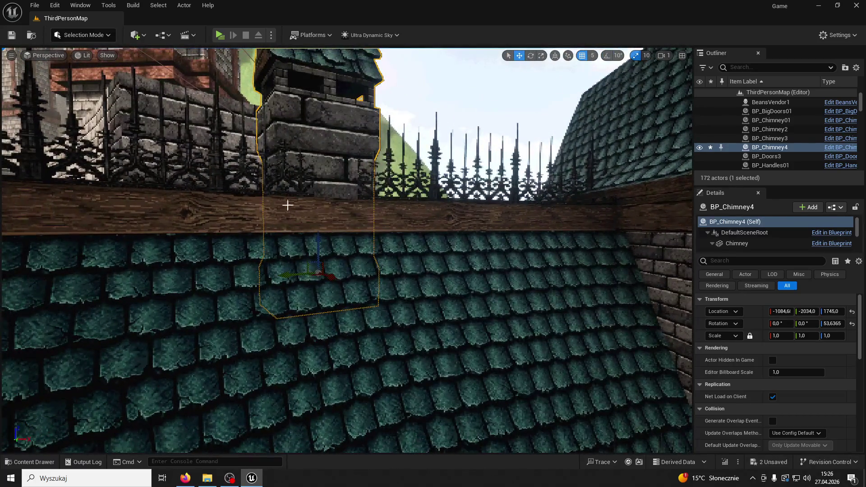
- Reselect BP_Chimney4, frame it, and launch a play-test of the level
click(321, 274)
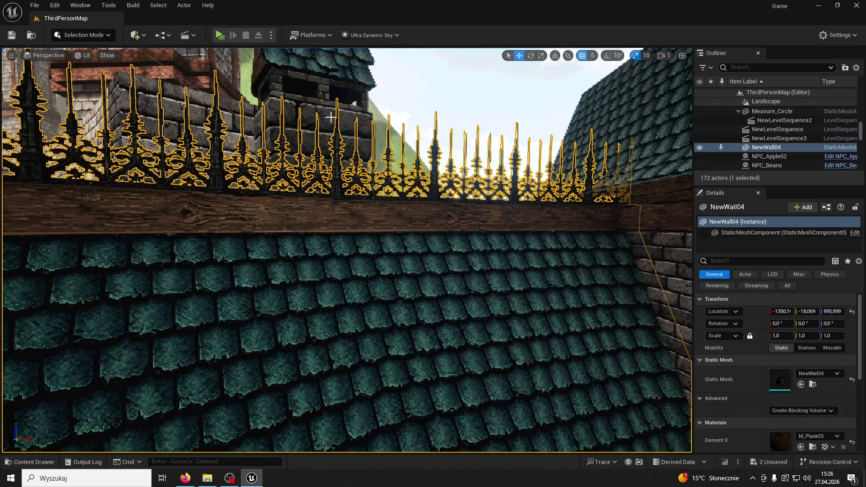
key(ctrl+z)
key(f)
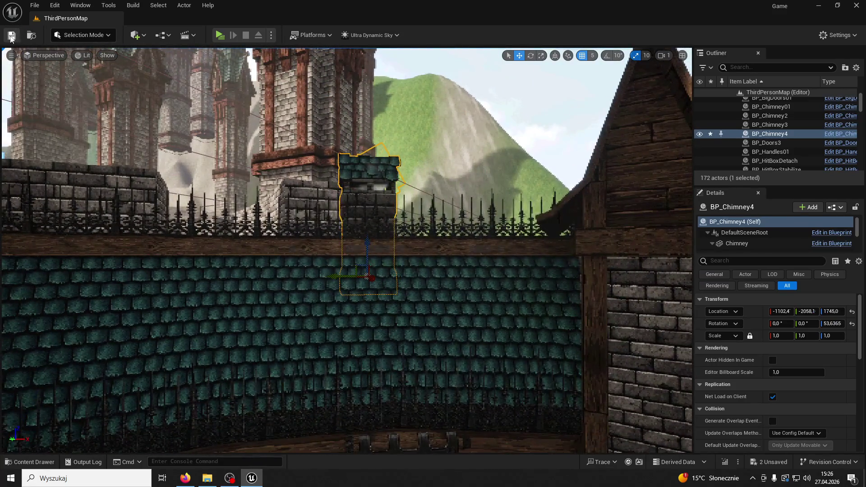
click(219, 36)
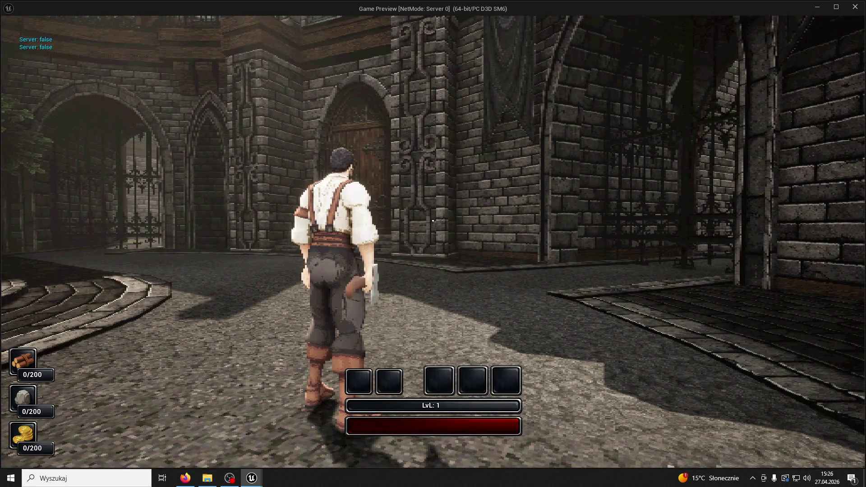
- Run the character past the fountain and gate, up the wooden stairs along the balcony, then exit
key(w)
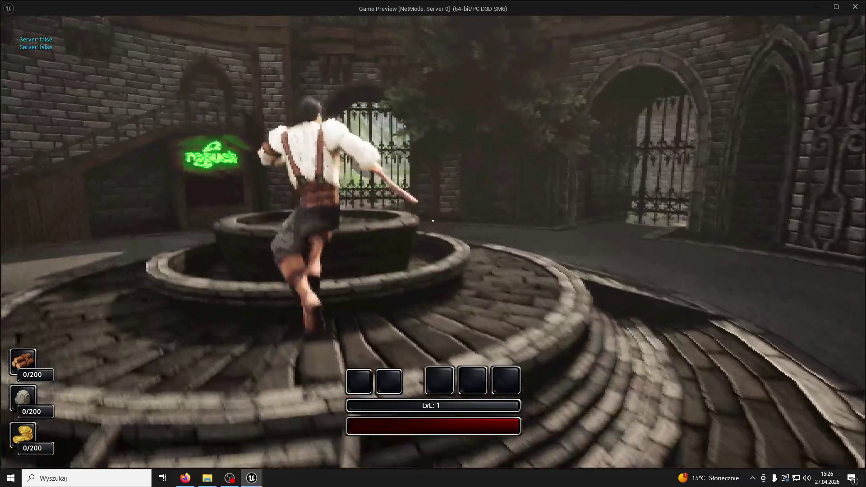
key(w)
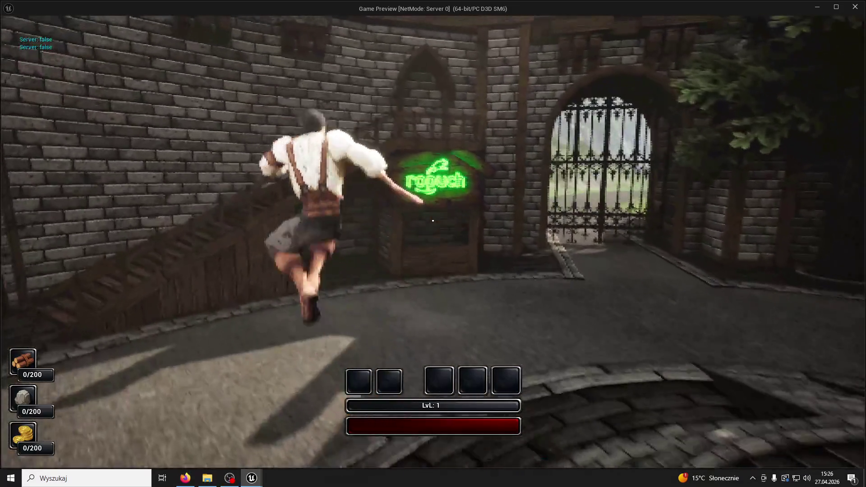
key(w)
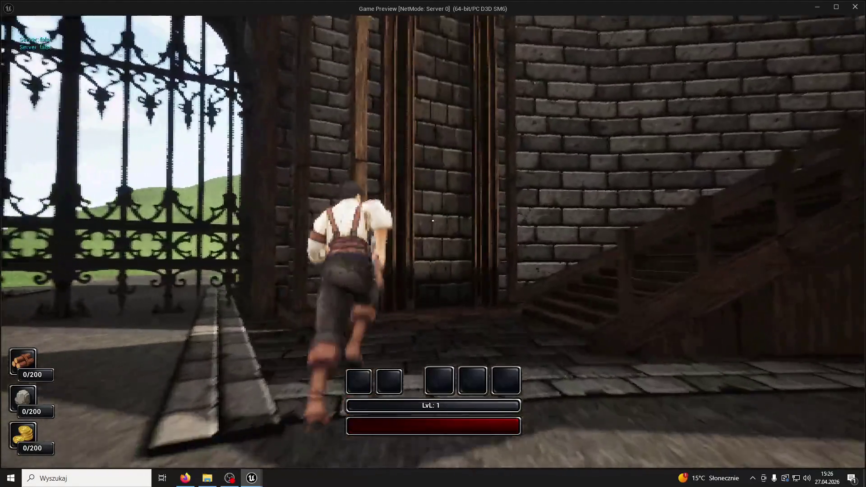
key(w)
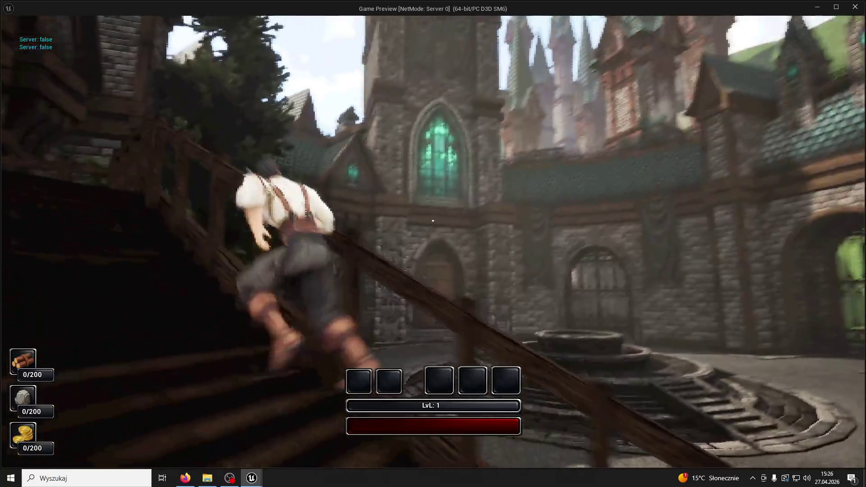
key(w)
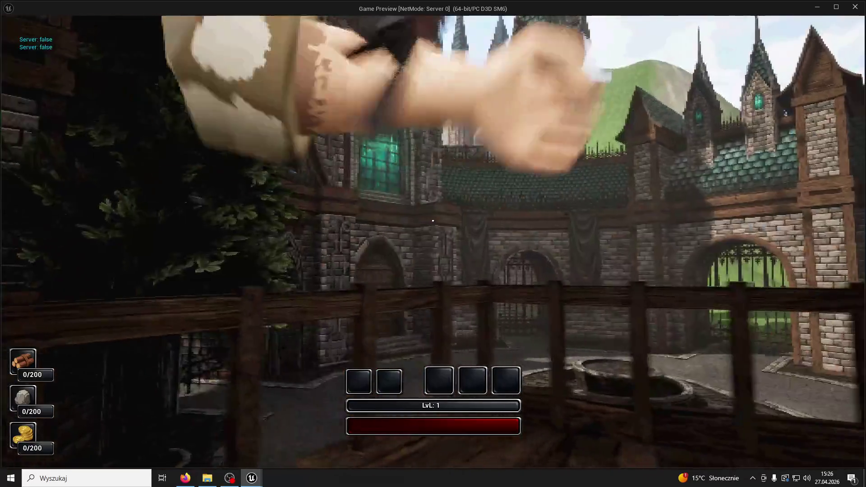
key(w)
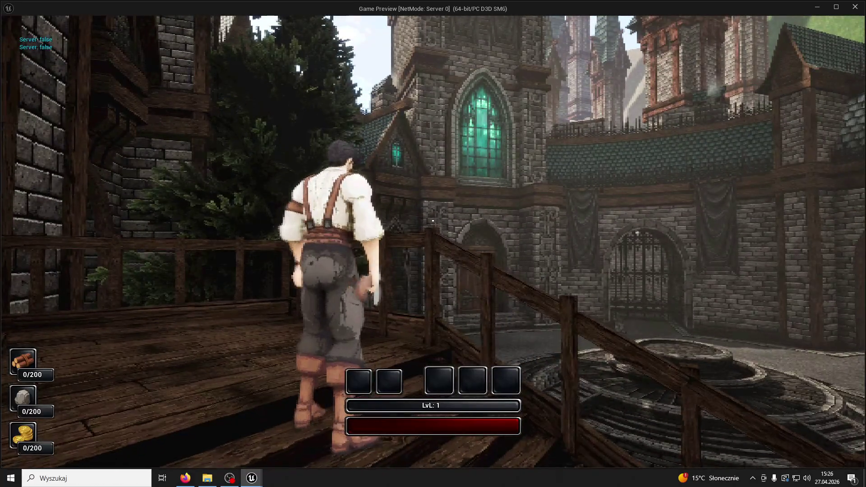
key(w)
key(Escape)
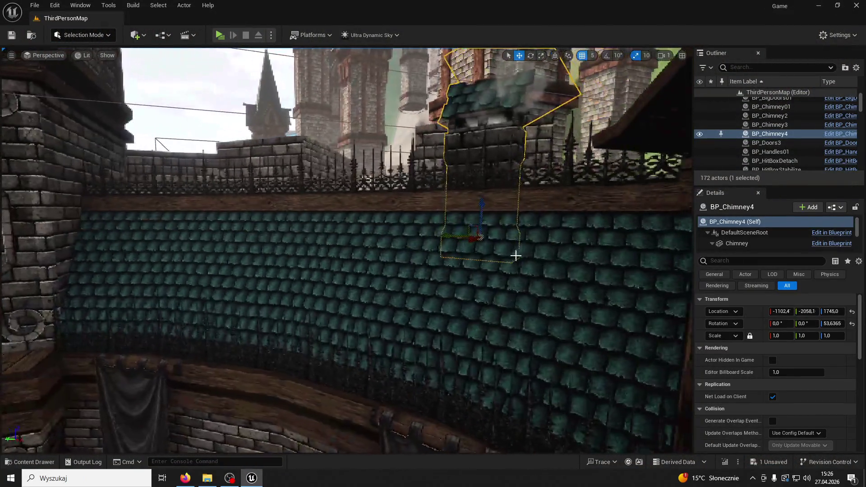
- Lower BP_Chimney4 onto the roof tiles at -963.14, -1868.9, 1535.0, save, and play-test again
mouse_move(516, 253)
mouse_down()
mouse_move(470, 239)
mouse_move(447, 243)
mouse_move(455, 295)
mouse_up()
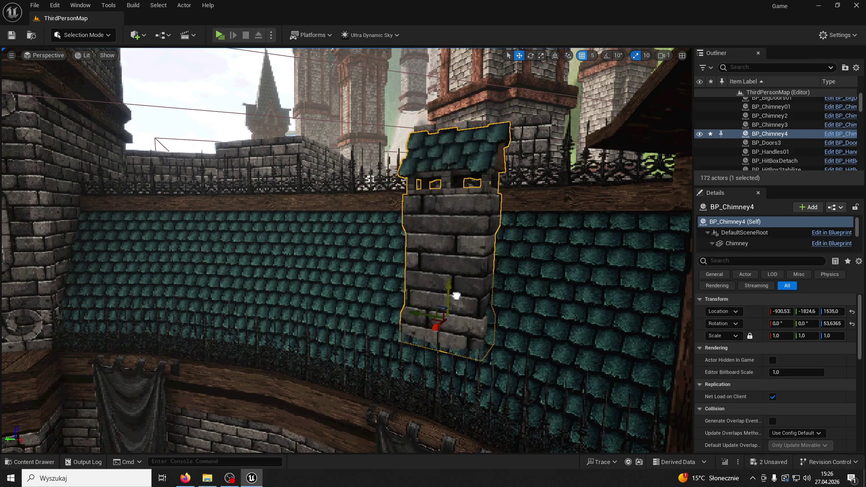
drag(438, 324, 445, 324)
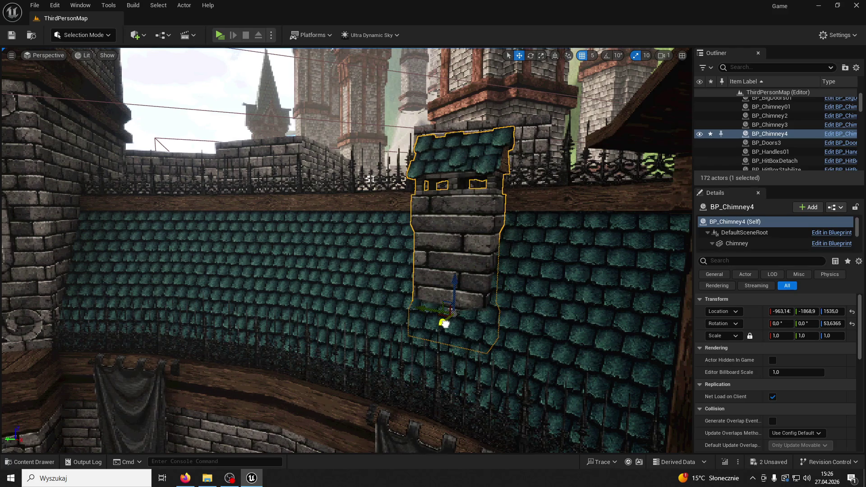
key(ctrl+s)
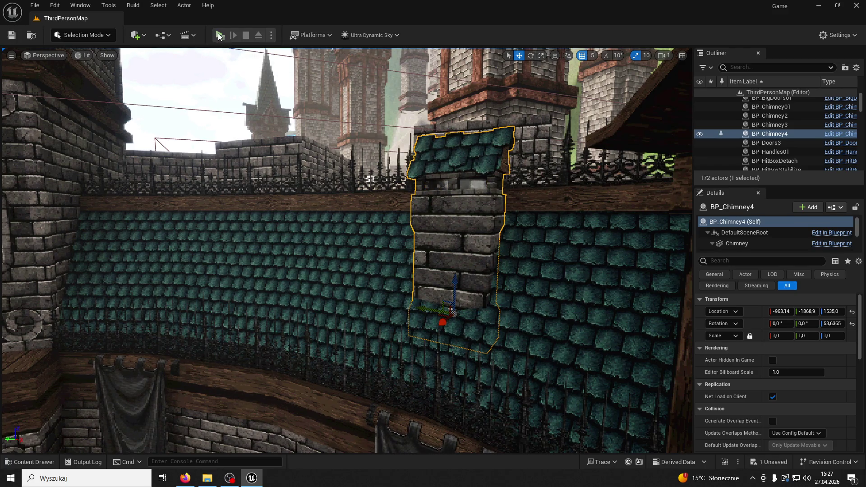
click(220, 35)
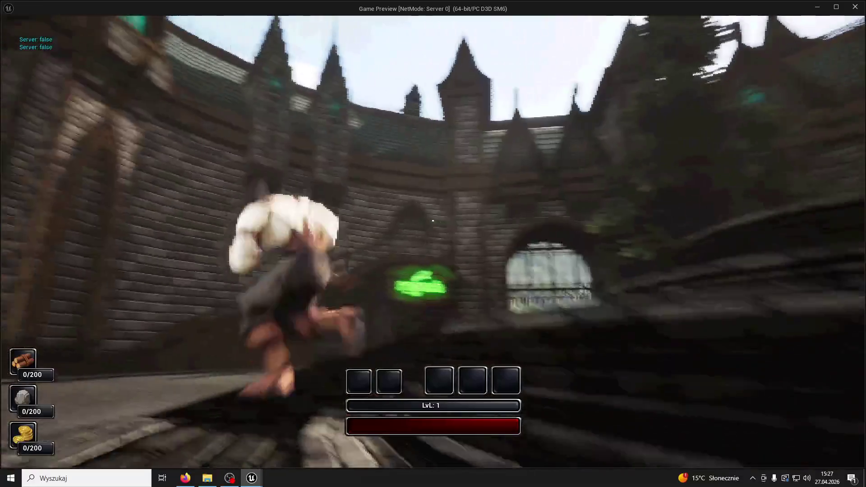
key(space)
key(w)
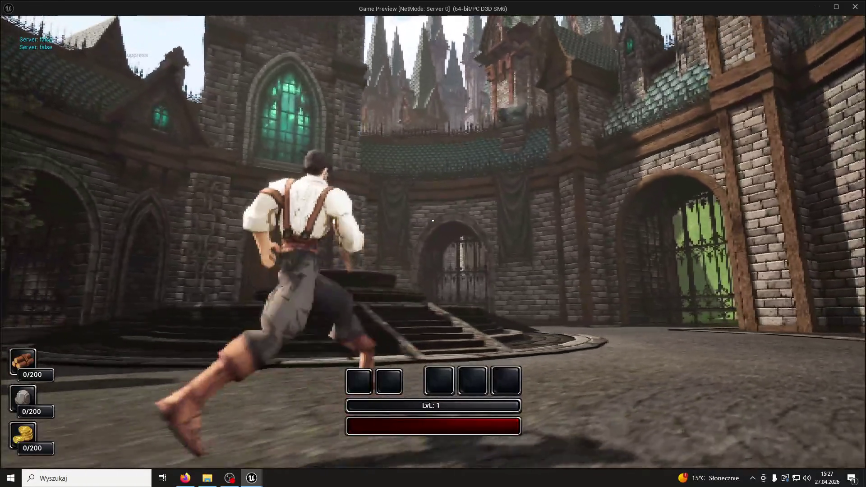
key(w)
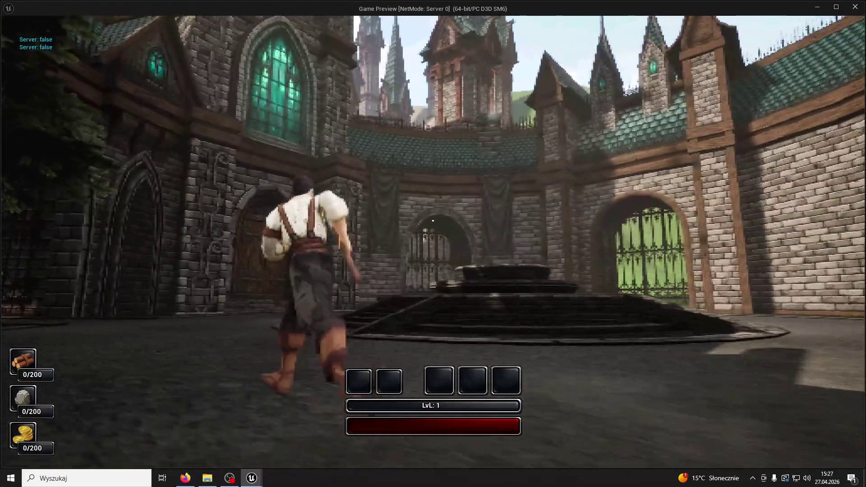
key(Escape)
click(478, 190)
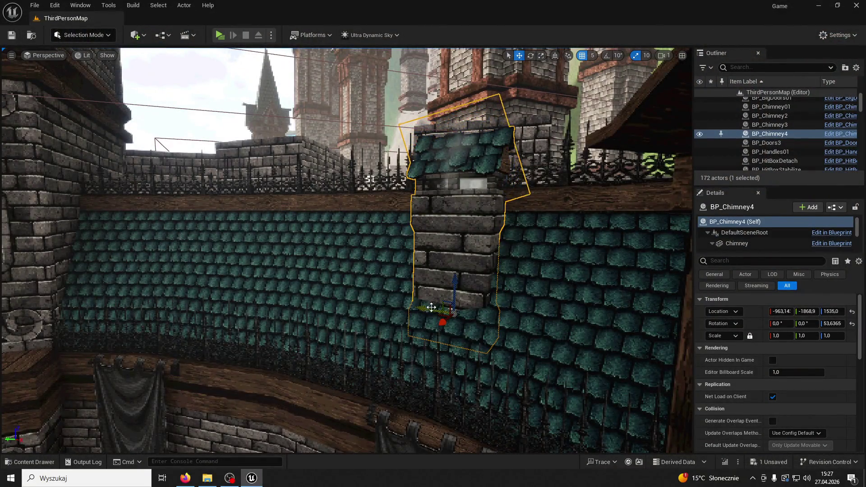
- Shift BP_Chimney4 right to about -786, -1962.1, 1560.0, turned 62.1°, then play-test again
drag(432, 307, 491, 316)
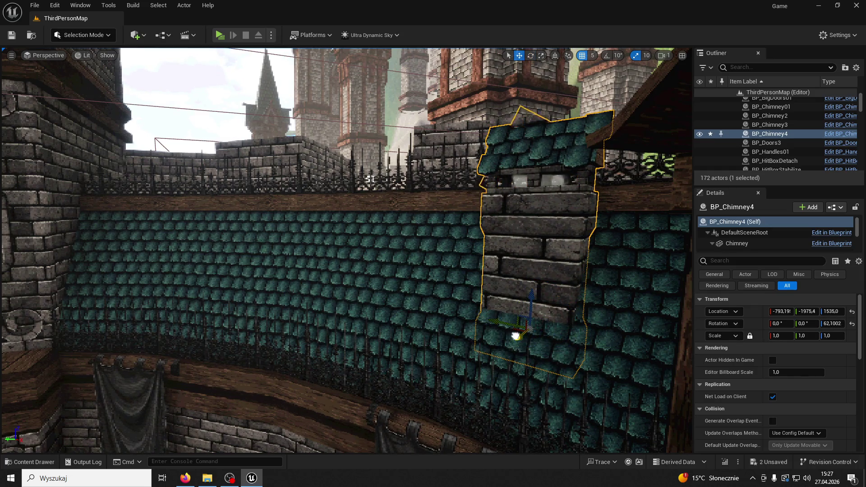
key(ctrl+z)
key(ctrl+y)
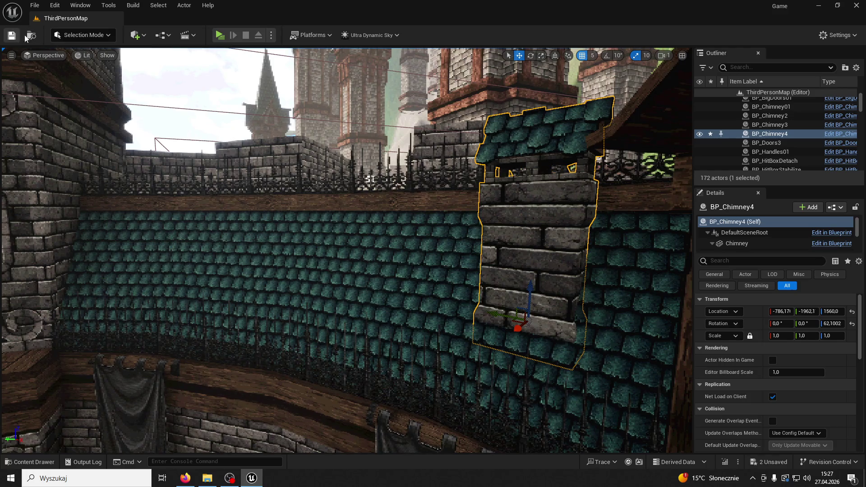
click(219, 35)
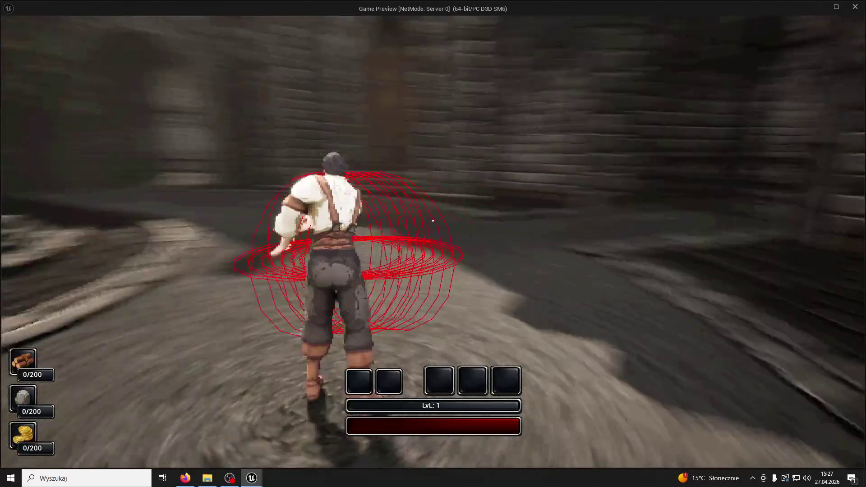
- Run the character through the courtyard, end the game preview, and select Spire4 on the wall
key(w)
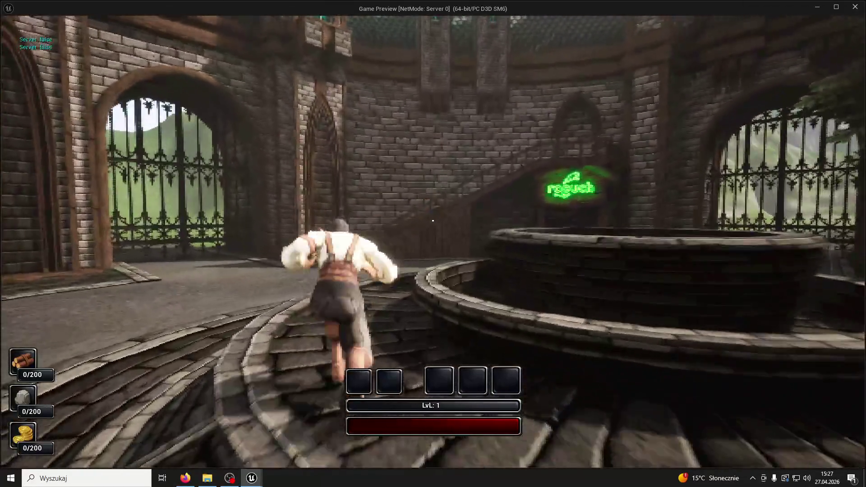
key(w)
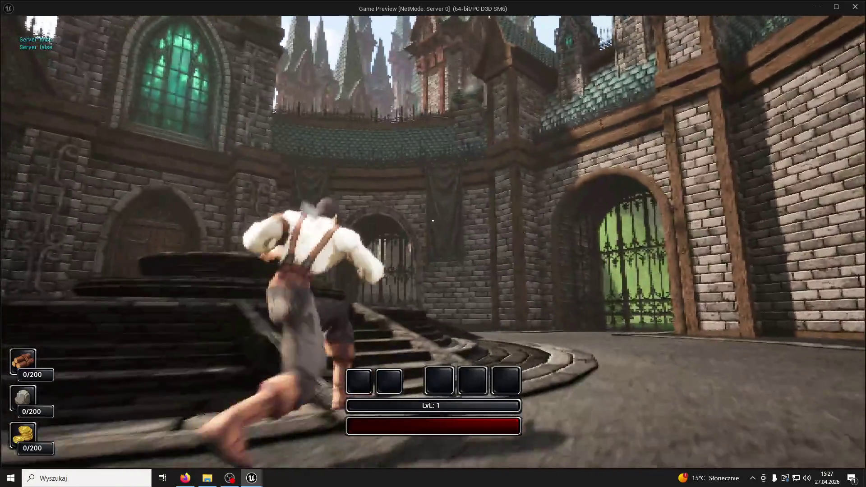
key(w)
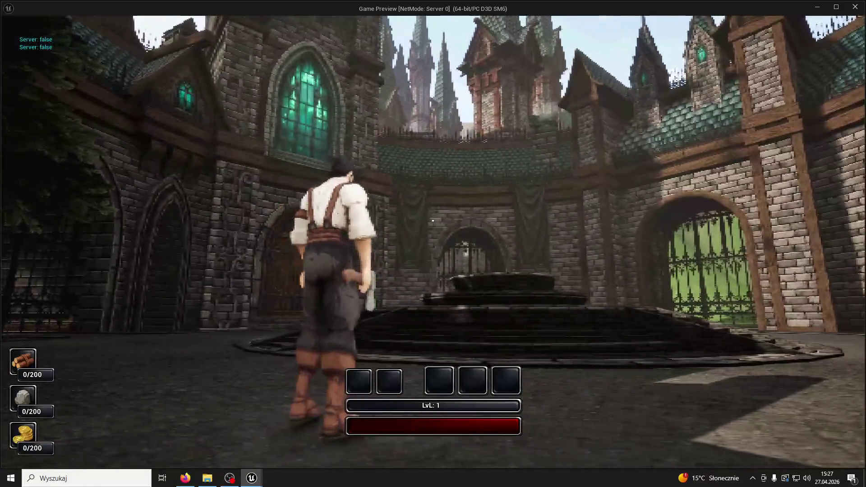
key(Escape)
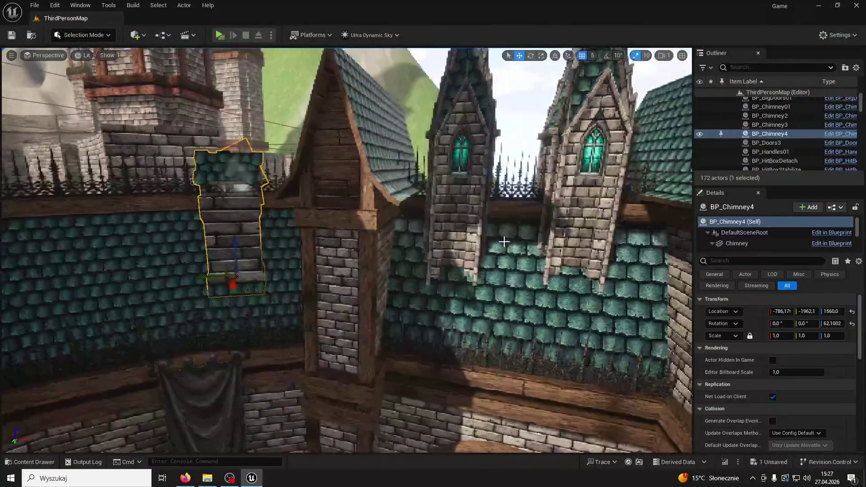
click(534, 222)
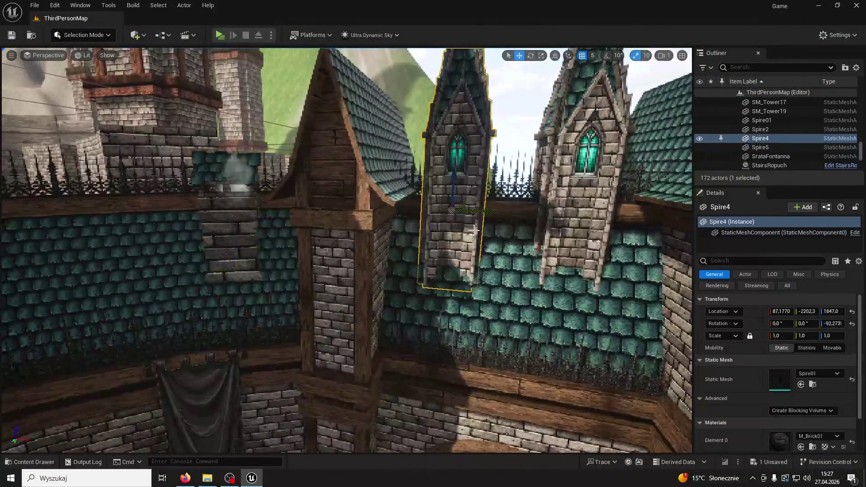
- Drag out a first spire copy along the wall, then delete it
alt+drag(534, 222, 211, 189)
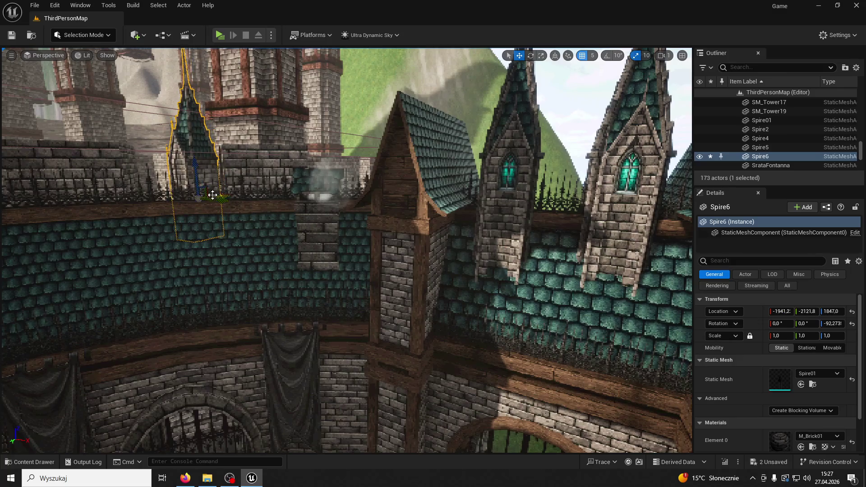
drag(77, 225, 174, 261)
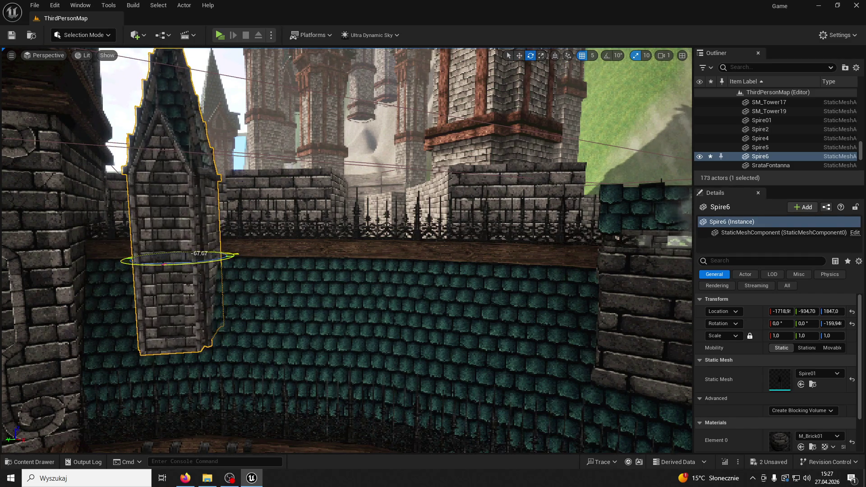
drag(166, 262, 170, 260)
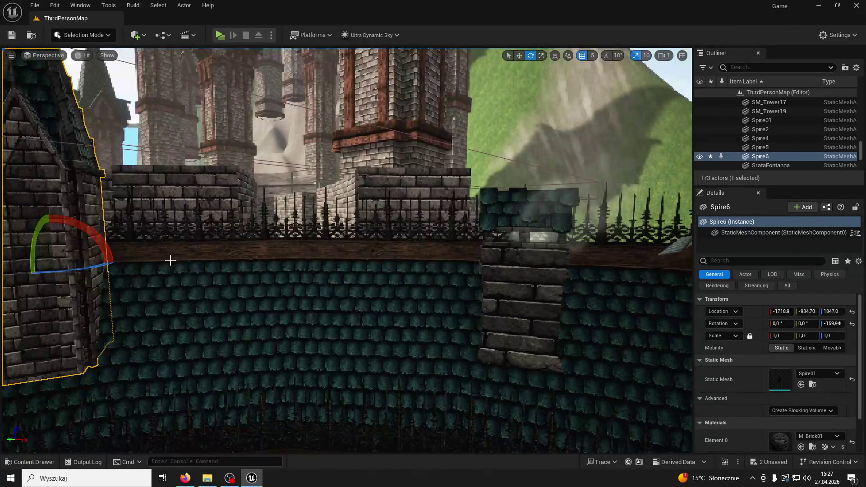
key(Delete)
drag(229, 261, 437, 260)
- Duplicate the spire with its green-glass window and slide the copy left along the wall
click(514, 231)
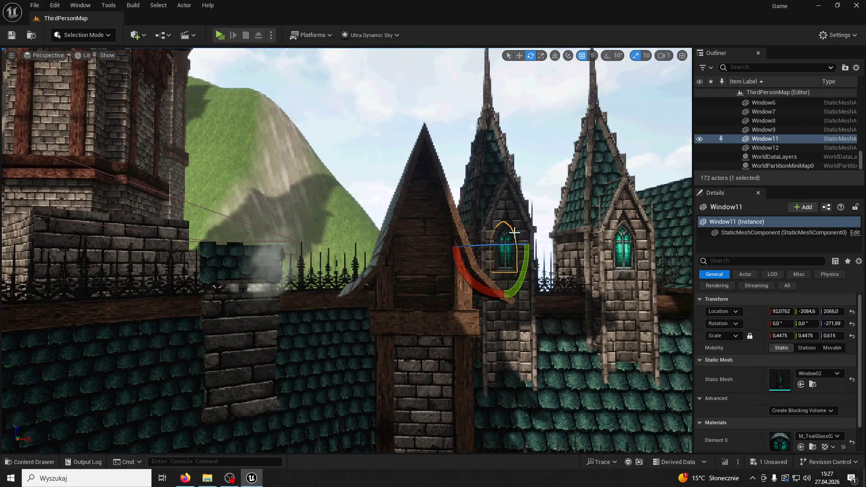
ctrl+click(515, 216)
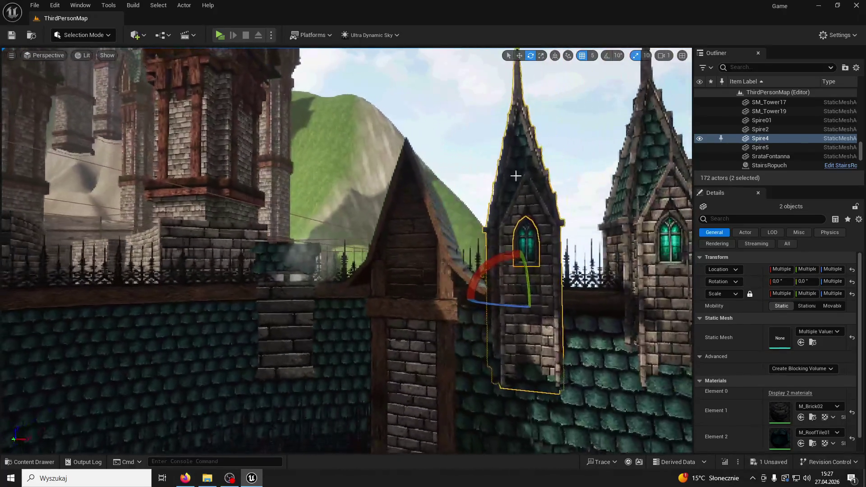
key(ctrl+d)
key(w)
drag(497, 245, 23, 244)
key(f)
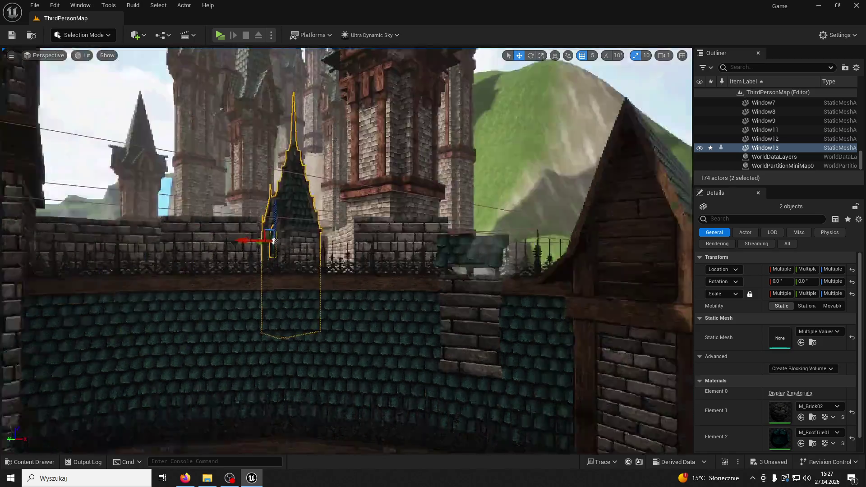
- Inspect the copied spire carrying Window13 on the roof and launch a game preview
mouse_move(317, 240)
mouse_down()
mouse_move(209, 240)
mouse_move(439, 100)
mouse_up()
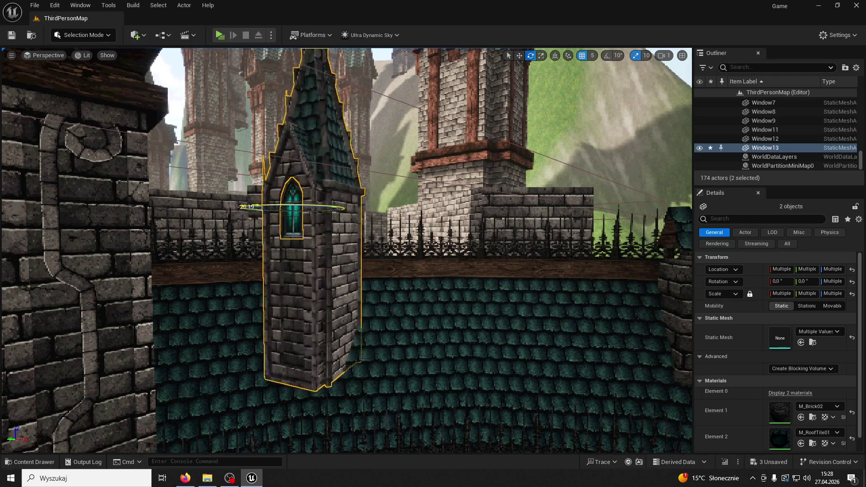
drag(297, 207, 520, 55)
scroll(346, 251, down, 3)
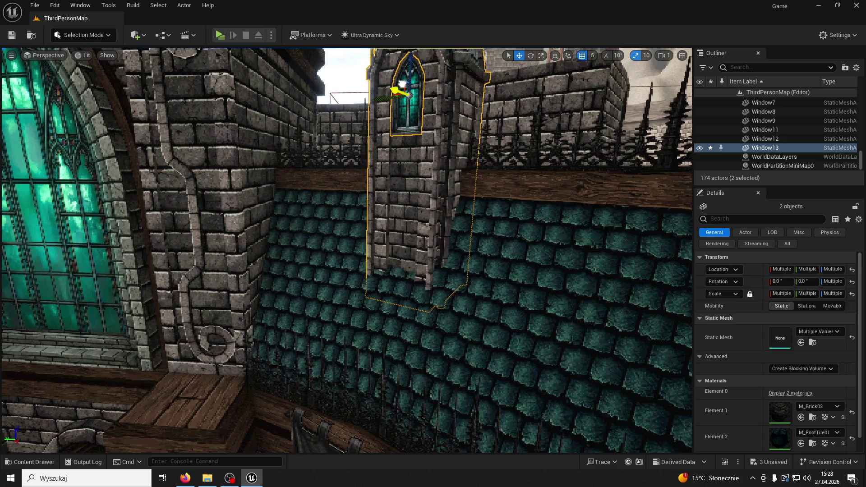
drag(396, 106, 352, 99)
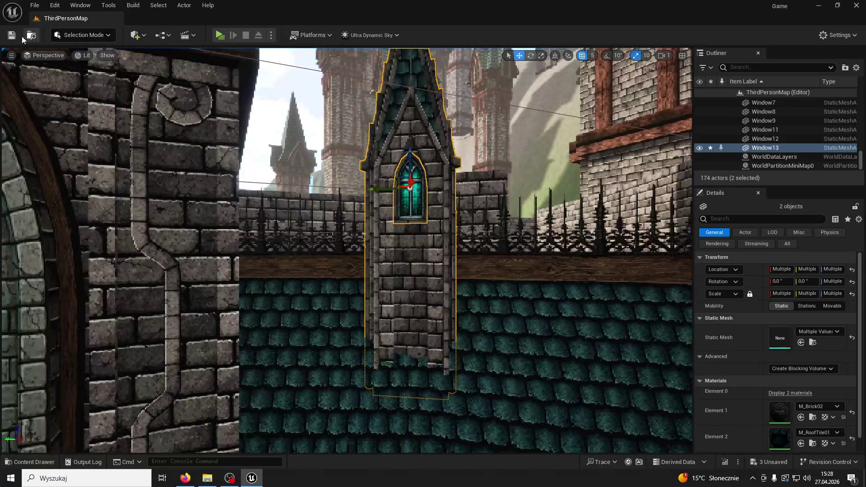
click(220, 37)
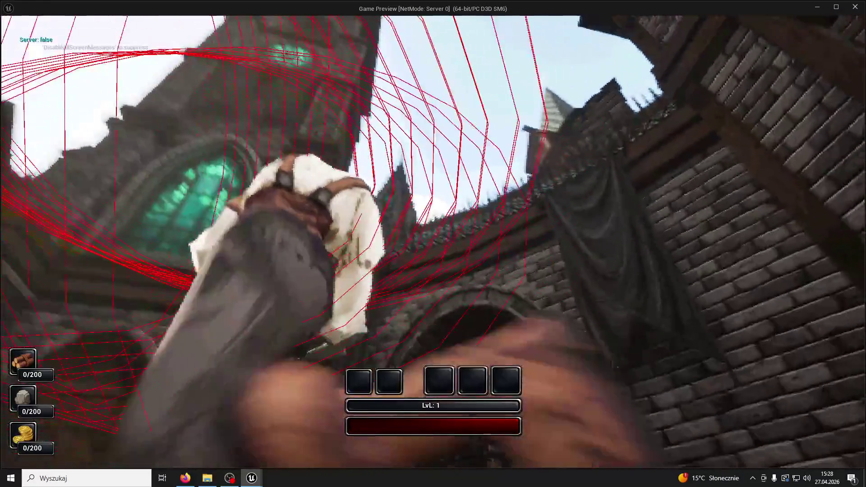
- Run onto the well rim, jump off across the courtyard, then stop the preview
key(w)
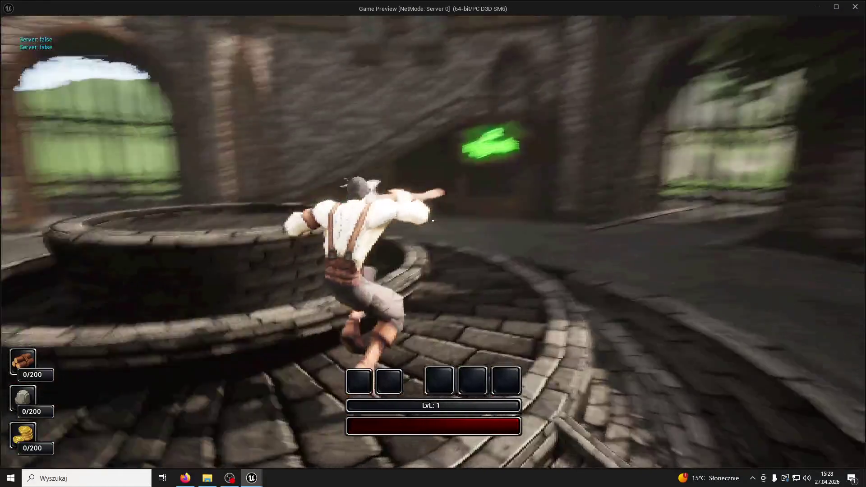
key(space)
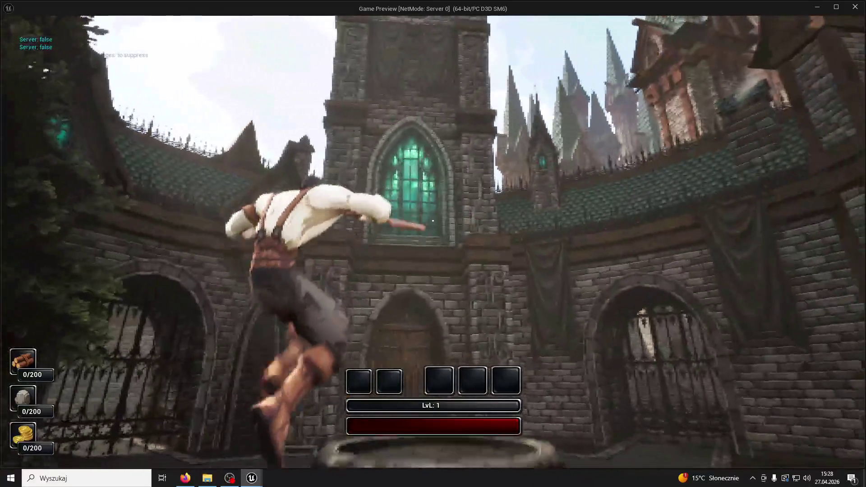
key(space)
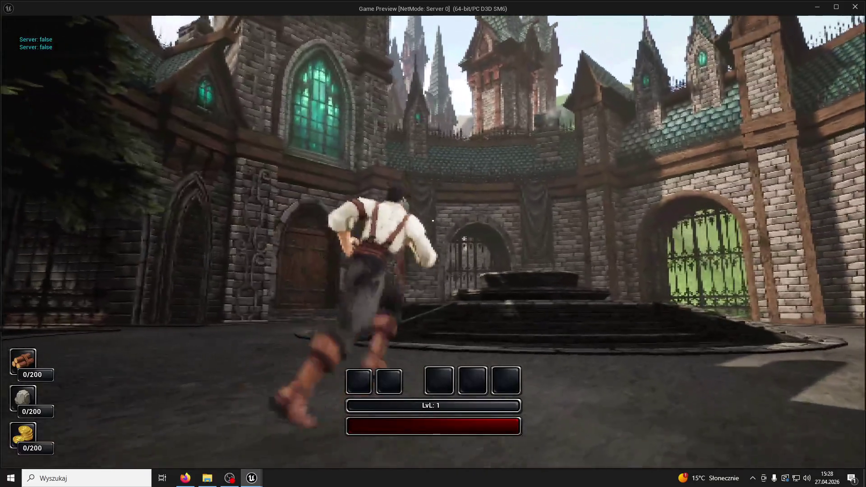
key(Escape)
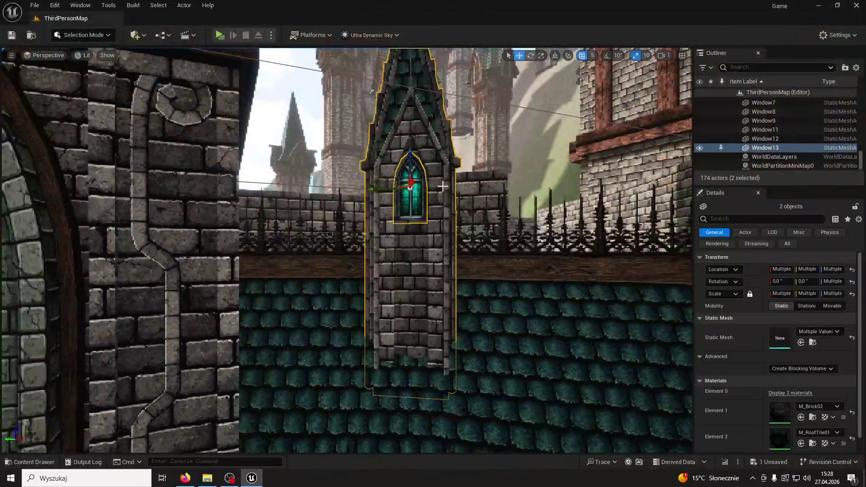
- Alt-drag a spire copy carrying Window14 to the right along the wall, then start Play
mouse_move(377, 194)
mouse_down()
mouse_move(447, 199)
mouse_move(483, 190)
mouse_up()
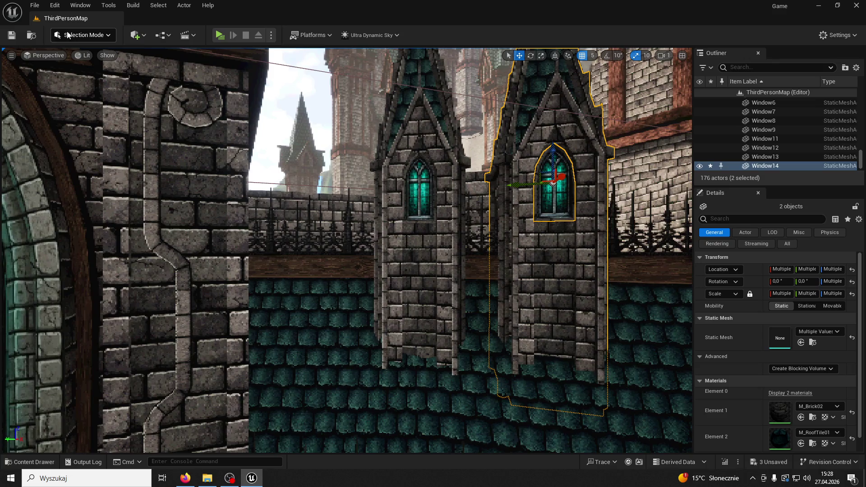
click(213, 34)
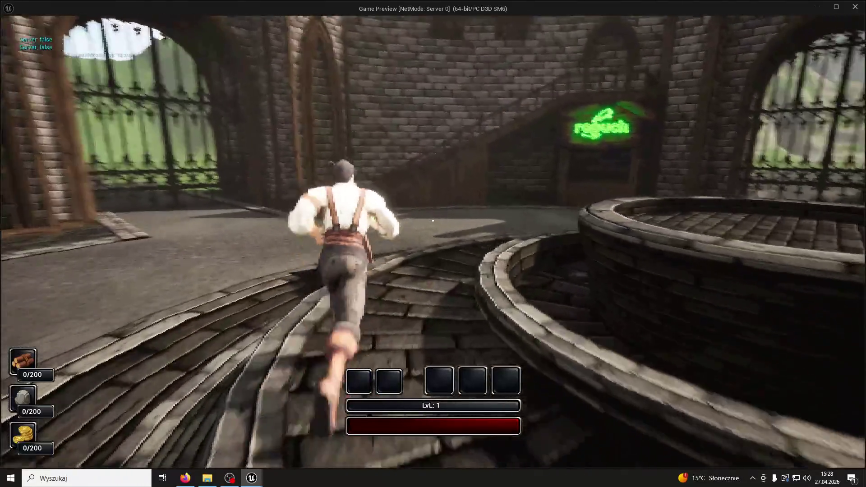
- Run and jump past the fountain, gate and mossy tower, up the stairs toward the green sign
key(space)
key(w)
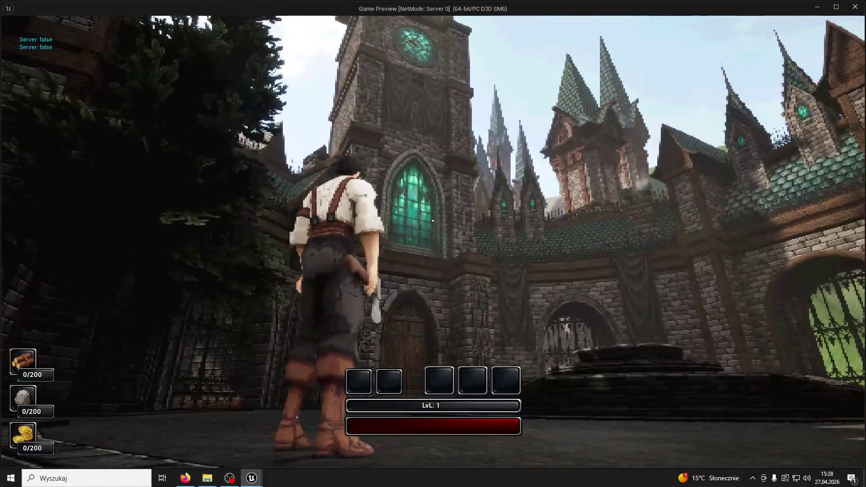
key(w)
key(w)
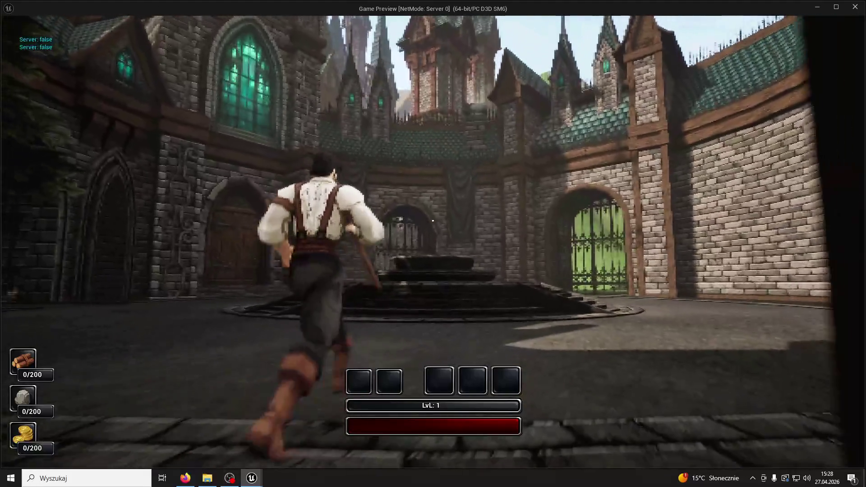
key(w)
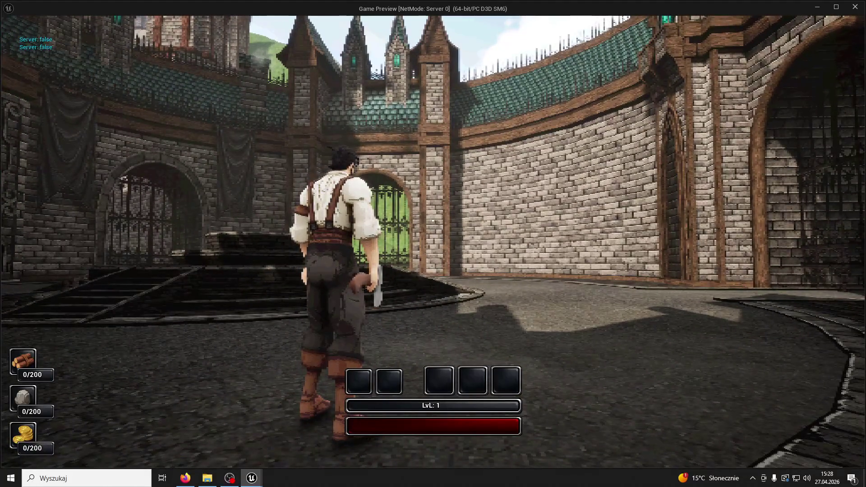
key(w)
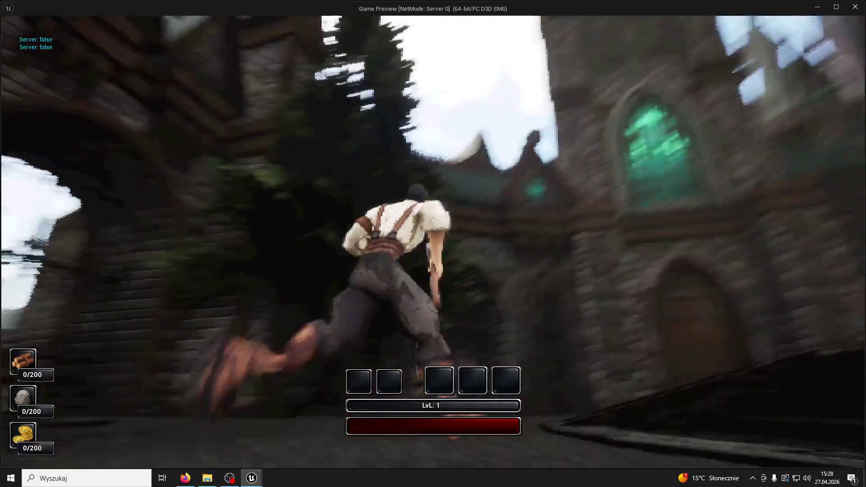
key(w)
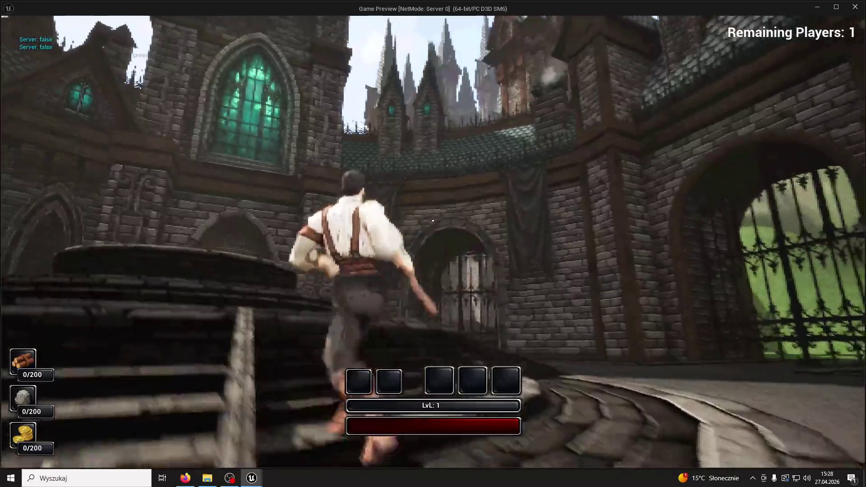
key(w)
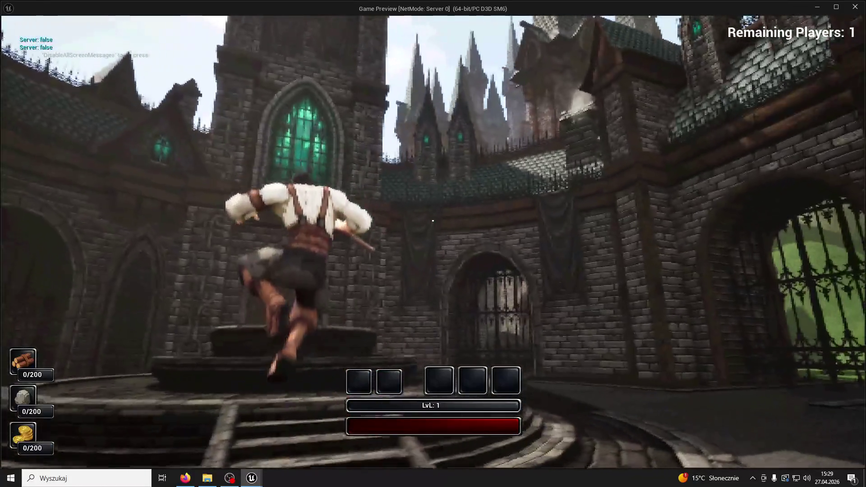
key(w)
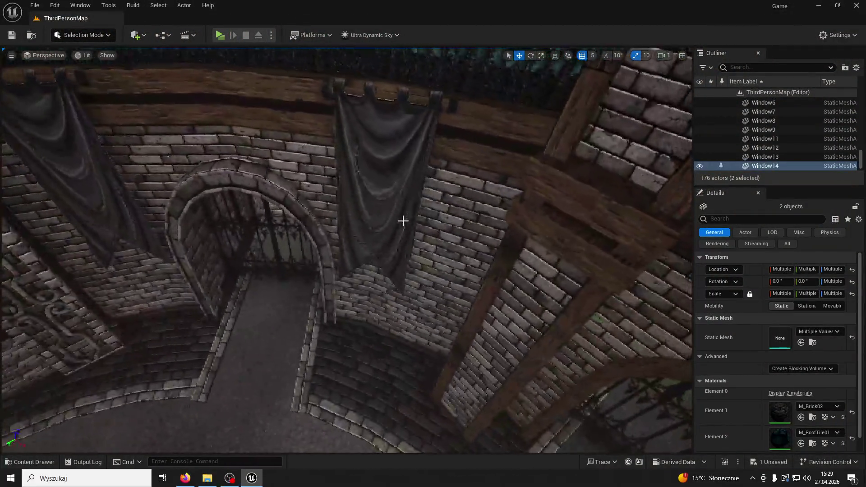
- Copy Banner2 as Banner5 at 2024.03, 979.132, 888.0, turned 209.626°, then start a preview
click(413, 223)
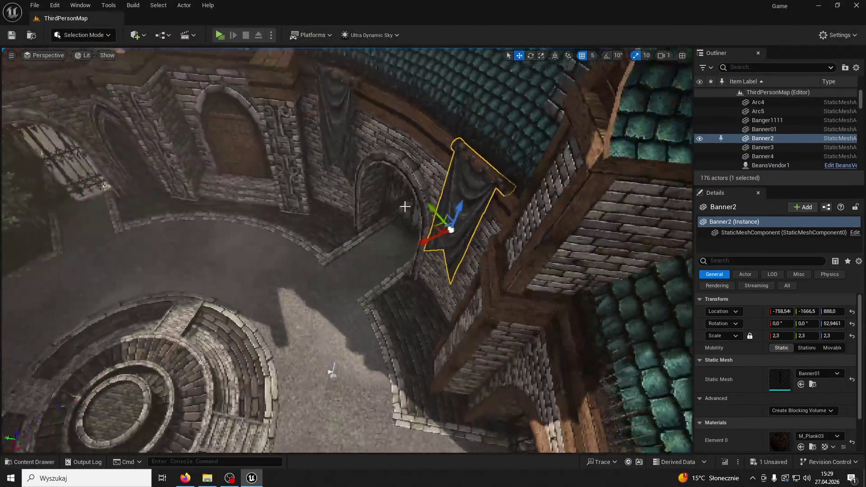
key(f)
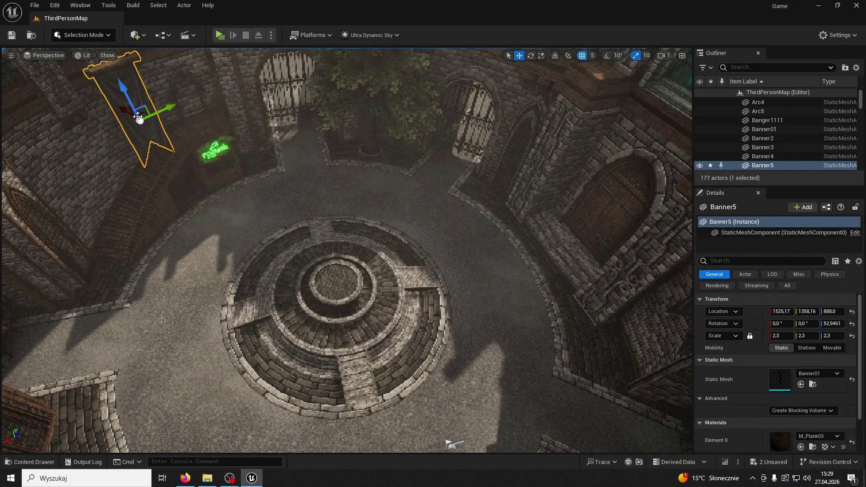
drag(162, 110, 65, 149)
drag(490, 42, 490, 42)
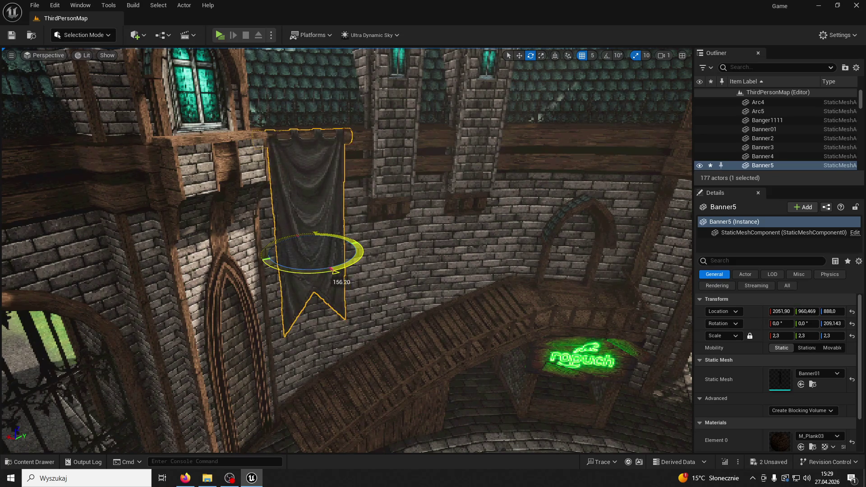
click(520, 65)
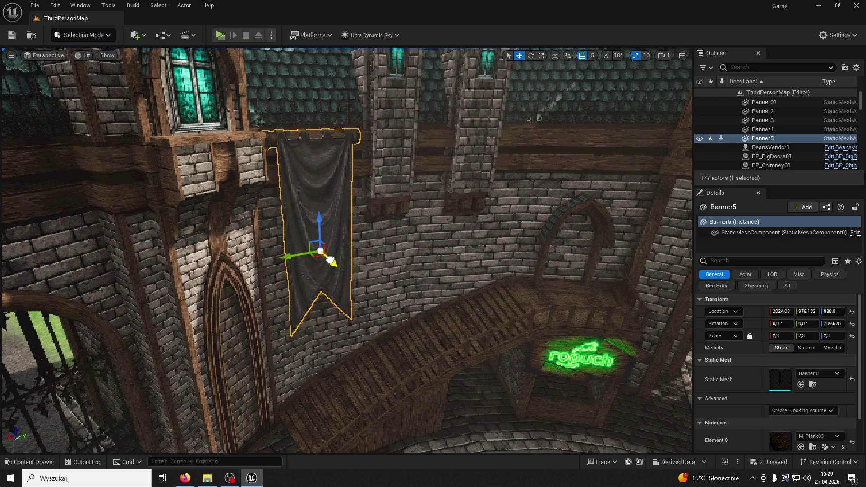
key(f)
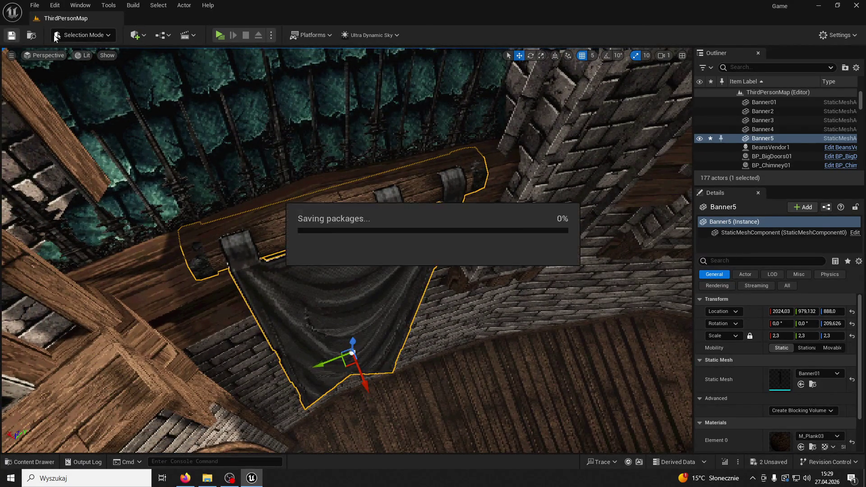
click(219, 35)
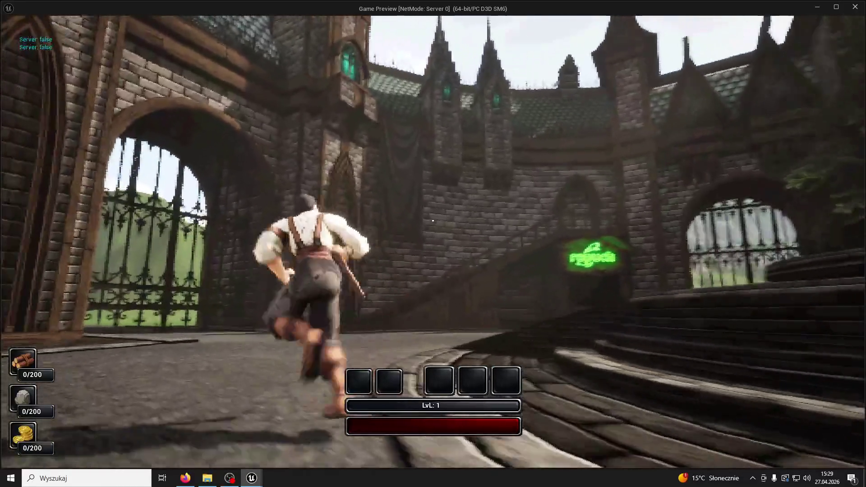
key(space)
key(w)
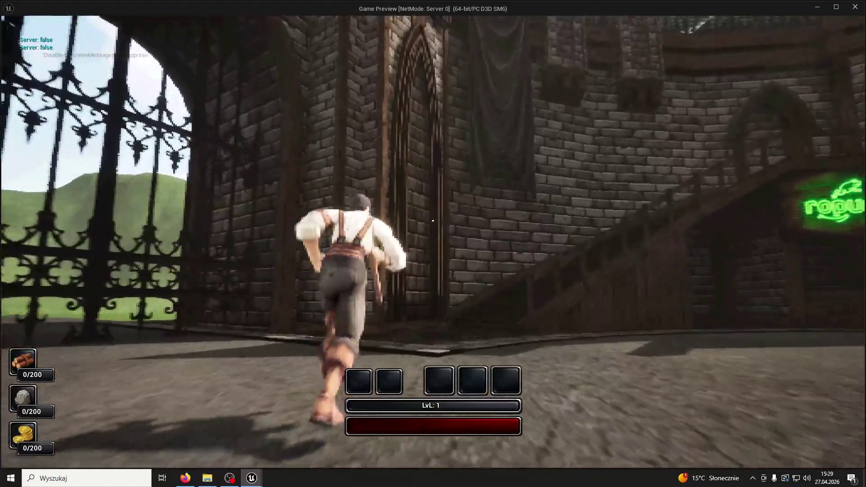
key(w)
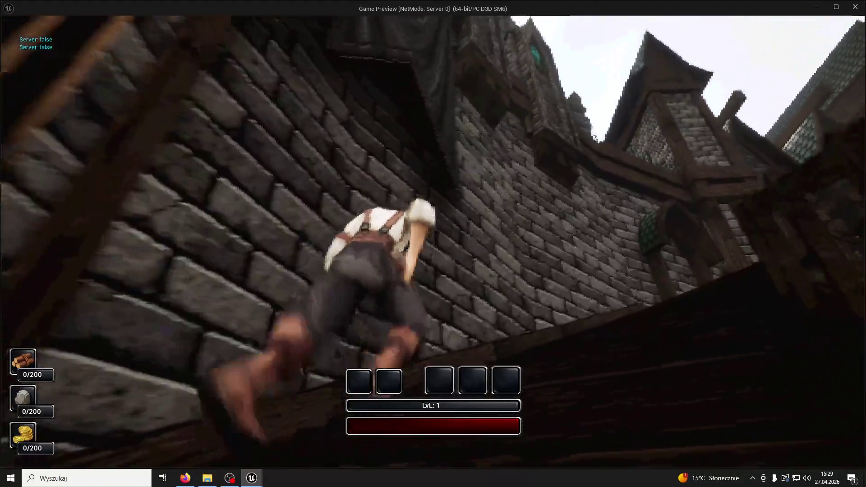
key(w)
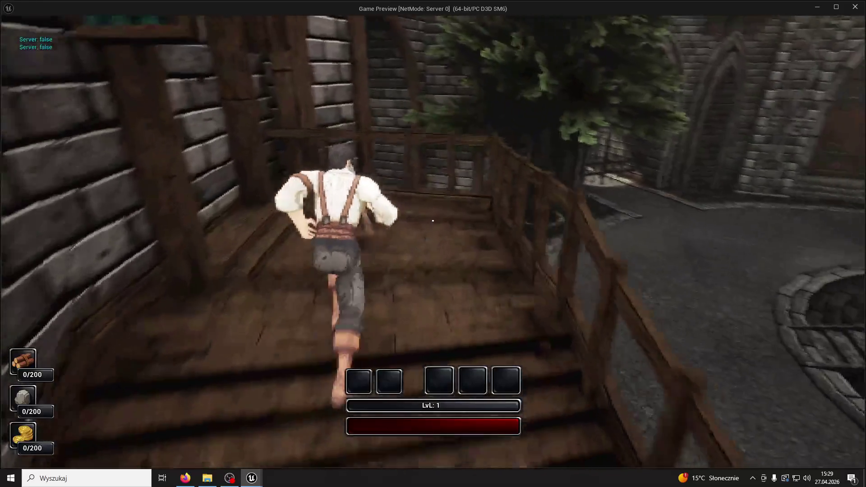
key(w)
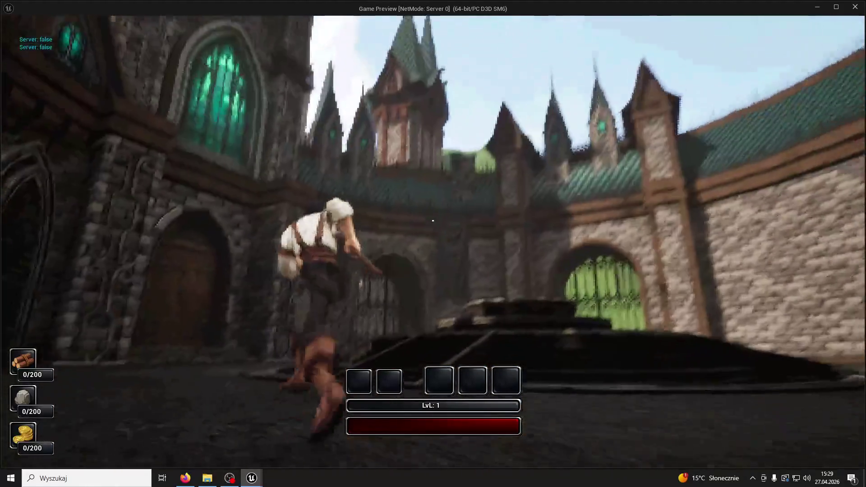
key(w)
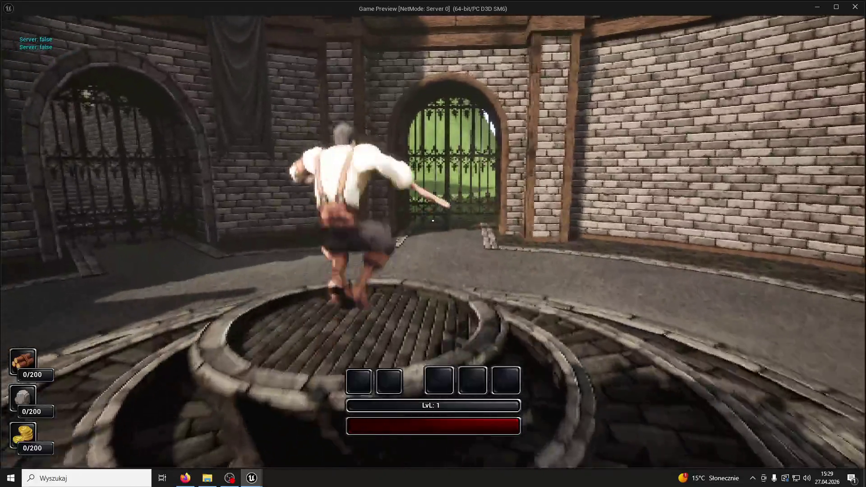
key(w)
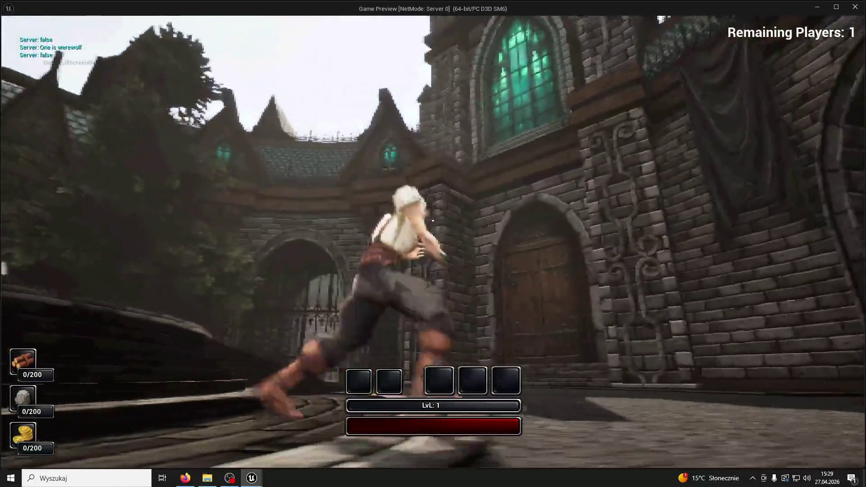
key(w)
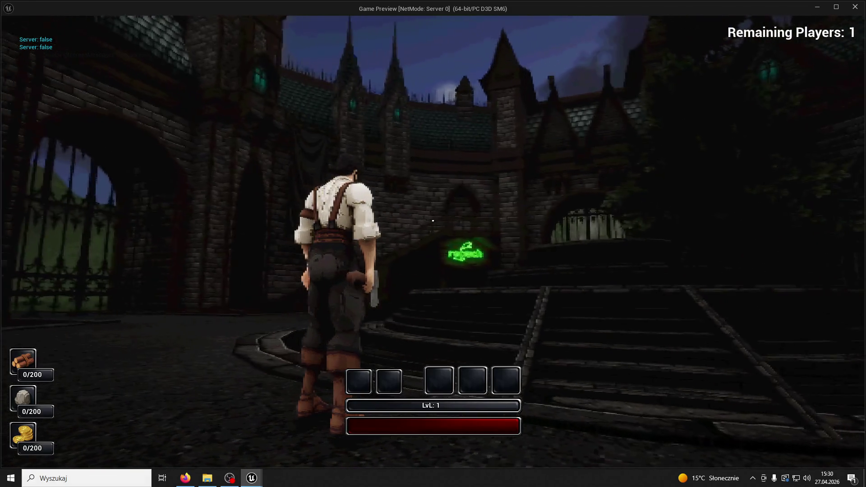
- Keep running toward another tower and jump up onto a ledge
key(w)
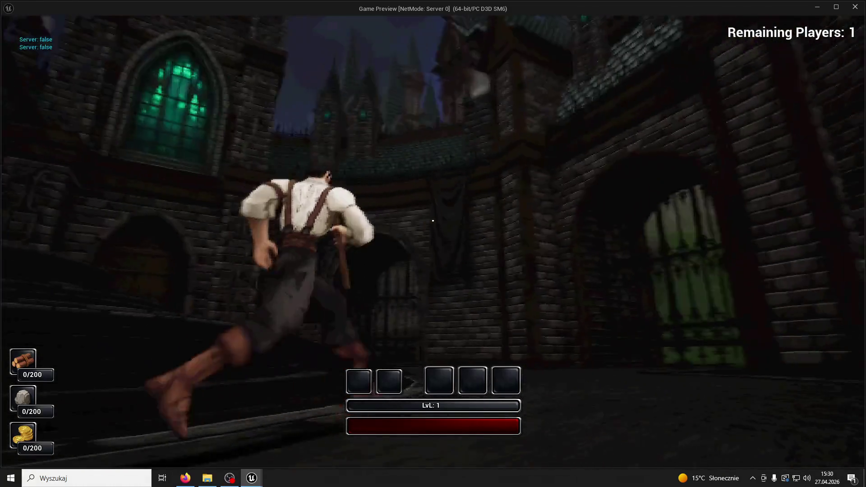
key(space)
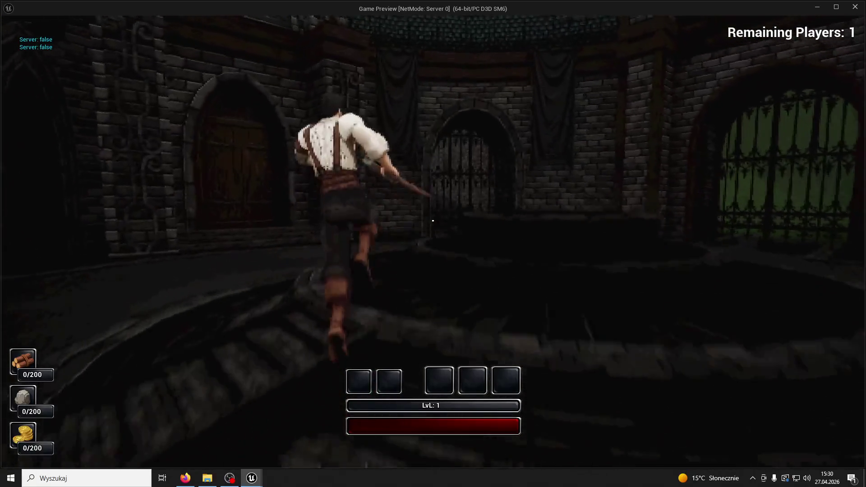
key(space)
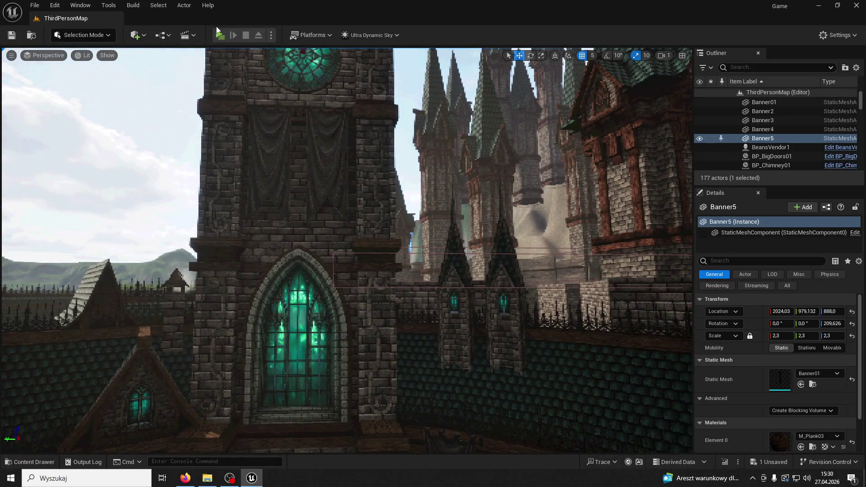
- Run a brief play test, then close Unreal Engine without saving
click(221, 35)
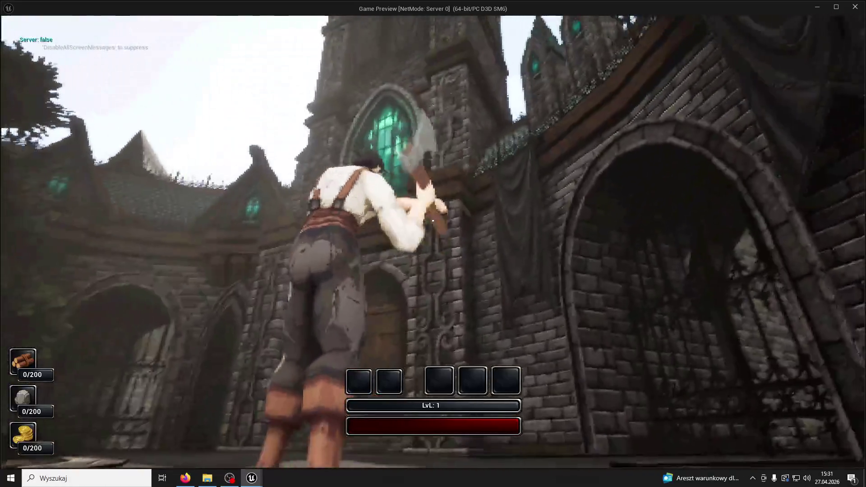
key(w)
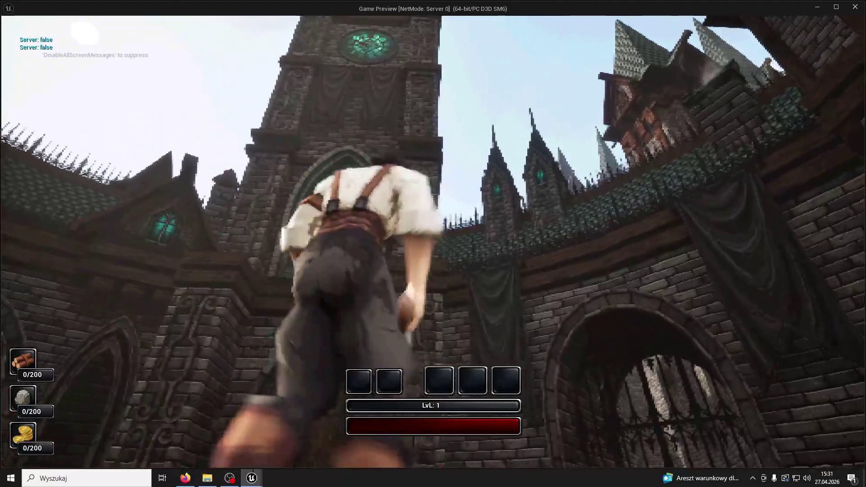
key(Escape)
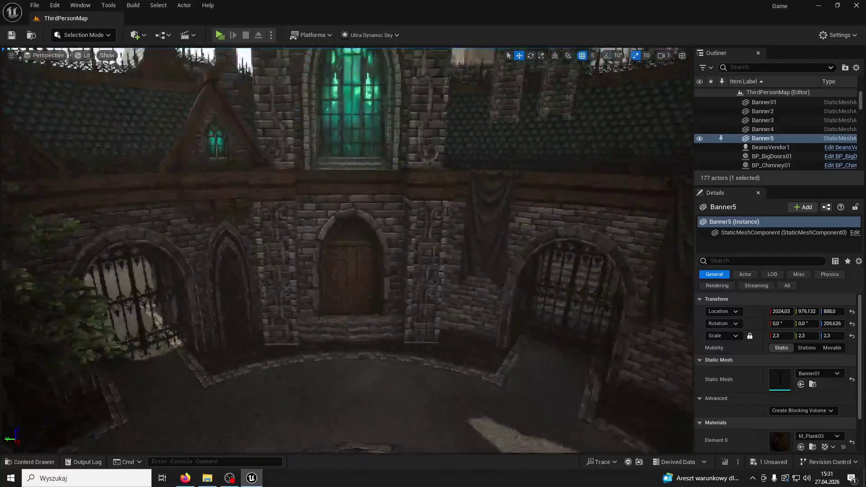
key(Escape)
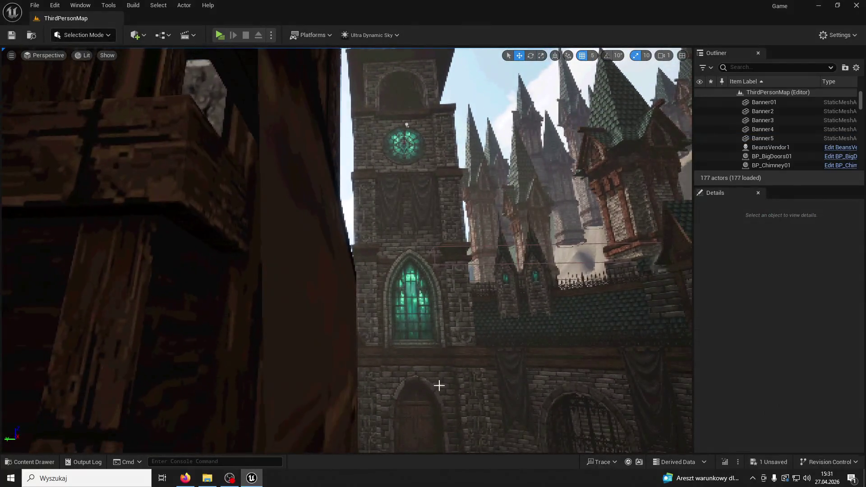
click(854, 6)
click(474, 341)
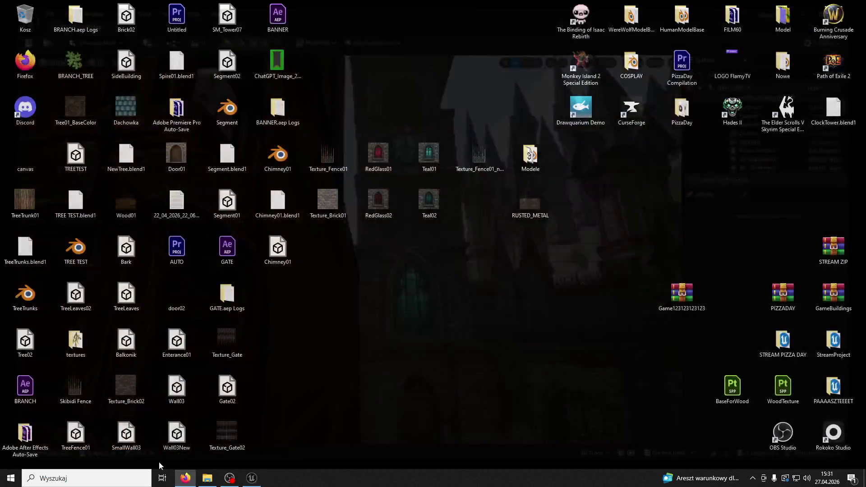
- Launch Blender 4.2 from Windows search and dismiss its splash screen
click(86, 478)
click(87, 265)
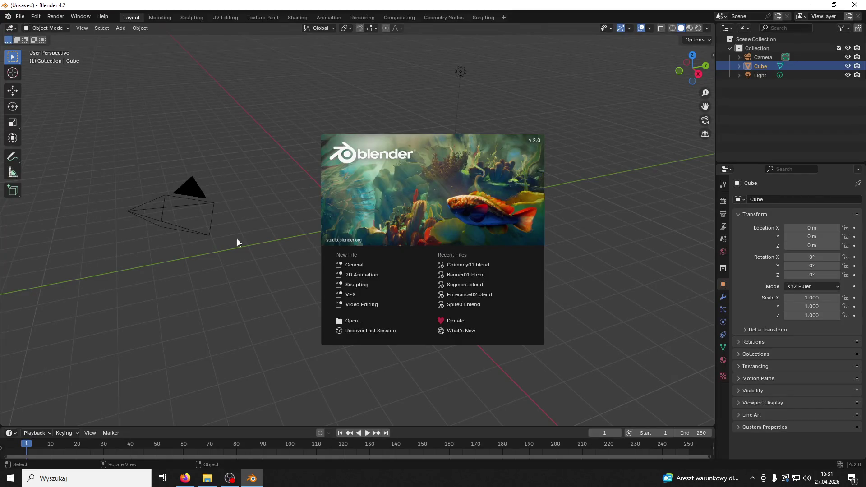
click(238, 242)
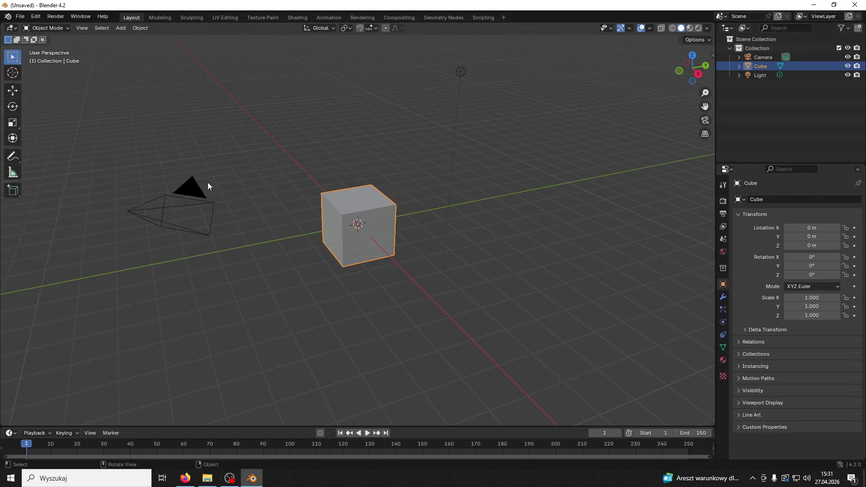
- Delete the camera and light, enlarge the cube, then lower its height
click(208, 184)
key(Delete)
click(458, 74)
key(Delete)
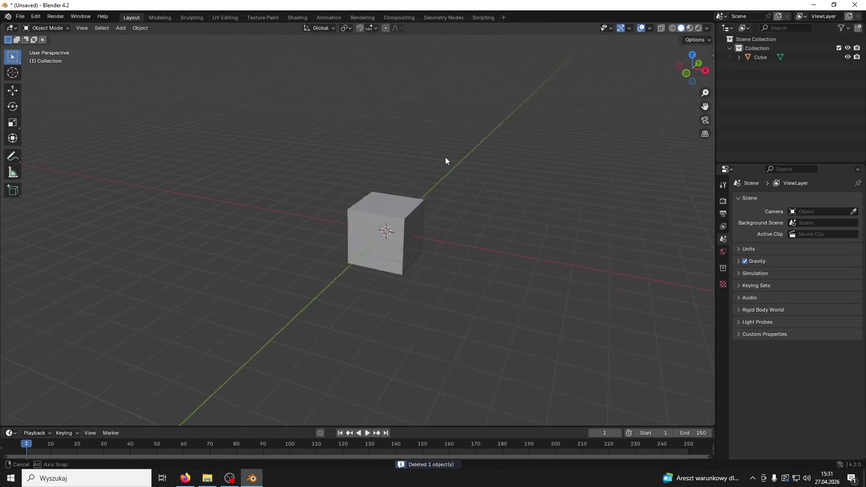
click(409, 233)
key(s)
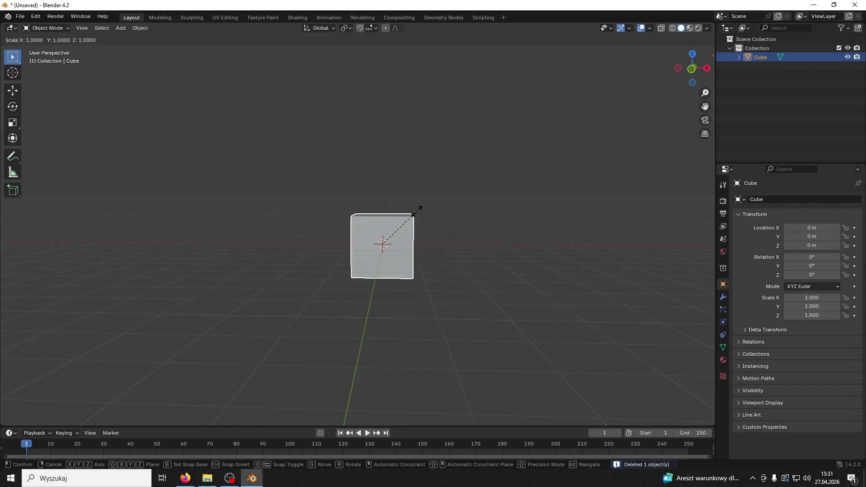
click(555, 58)
scroll(502, 217, down, 3)
key(s)
key(z)
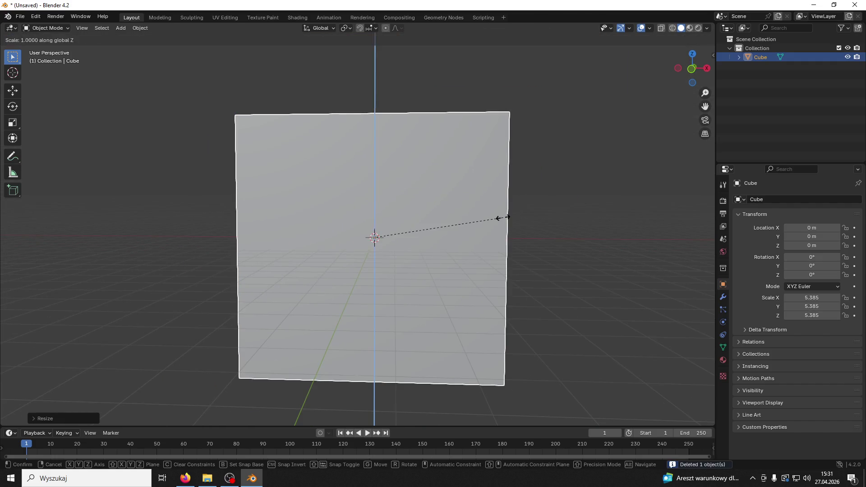
click(404, 294)
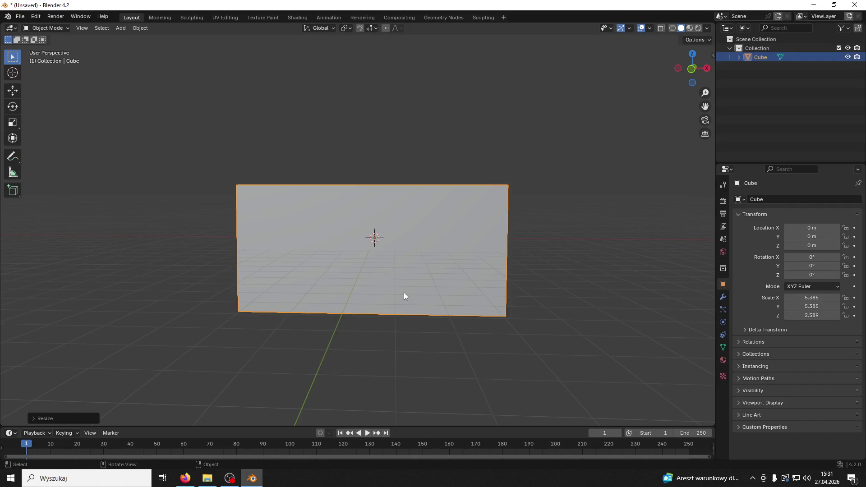
- Squash the block along Y twice into a thin slab
drag(303, 266, 63, 115)
drag(172, 149, 215, 180)
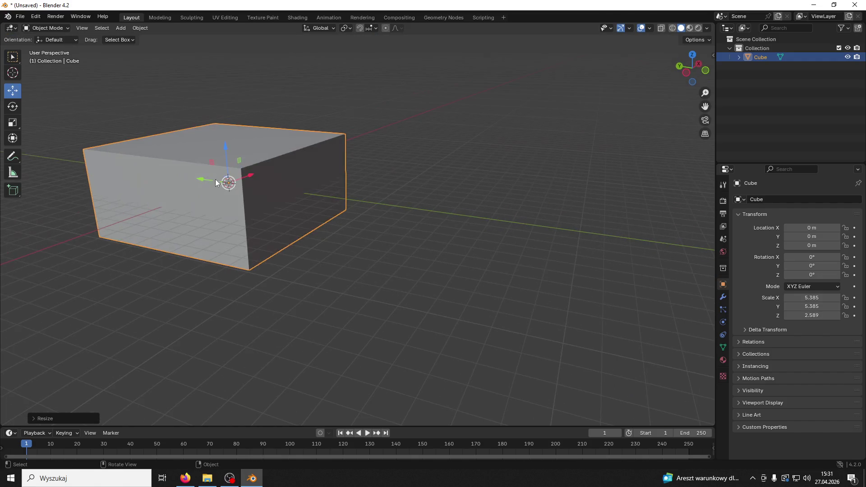
drag(75, 77, 256, 193)
key(s)
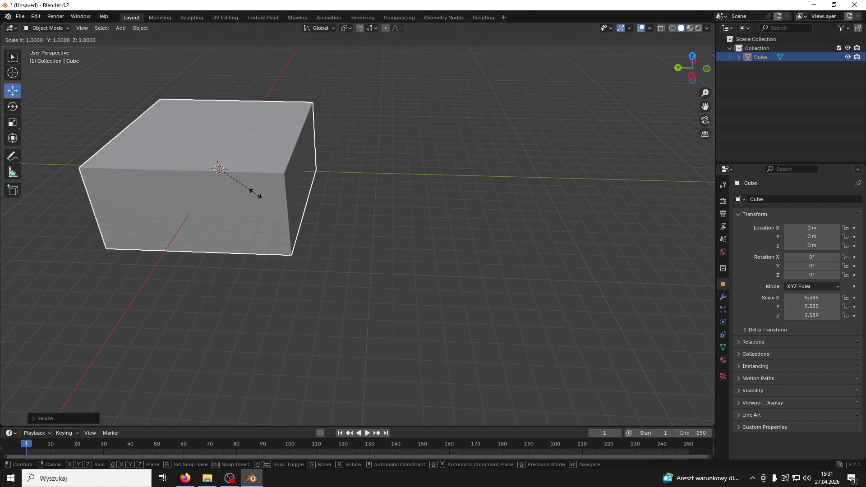
key(y)
click(214, 187)
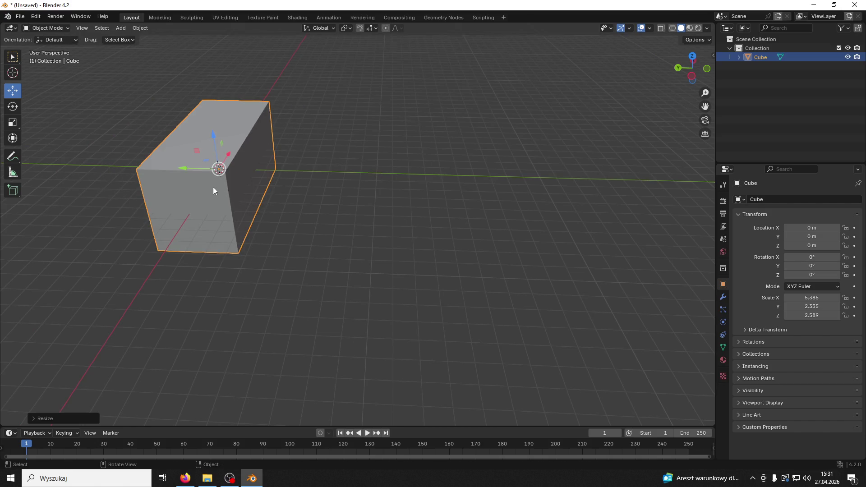
key(s)
key(y)
click(266, 238)
- Lower the slab's height with another Z-axis scale
mouse_move(265, 237)
mouse_down()
mouse_move(169, 183)
mouse_move(95, 91)
mouse_up()
click(45, 27)
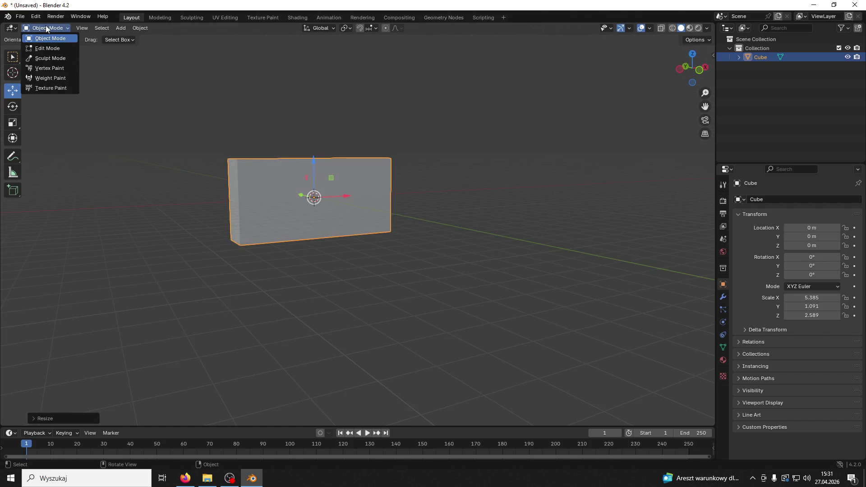
drag(331, 139, 308, 143)
key(s)
key(z)
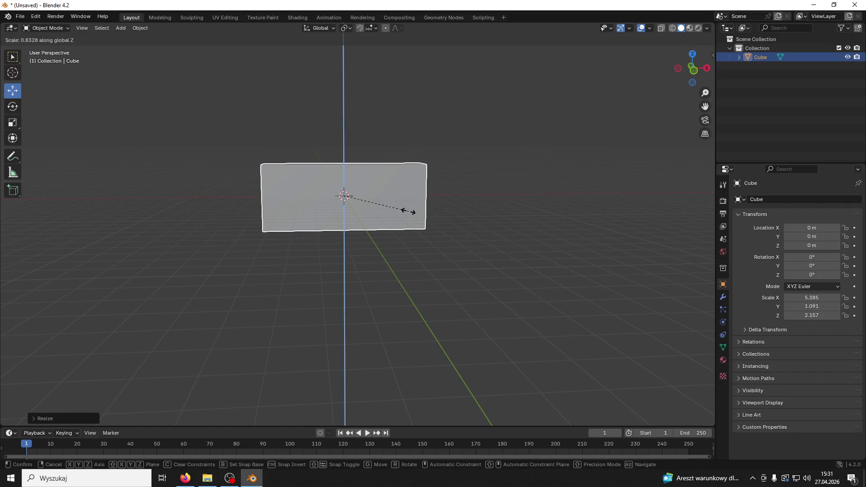
click(412, 209)
- Enter Edit Mode and select only the slab's end face
drag(379, 205, 182, 72)
click(64, 27)
click(61, 46)
key(alt+a)
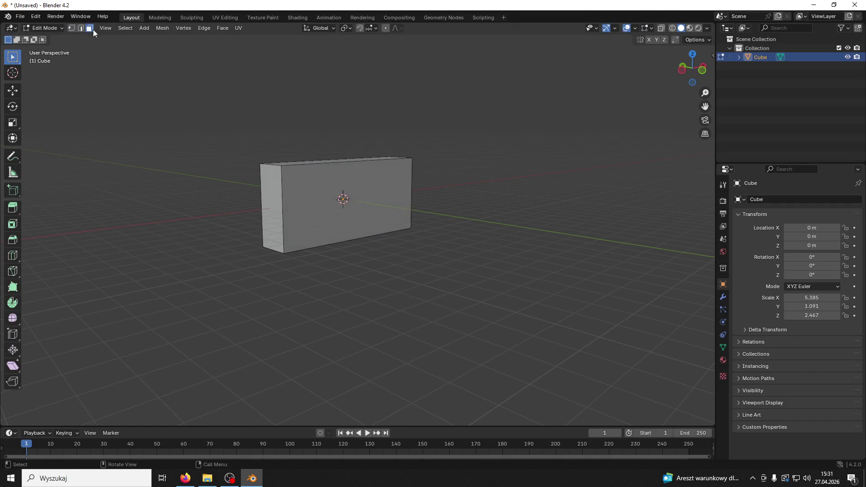
click(273, 202)
mouse_move(273, 202)
mouse_down()
mouse_move(225, 177)
mouse_move(275, 90)
mouse_move(275, 50)
mouse_up()
click(18, 93)
scroll(424, 316, down, 3)
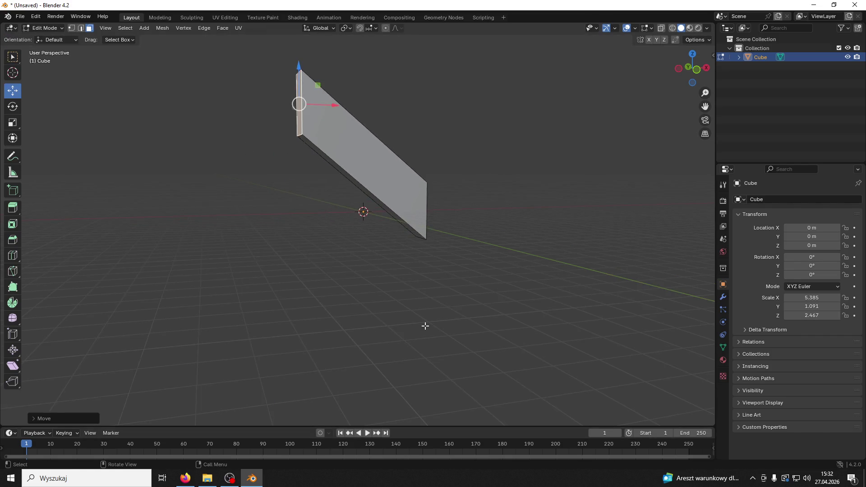
drag(415, 256, 495, 321)
drag(451, 232, 450, 237)
drag(549, 296, 396, 258)
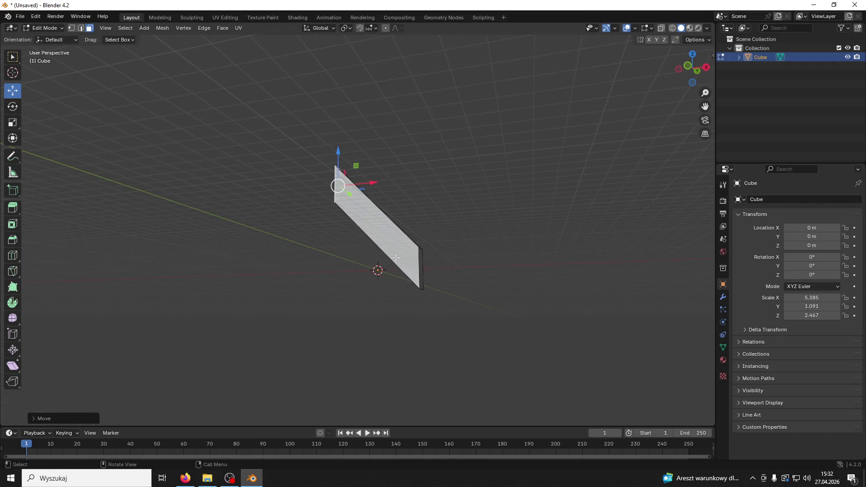
- Extrude and lower the end face, shift an edge along X, then undo that section
key(e)
click(460, 271)
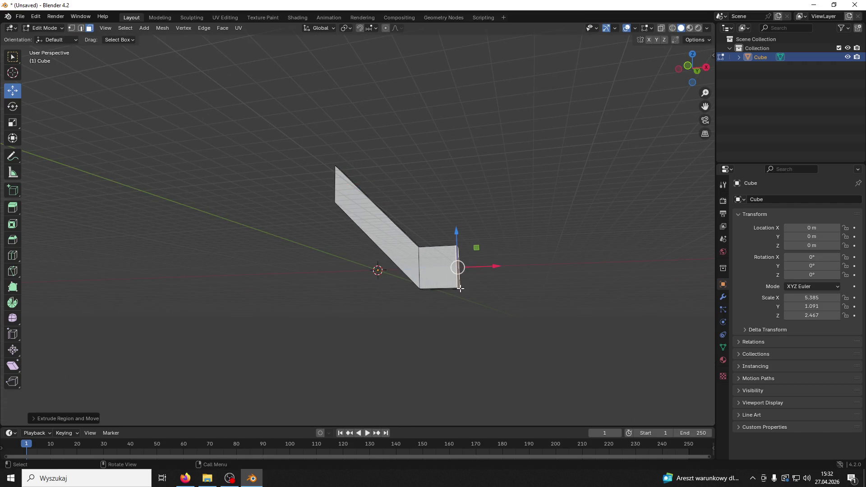
drag(464, 284, 481, 296)
mouse_move(464, 236)
mouse_down()
mouse_move(444, 291)
mouse_move(426, 307)
mouse_up()
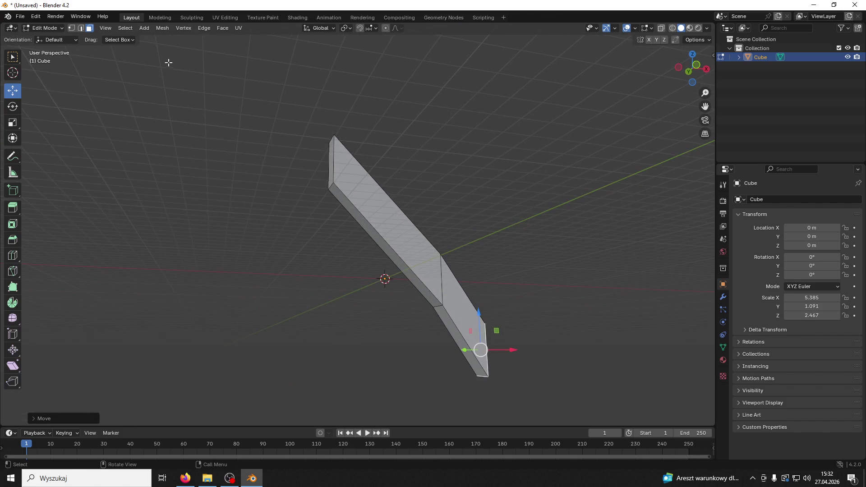
click(82, 30)
click(442, 308)
drag(442, 308, 465, 305)
mouse_move(465, 305)
mouse_down()
mouse_move(489, 305)
mouse_move(511, 249)
mouse_up()
scroll(491, 300, up, 2)
key(ctrl+z)
key(ctrl+z)
key(ctrl+z)
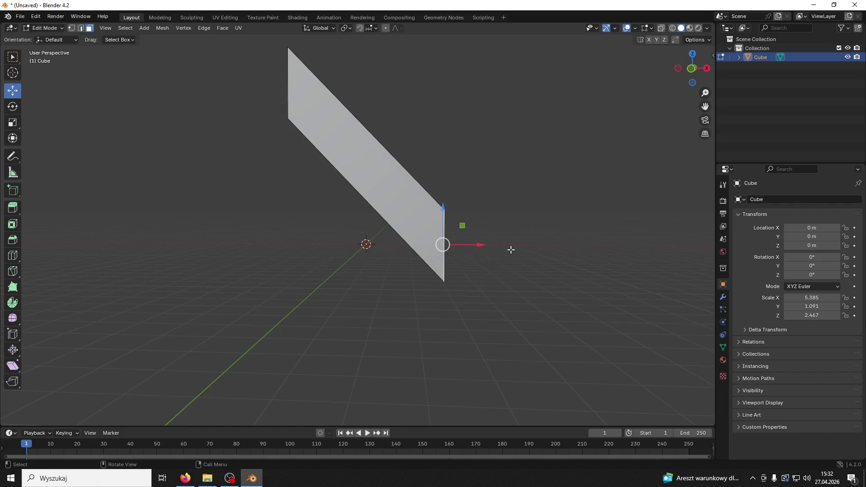
- Re-extrude the end face, rotating, lowering and shrinking it into a slanted section
key(e)
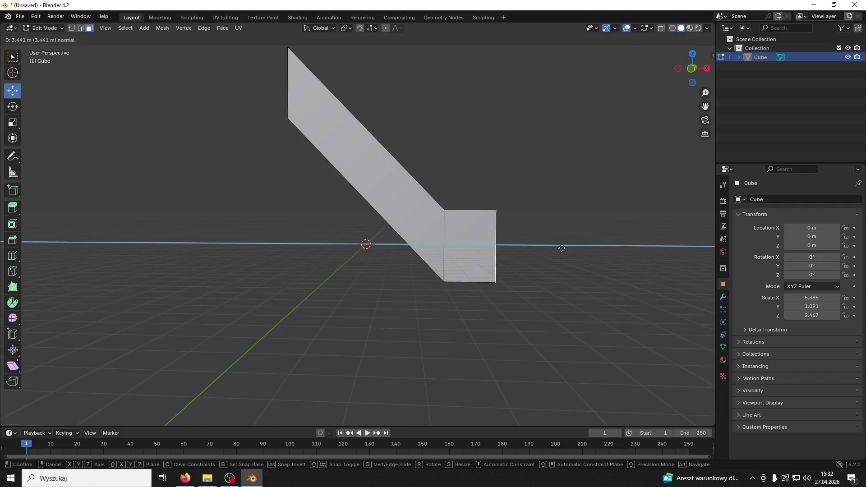
click(570, 248)
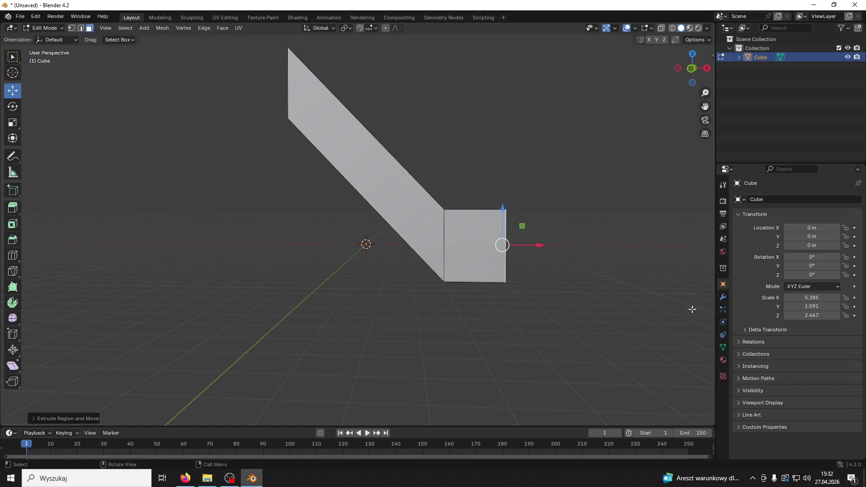
key(r)
click(653, 278)
key(r)
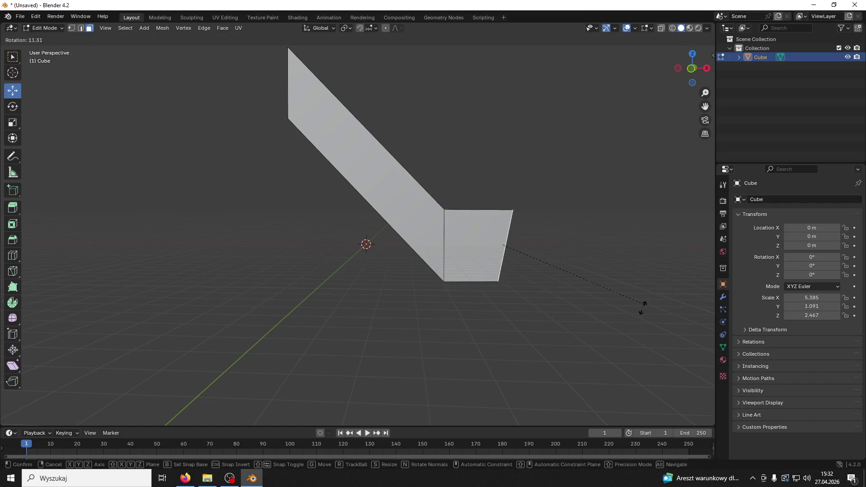
click(567, 332)
drag(502, 210, 502, 284)
key(s)
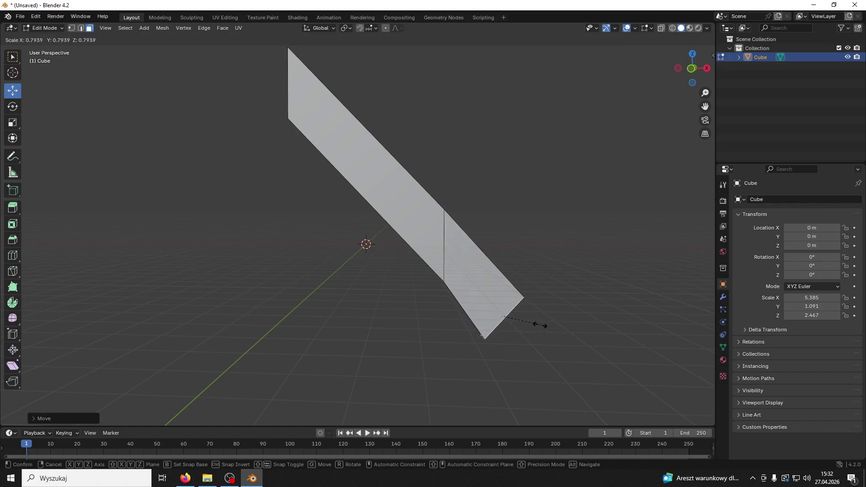
click(533, 324)
mouse_move(533, 325)
mouse_down()
mouse_move(406, 301)
mouse_move(415, 323)
mouse_move(532, 320)
mouse_move(537, 305)
mouse_move(526, 304)
mouse_move(610, 306)
mouse_move(573, 291)
mouse_move(589, 292)
mouse_move(563, 292)
mouse_up()
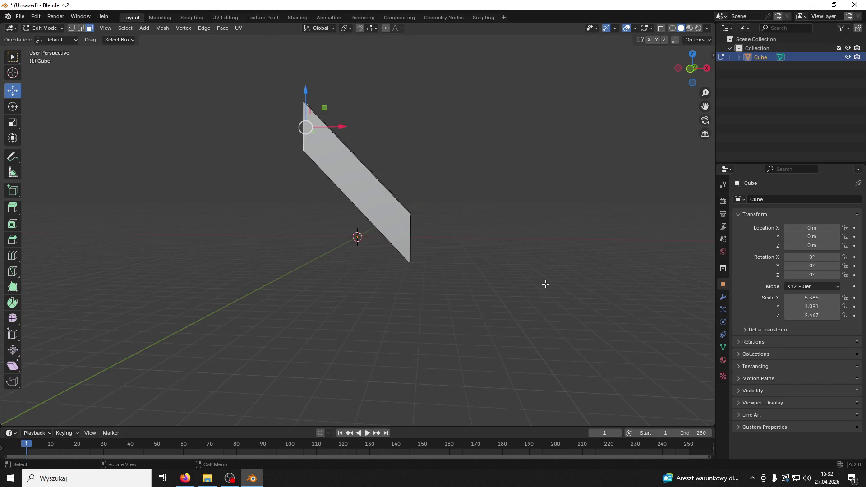
- Add a loop cut across the slab
scroll(508, 279, up, 2)
mouse_move(493, 276)
mouse_down()
mouse_move(504, 259)
mouse_move(474, 243)
mouse_up()
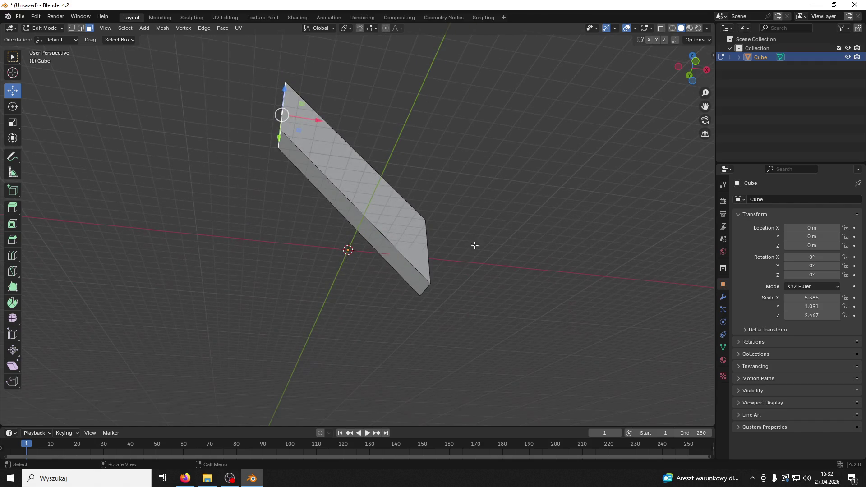
key(ctrl+r)
click(391, 232)
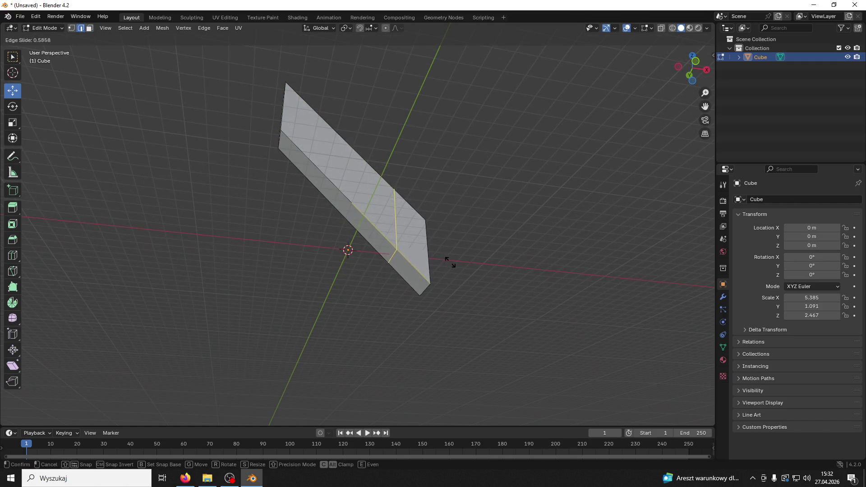
click(452, 263)
drag(452, 263, 435, 290)
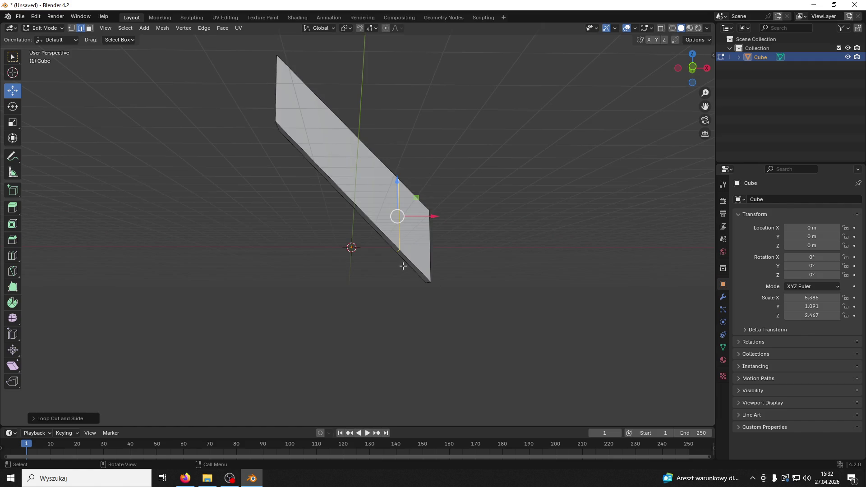
- Extrude the end face, flatten it with scale Z 0, and slide it along X into a vertical leg
key(3)
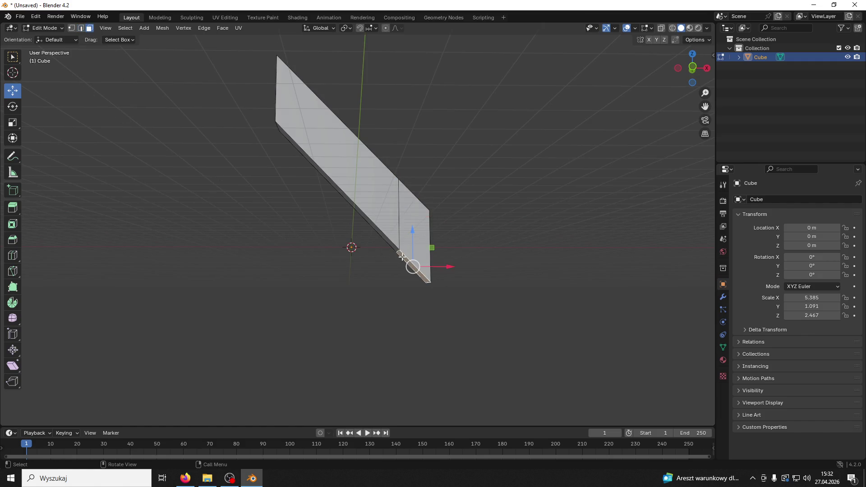
key(e)
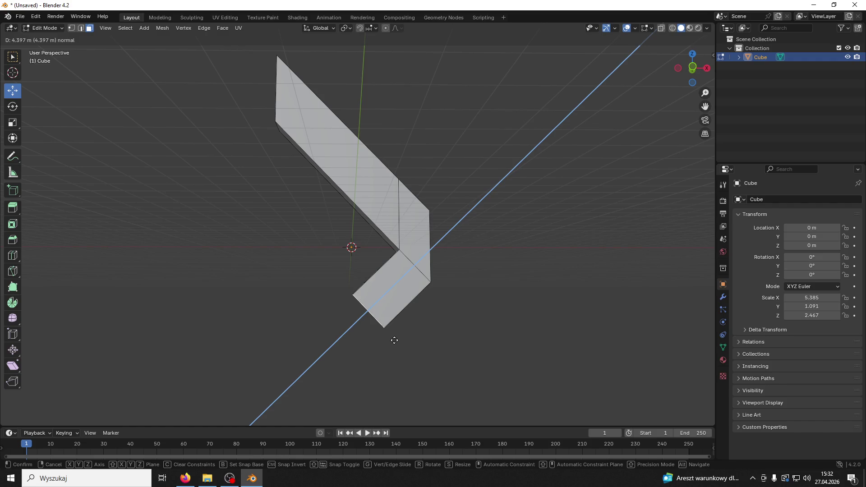
click(394, 340)
key(r)
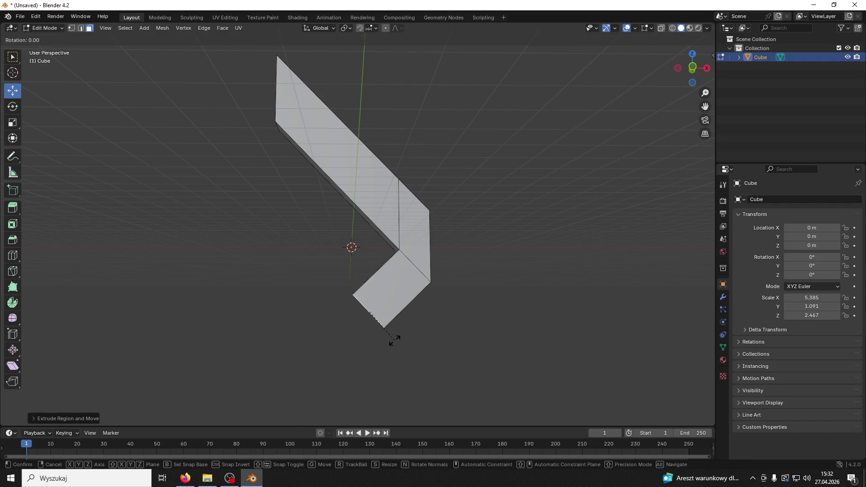
key(r)
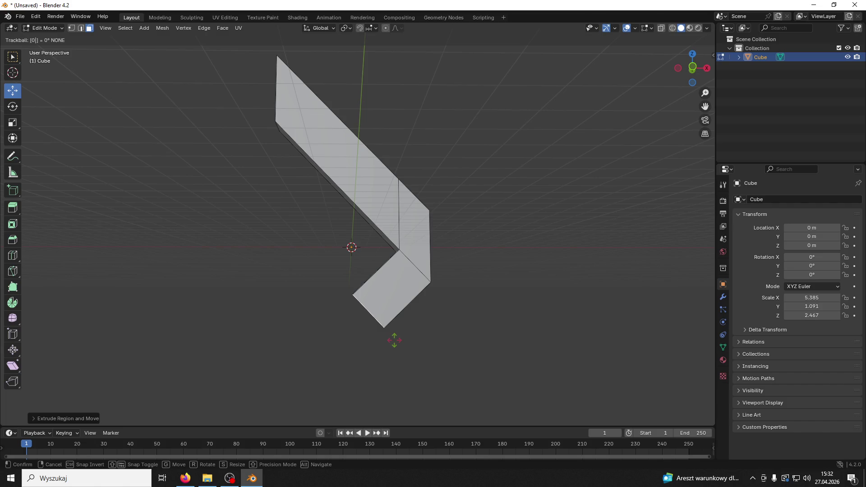
click(395, 340)
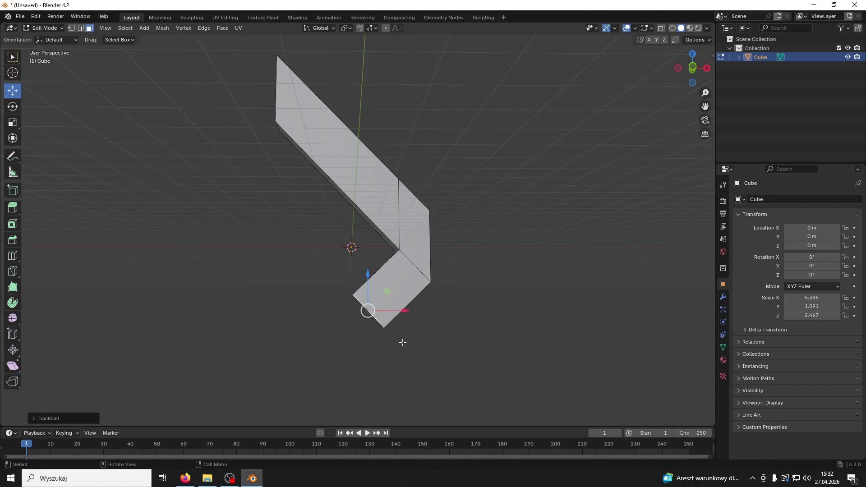
text(sz0)
key(Return)
drag(403, 307, 453, 312)
click(500, 271)
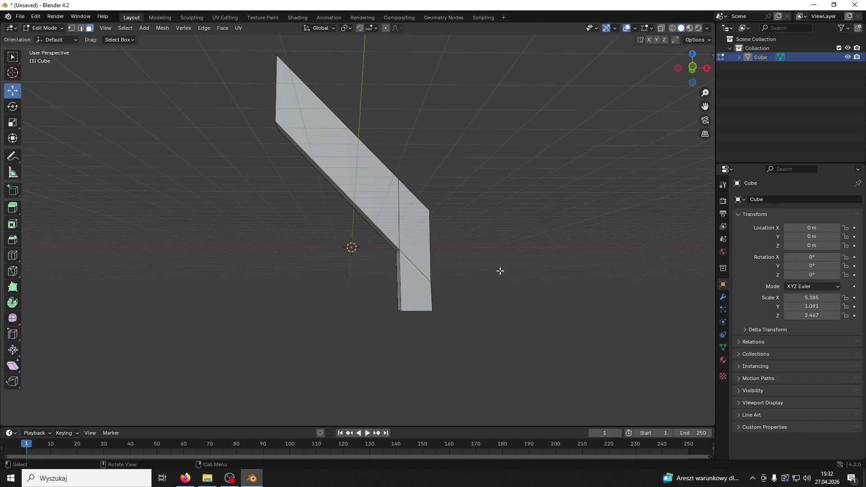
- Check the arch from the front and back views, then bring up the save window
key(KP_1)
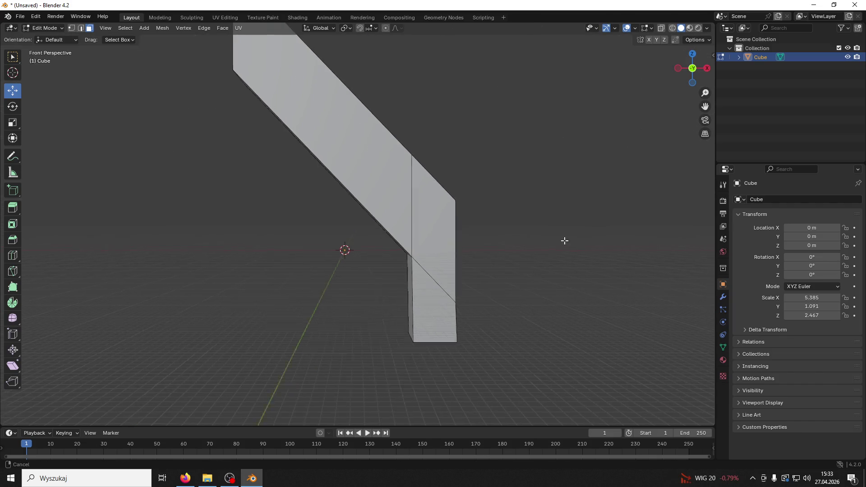
mouse_move(477, 248)
mouse_down()
mouse_move(524, 239)
mouse_move(590, 151)
mouse_up()
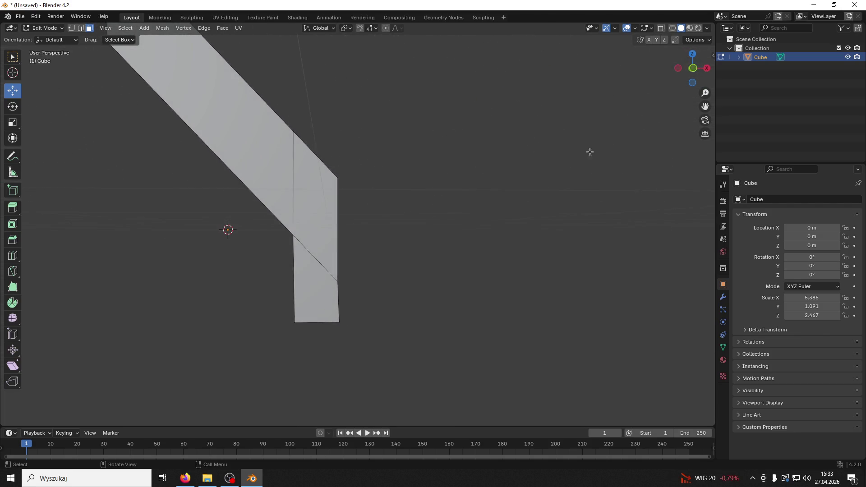
click(691, 69)
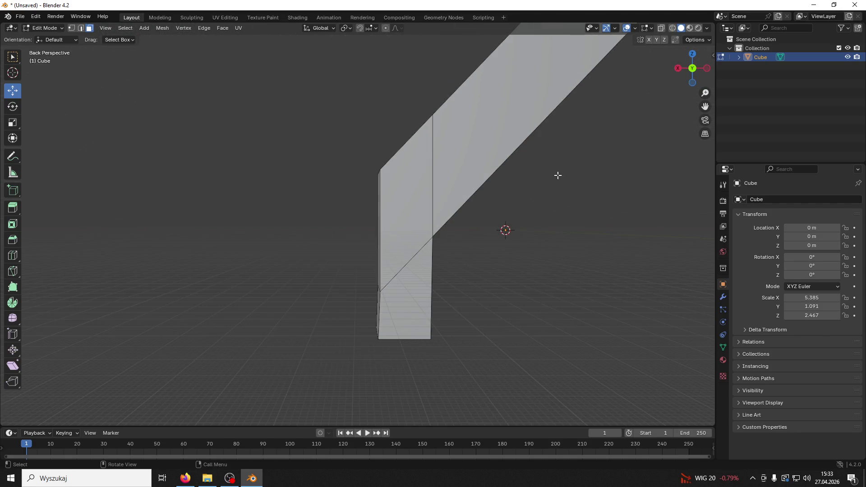
key(ctrl+s)
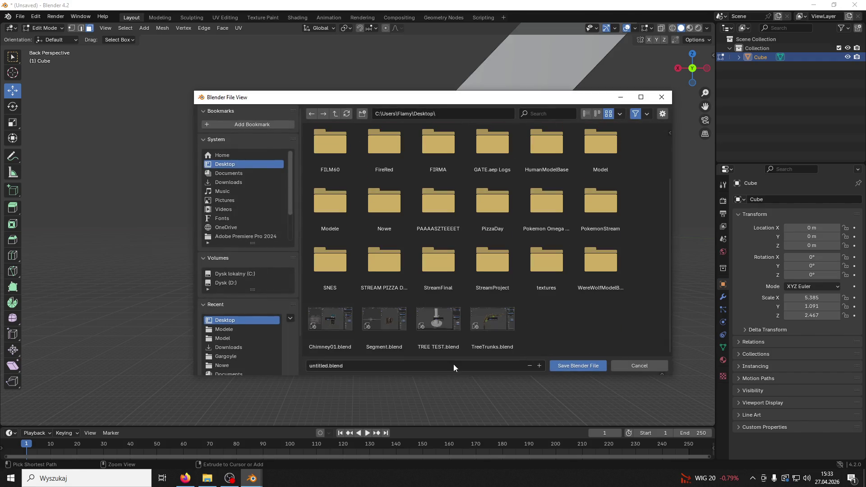
- Save the bent slab on the Desktop under the file name Arch.blend
click(454, 365)
text(Maks)
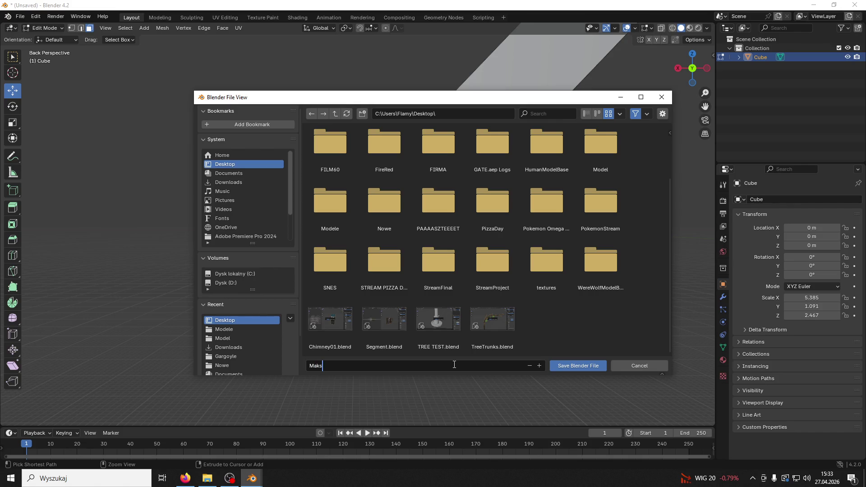
key(Return)
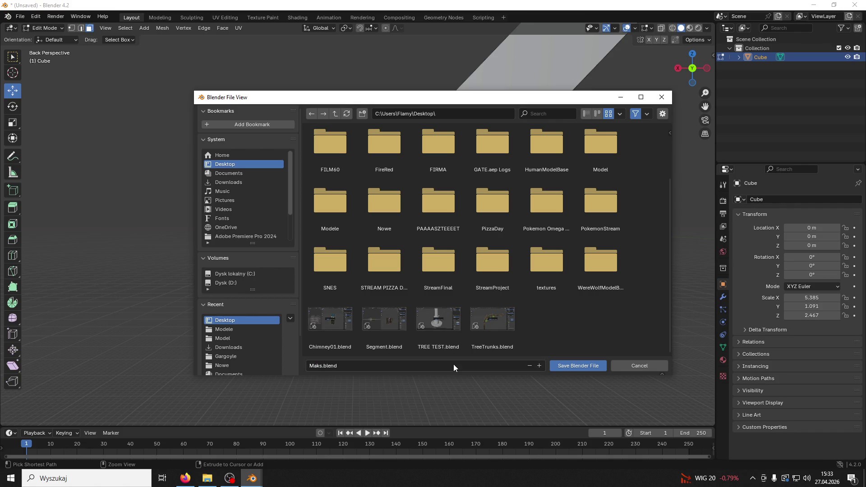
click(453, 365)
text(Arch)
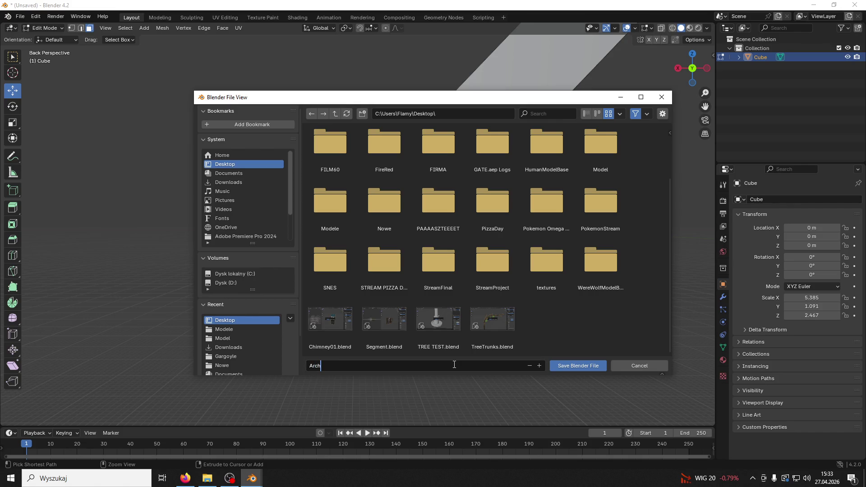
click(577, 366)
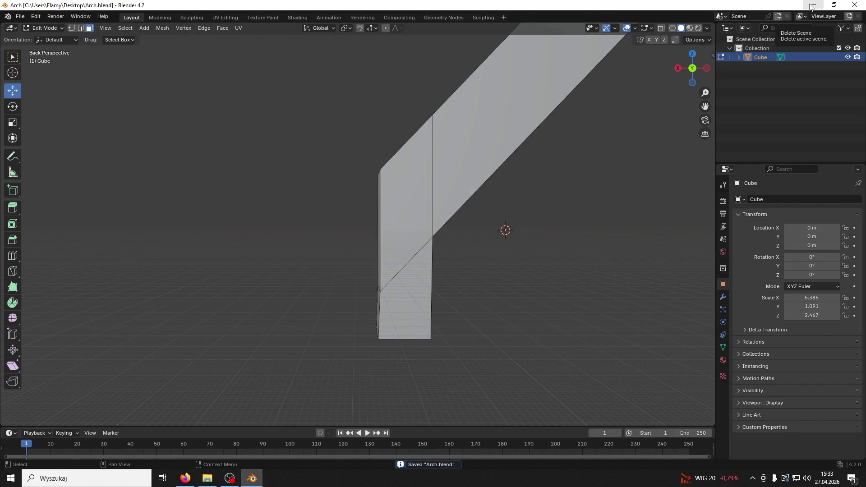
- Close Blender 4.2, reopen Arch.blend in Blender 4.5.3 and return to Object Mode
click(855, 6)
double_click(264, 297)
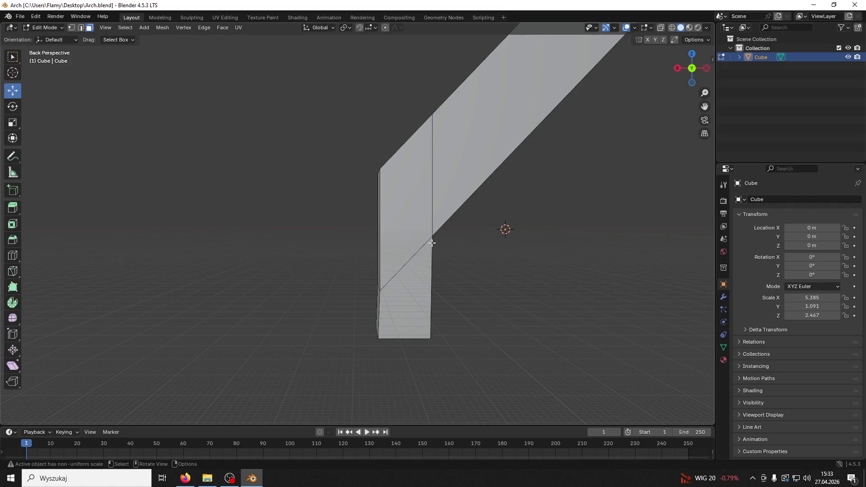
drag(541, 244, 618, 248)
mouse_move(319, 243)
mouse_down()
mouse_move(357, 239)
mouse_move(313, 241)
mouse_move(316, 235)
mouse_up()
key(Tab)
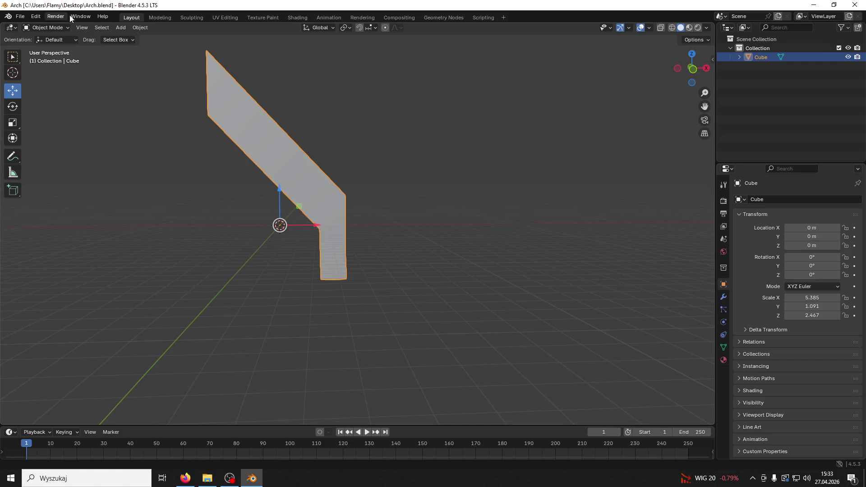
- Delete the arch and add a new mesh cube to the empty scene
key(Delete)
mouse_move(691, 66)
mouse_down()
mouse_move(697, 74)
mouse_move(466, 199)
mouse_move(540, 190)
mouse_move(532, 187)
mouse_up()
click(120, 28)
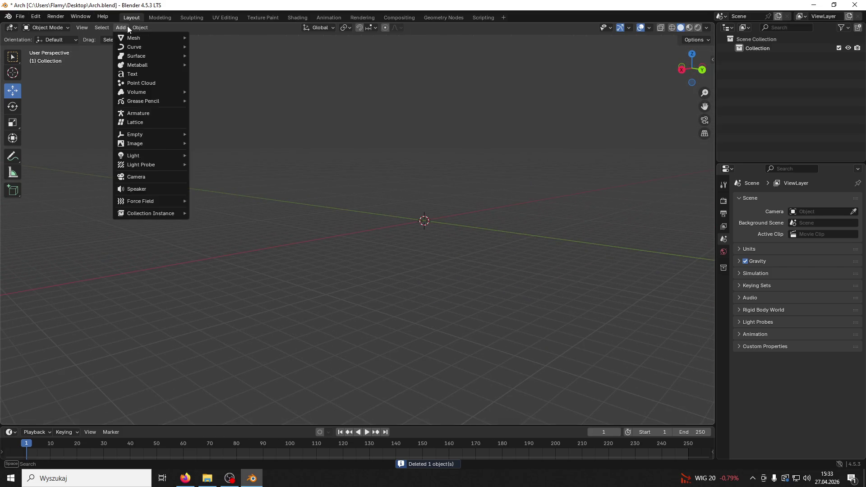
mouse_move(127, 34)
click(231, 47)
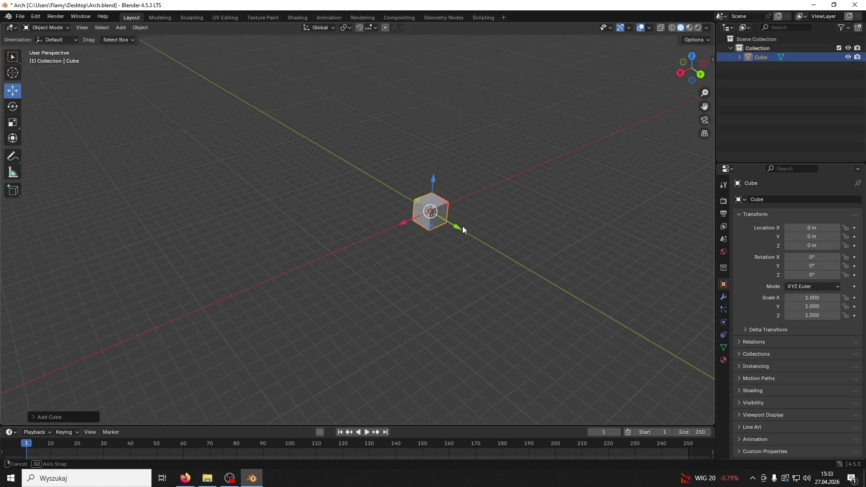
- Stretch the cube along Y and then flatten it along Z into a low block
key(s)
key(y)
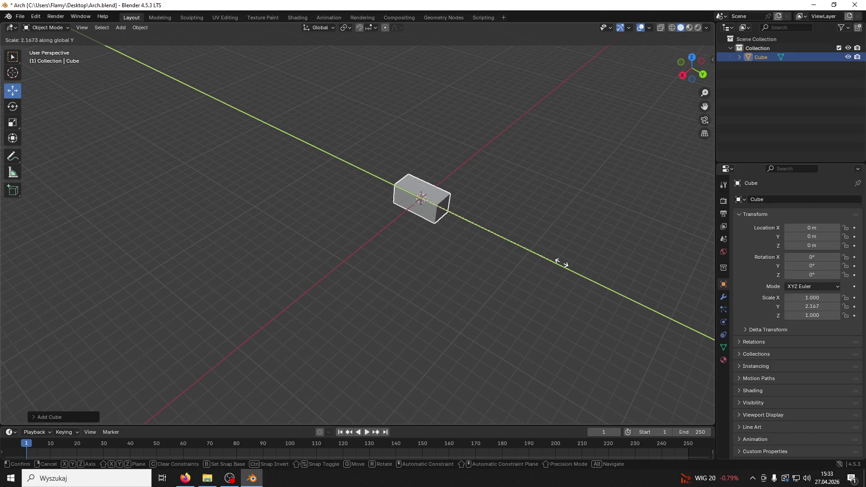
click(226, 384)
mouse_move(226, 385)
mouse_down()
mouse_move(419, 393)
mouse_move(531, 269)
mouse_up()
key(s)
key(z)
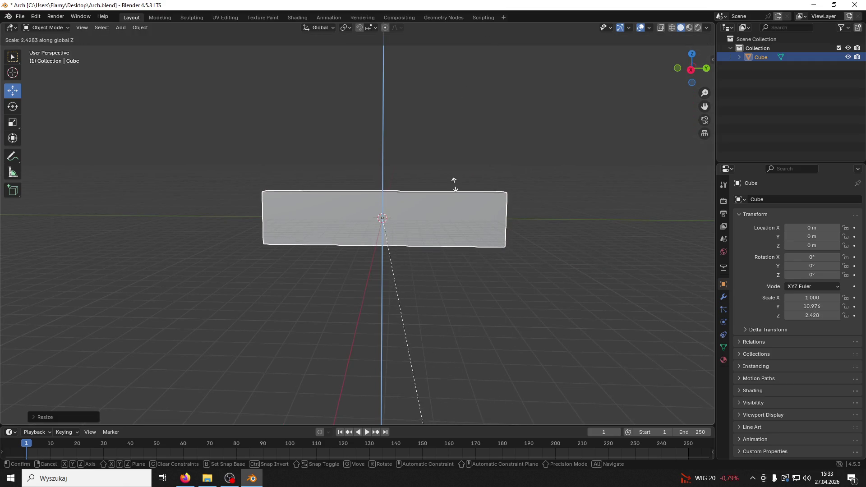
click(455, 189)
- Lengthen the block further along Y, reaching scale 1.000, 16.727, 2.466
key(s)
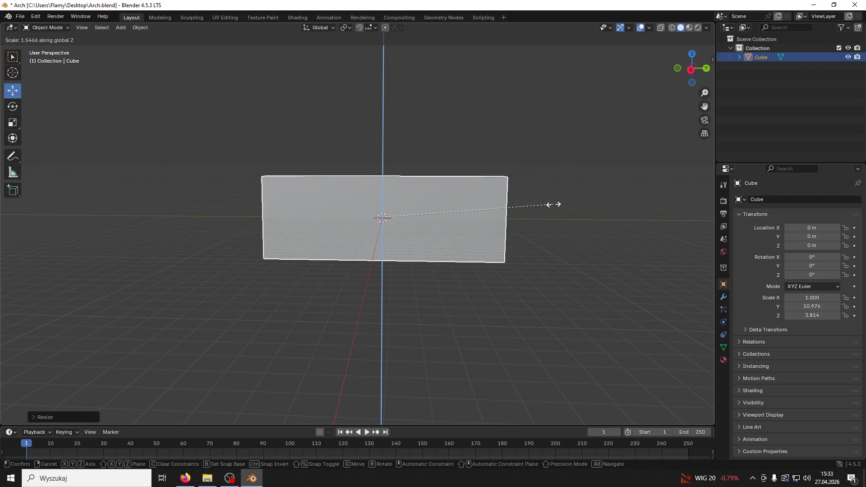
right_click(553, 204)
key(s)
key(y)
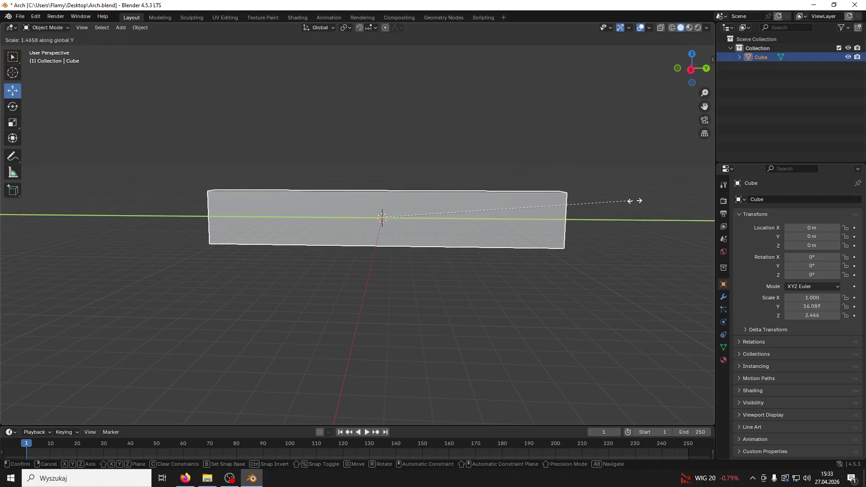
click(643, 199)
click(47, 28)
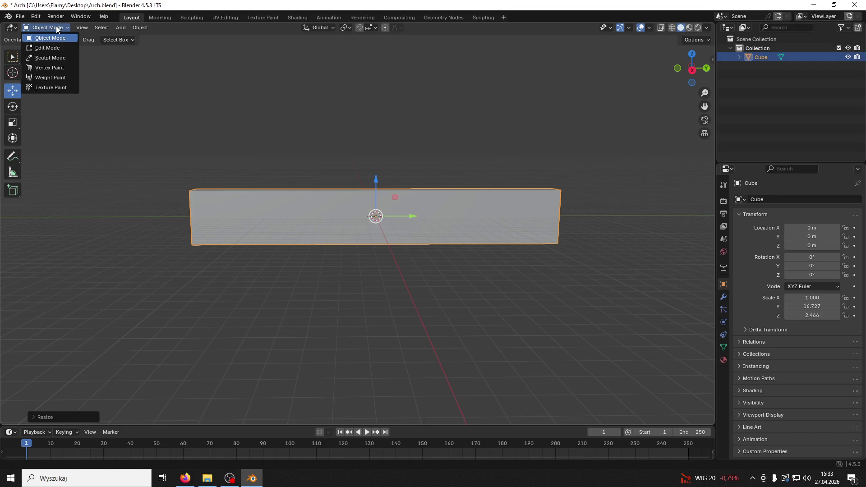
- In Edit Mode, cut 12 vertical loops plus one centred horizontal loop, making a 14×2 grid
click(57, 47)
key(ctrl+r)
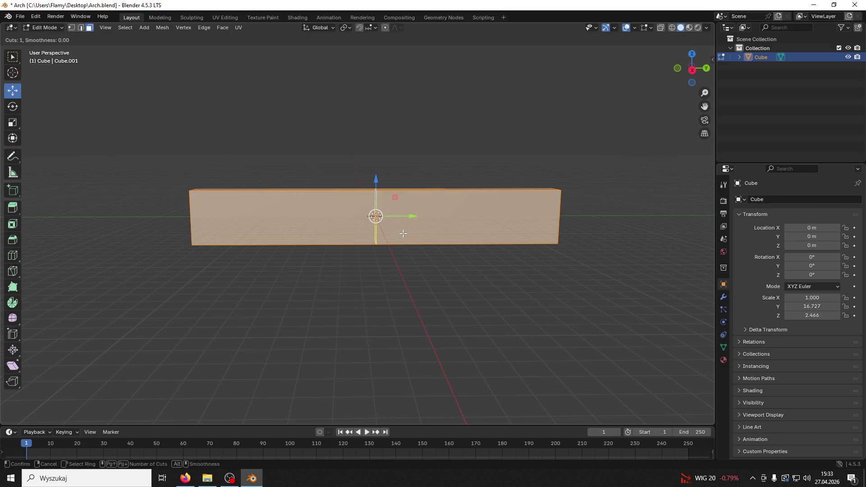
scroll(403, 233, up, 9)
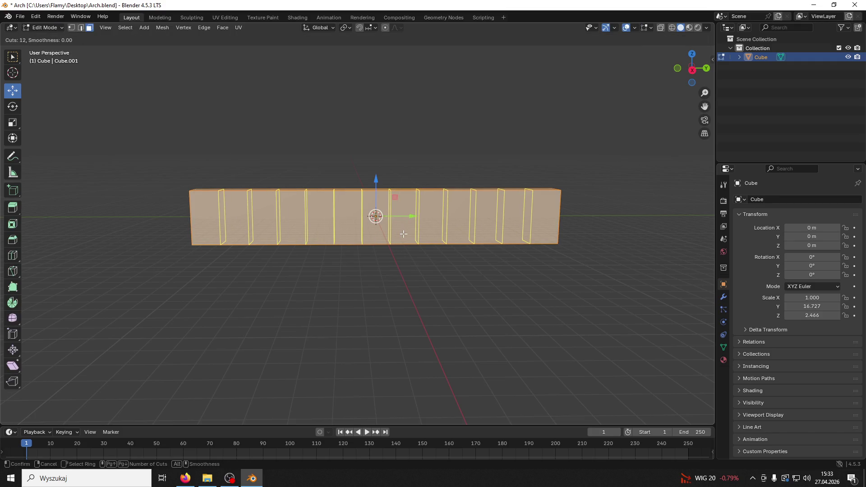
click(403, 234)
key(ctrl+r)
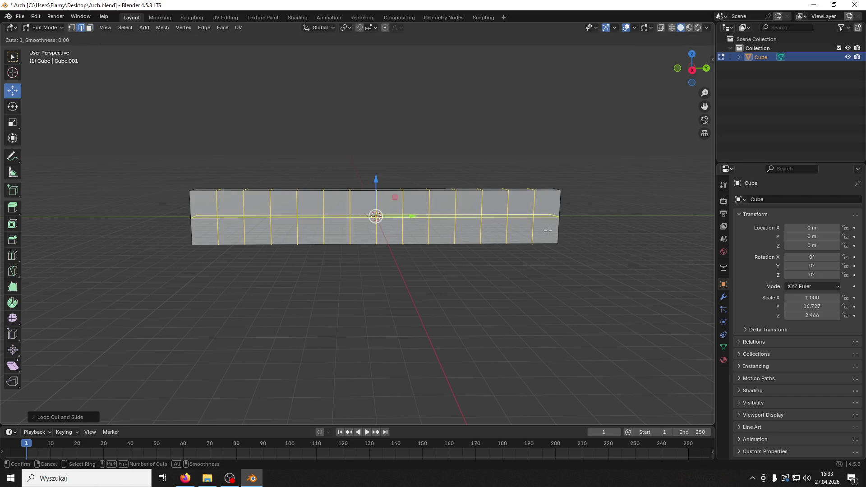
click(558, 223)
right_click(557, 223)
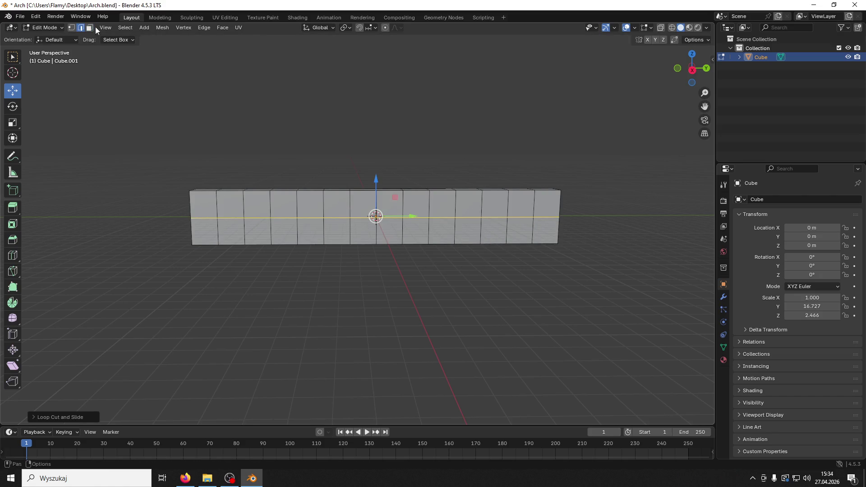
- Mark the wall's top and bottom edge loops as seams
key(3)
key(2)
alt+click(203, 190)
alt+shift+click(207, 245)
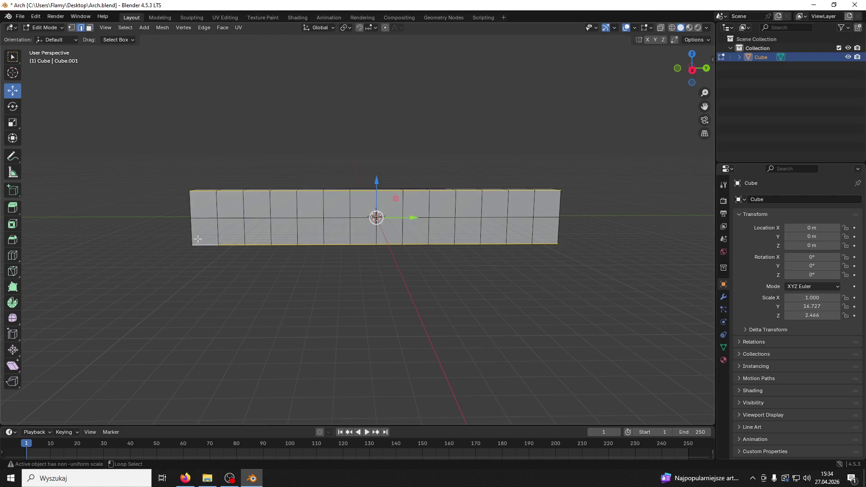
right_click(553, 235)
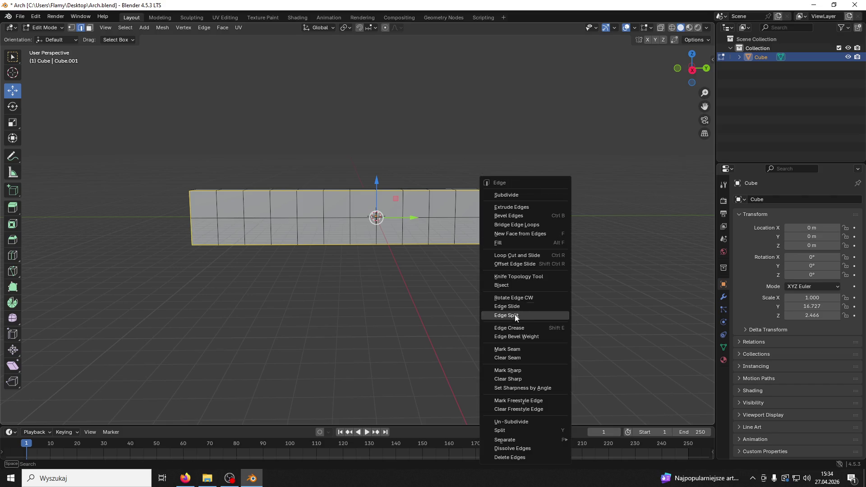
click(525, 344)
- Mark the front border edges and both ends' vertical edges as seams
drag(557, 284, 424, 266)
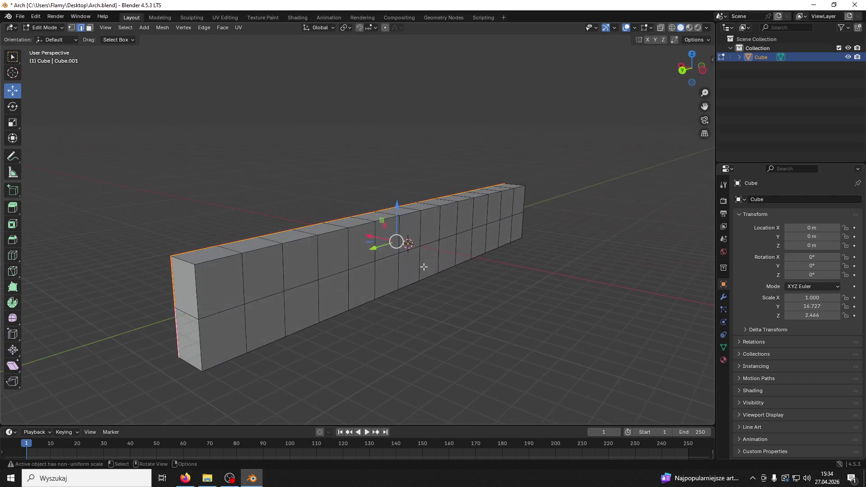
key(alt+a)
alt+click(356, 228)
alt+shift+click(191, 293)
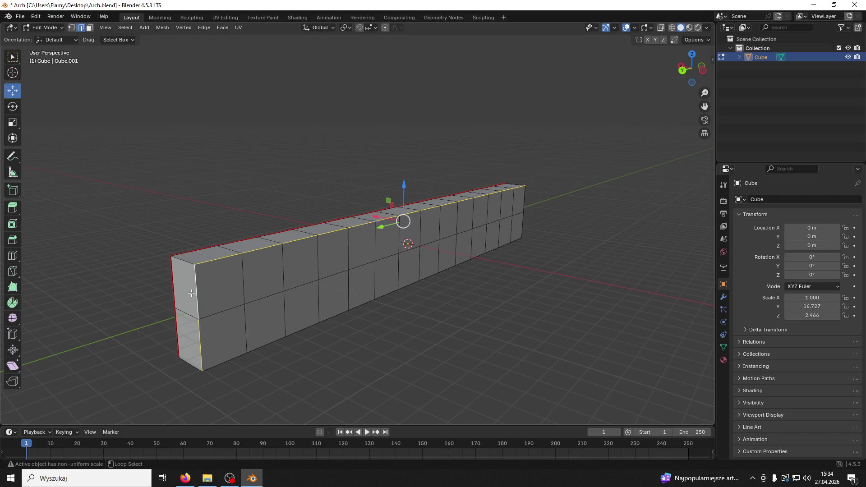
alt+shift+click(222, 348)
alt+shift+click(522, 231)
key(ctrl+e)
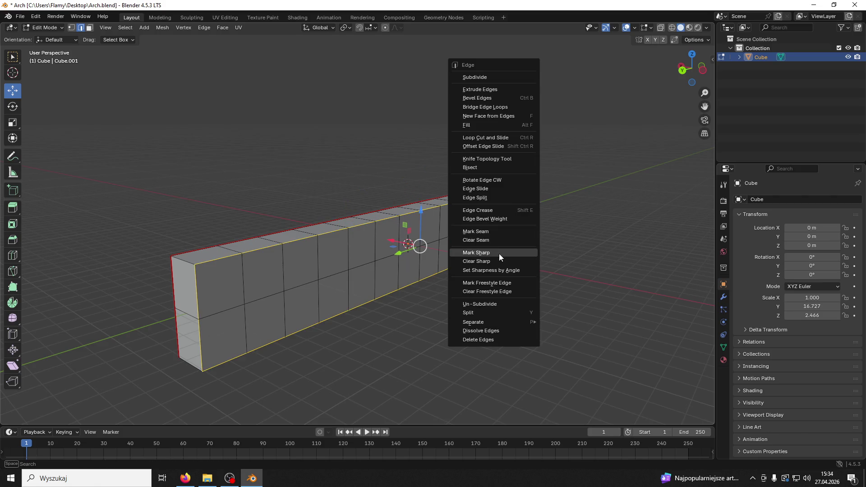
click(487, 238)
- Try insetting a front face and then the whole wall, cancelling the inset
drag(487, 238, 272, 131)
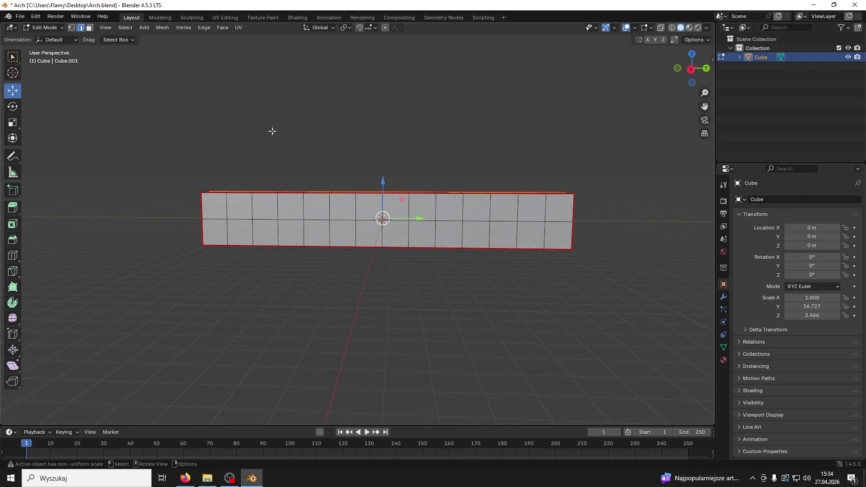
click(90, 27)
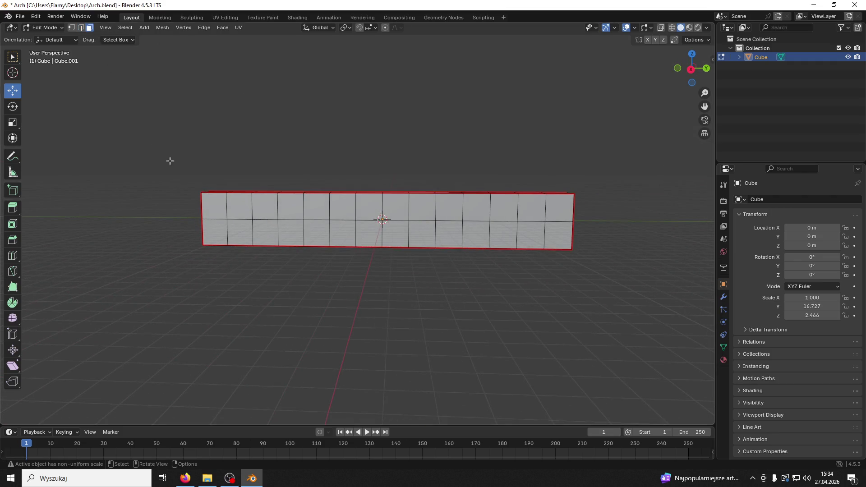
click(214, 204)
key(i)
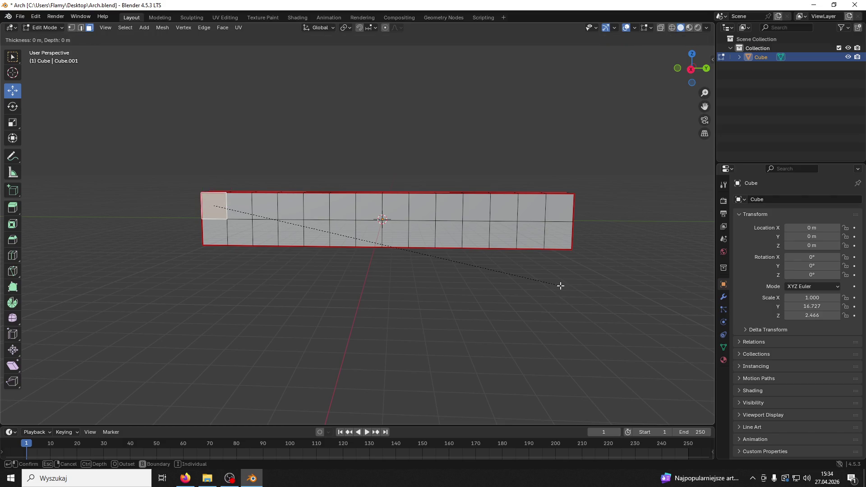
click(560, 285)
key(ctrl+l)
key(i)
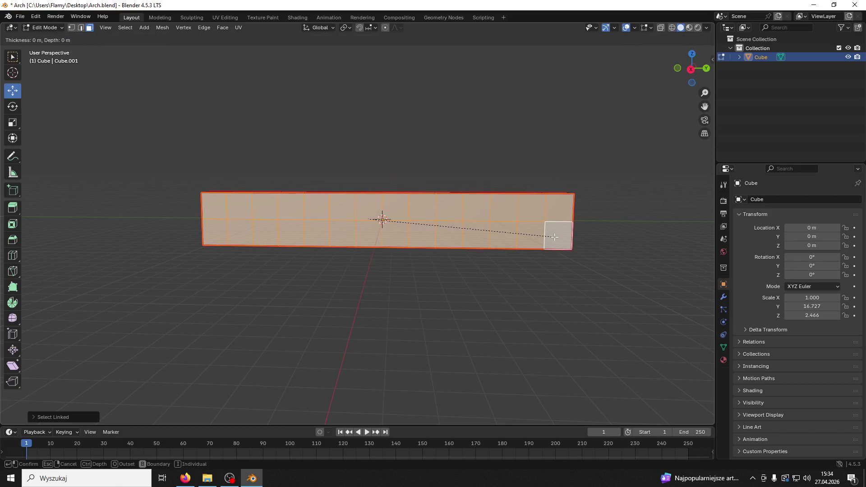
key(Escape)
click(551, 281)
- Return to Object Mode, apply the wall's scale and select the wall object
key(a)
scroll(535, 285, up, 2)
click(45, 28)
click(43, 35)
key(ctrl+a)
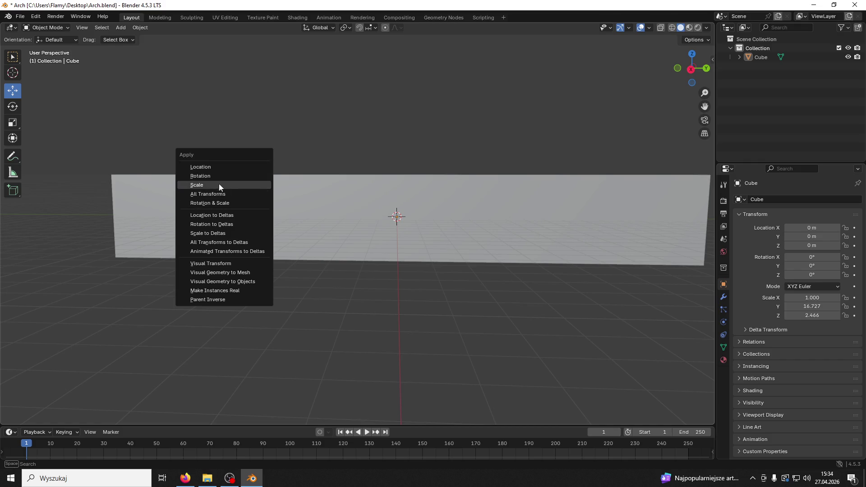
click(217, 184)
click(46, 27)
click(223, 199)
click(47, 28)
click(47, 48)
click(184, 205)
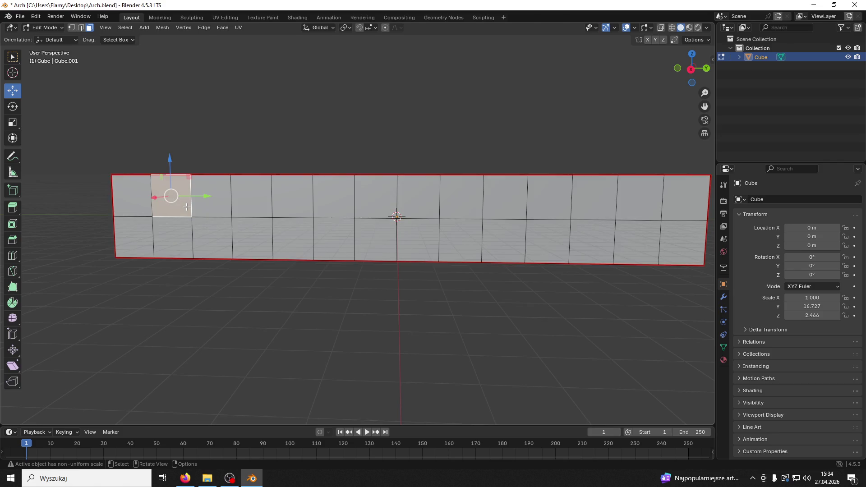
key(ctrl+l)
scroll(321, 287, down, 3)
key(i)
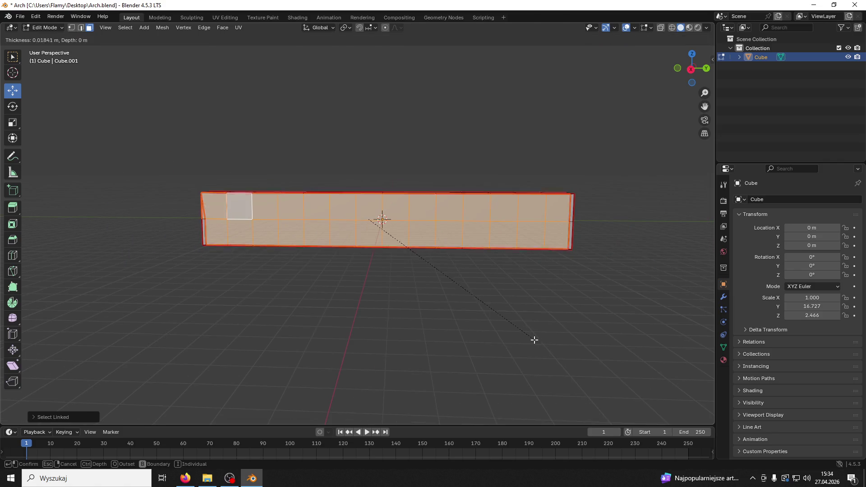
click(527, 332)
mouse_move(415, 261)
mouse_down()
mouse_move(450, 261)
mouse_move(408, 282)
mouse_move(419, 288)
mouse_up()
click(420, 288)
click(302, 245)
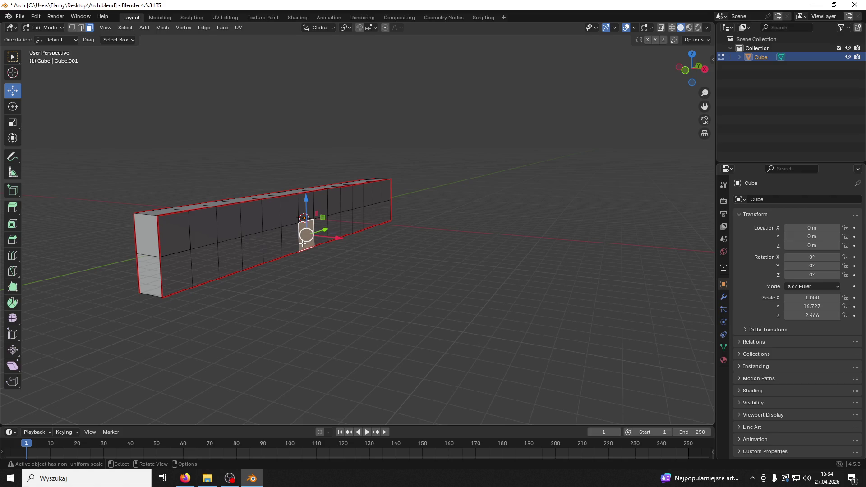
key(ctrl+l)
key(s)
key(y)
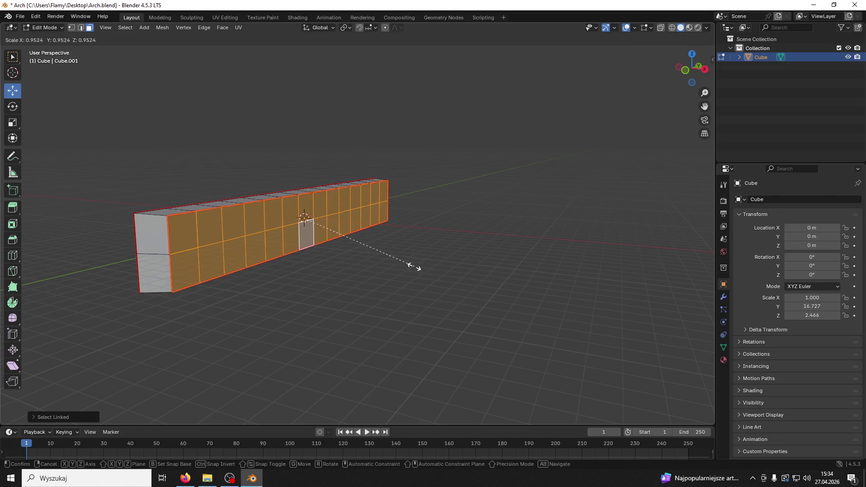
click(400, 263)
key(ctrl+z)
key(i)
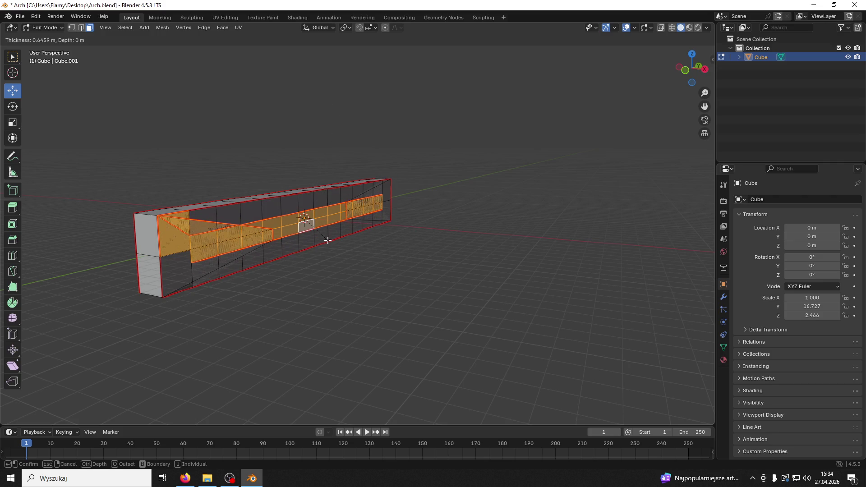
key(Escape)
key(s)
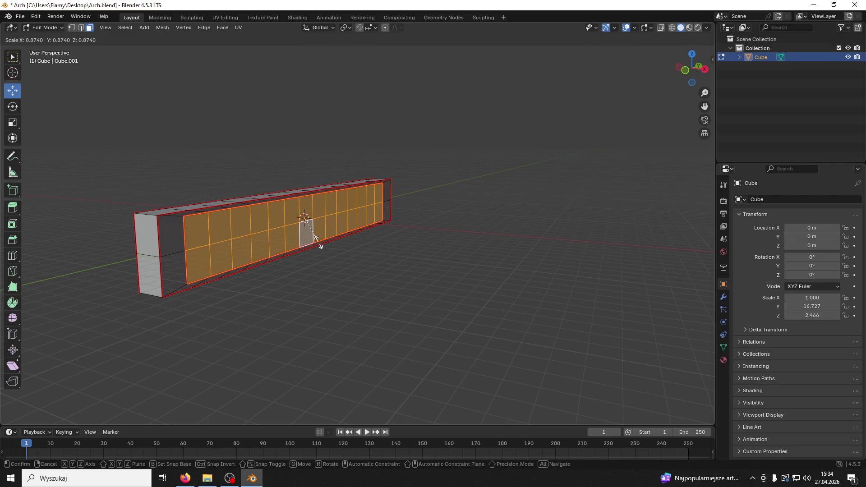
key(Escape)
mouse_move(321, 245)
mouse_down()
mouse_move(354, 244)
mouse_move(287, 245)
mouse_move(316, 246)
mouse_up()
key(s)
key(x)
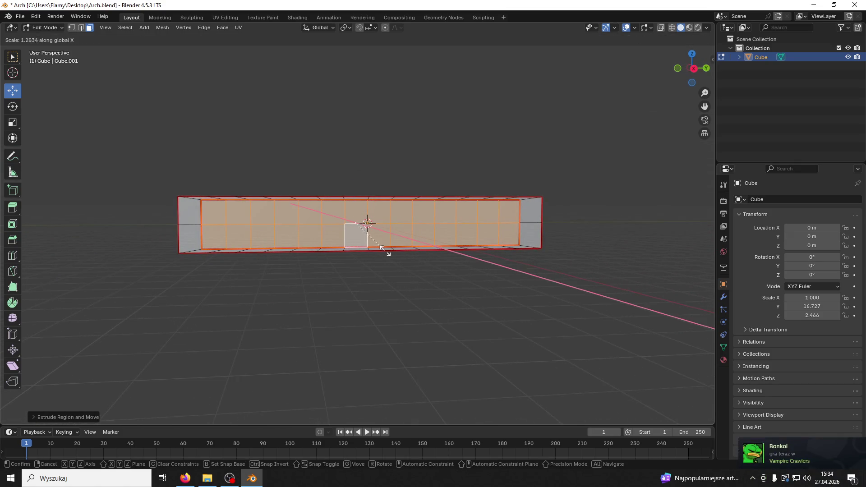
click(479, 220)
scroll(474, 223, up, 4)
key(s)
key(z)
key(Escape)
key(s)
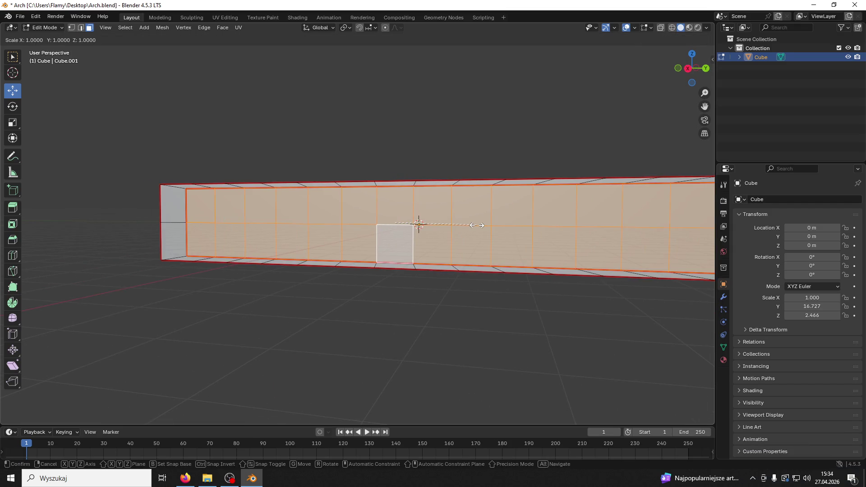
key(y)
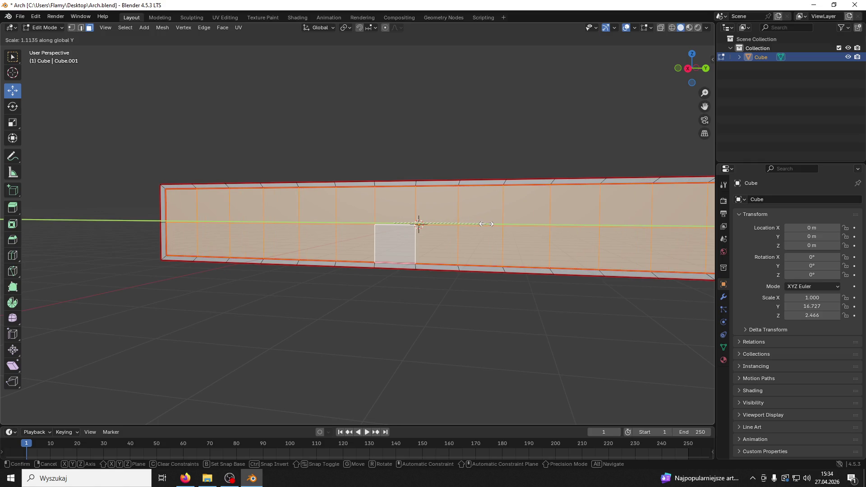
click(486, 225)
scroll(469, 237, down, 2)
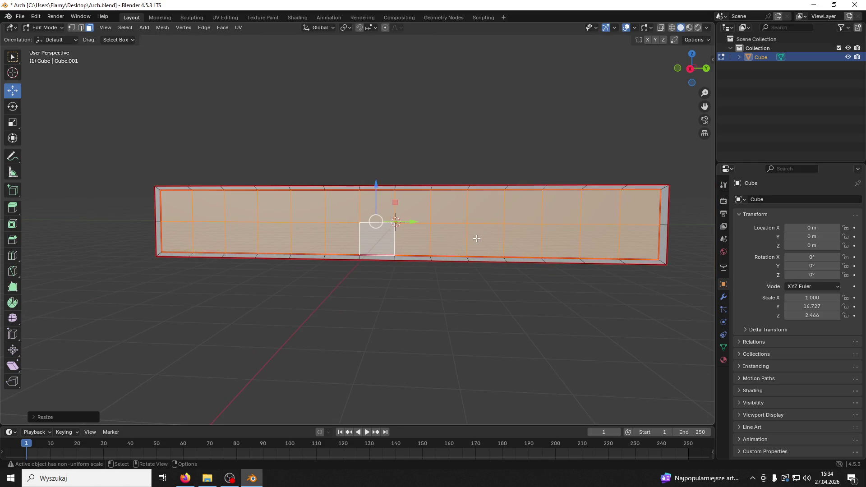
key(ctrl+z)
key(a)
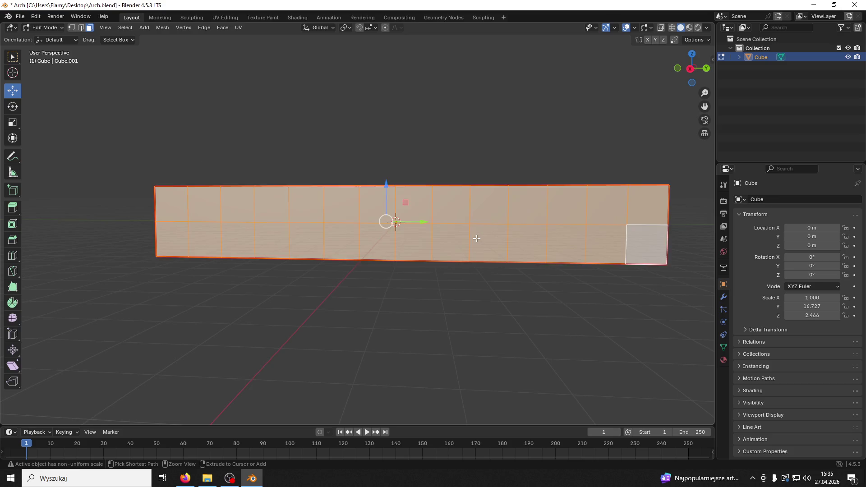
key(Tab)
key(alt+a)
mouse_move(477, 239)
mouse_down()
mouse_move(492, 268)
mouse_move(480, 246)
mouse_up()
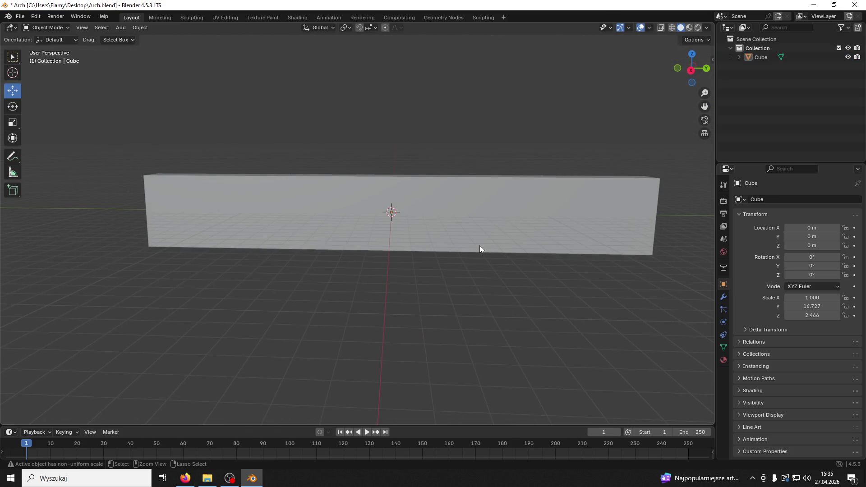
- In Edit Mode, add horizontal loop cuts just below the top and above the bottom edge
click(46, 28)
click(45, 46)
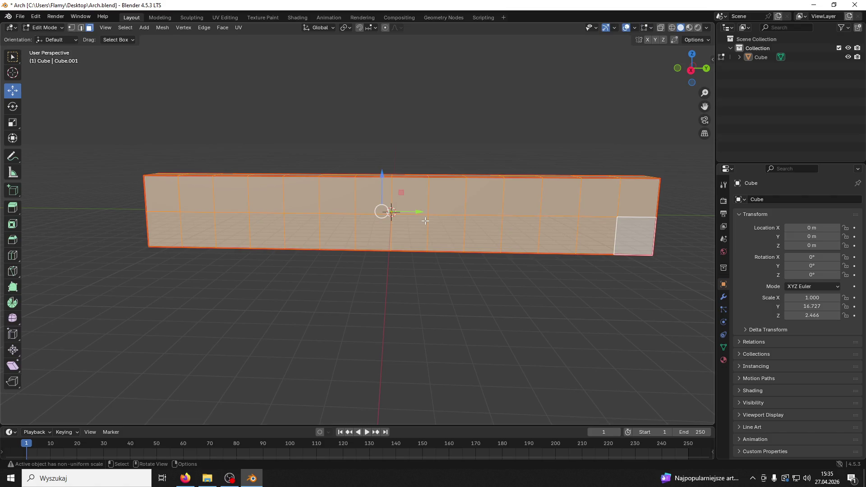
key(ctrl+r)
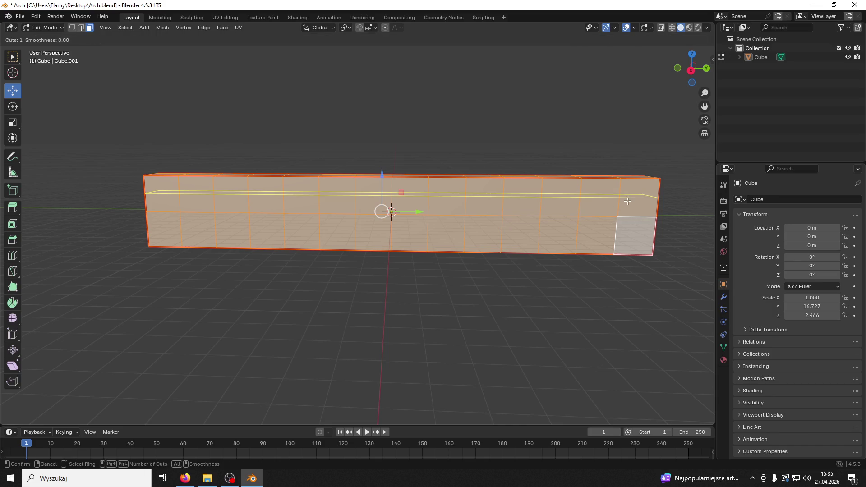
click(627, 195)
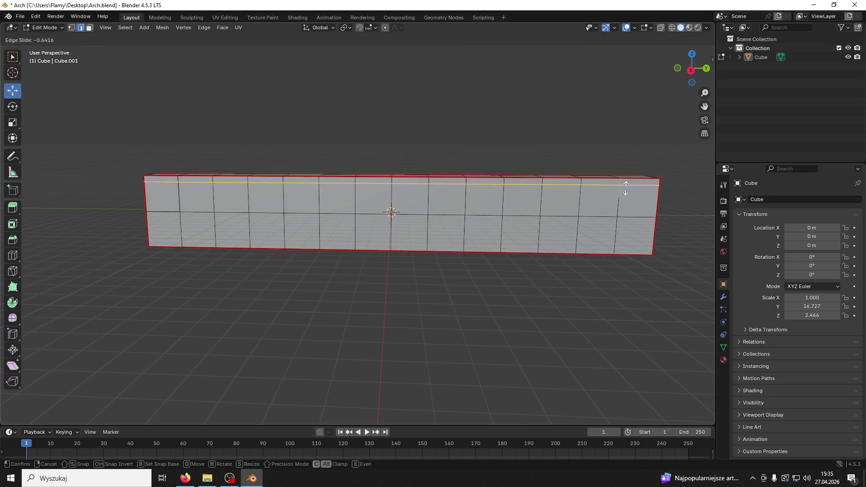
click(626, 188)
key(ctrl+r)
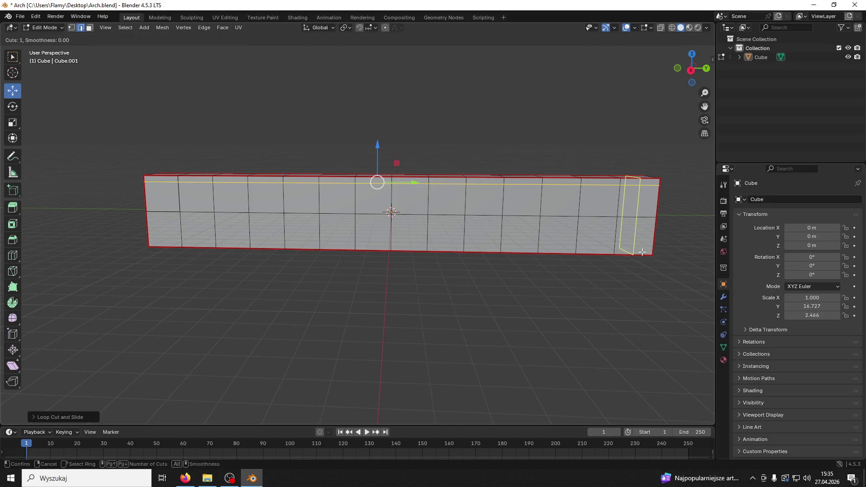
click(643, 242)
click(645, 259)
- Add vertical loop cuts near the wall's right and left ends
key(ctrl+r)
click(649, 247)
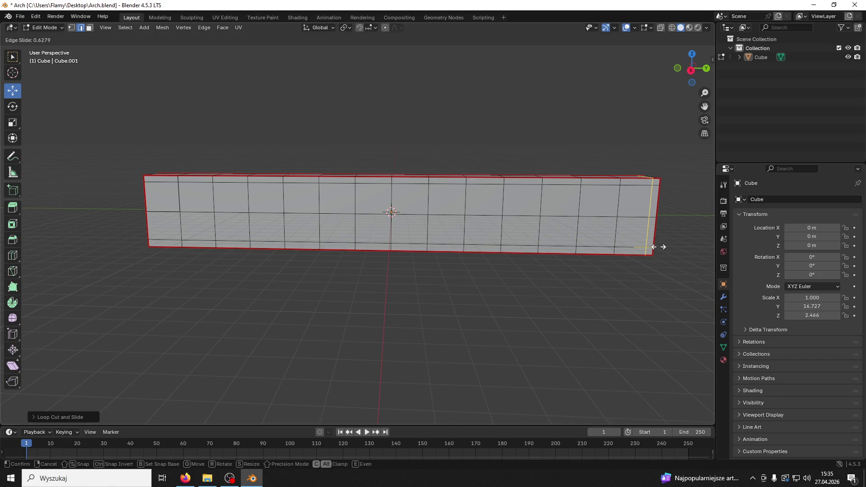
click(658, 247)
key(ctrl+r)
click(169, 212)
click(157, 209)
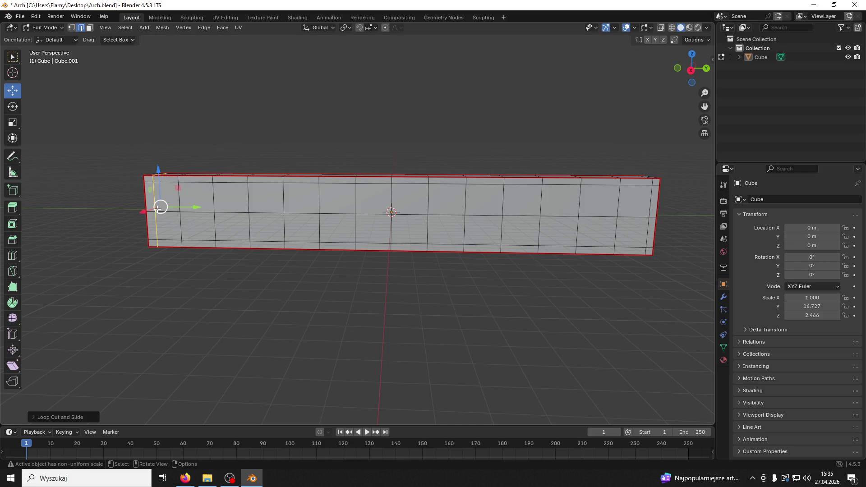
- Select the top and bottom edge loops and offset-slide a new inner border loop from them
click(90, 27)
click(167, 197)
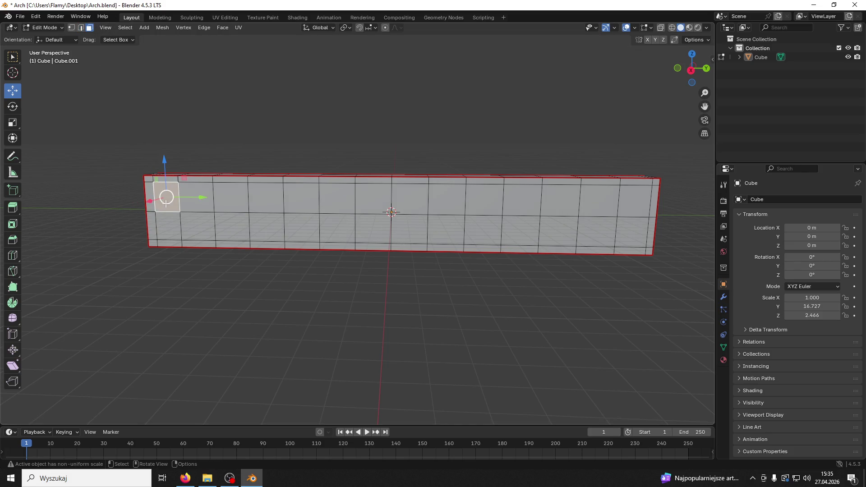
key(2)
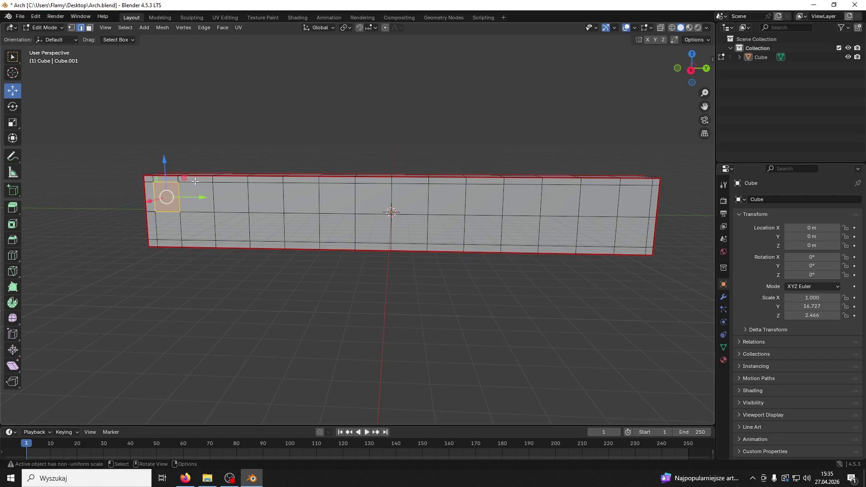
alt+click(197, 182)
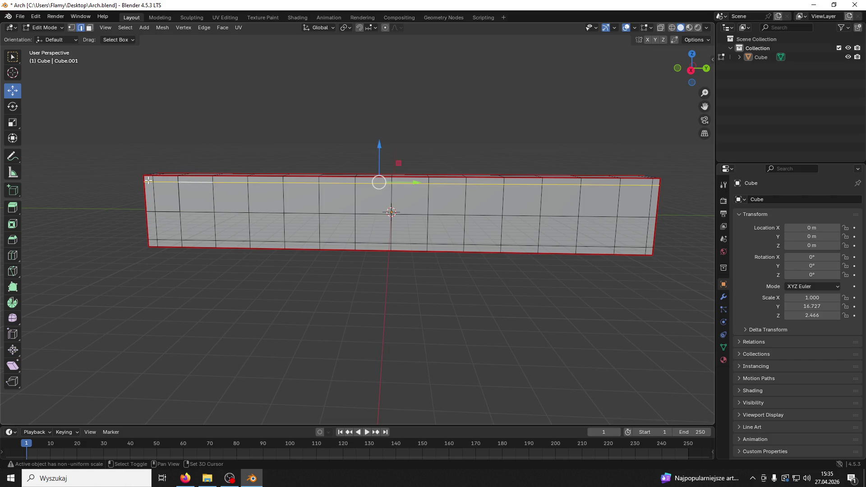
alt+shift+click(628, 243)
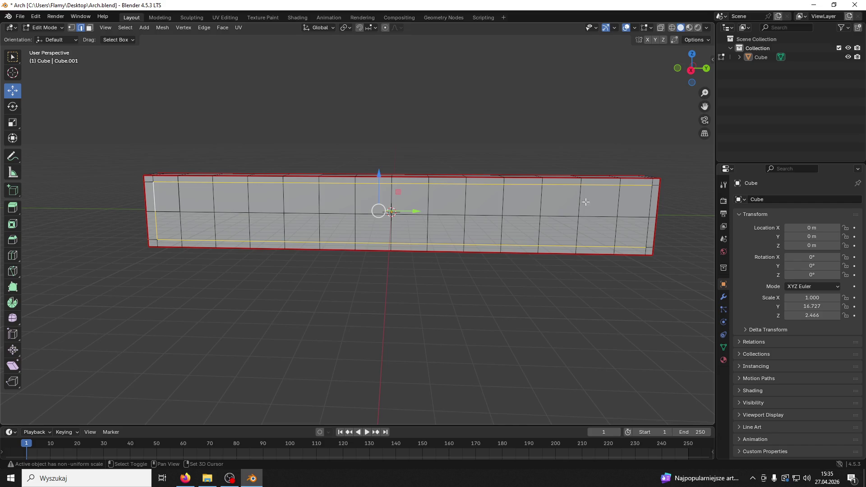
mouse_move(650, 222)
mouse_down()
mouse_move(504, 154)
mouse_move(263, 188)
mouse_move(176, 188)
mouse_up()
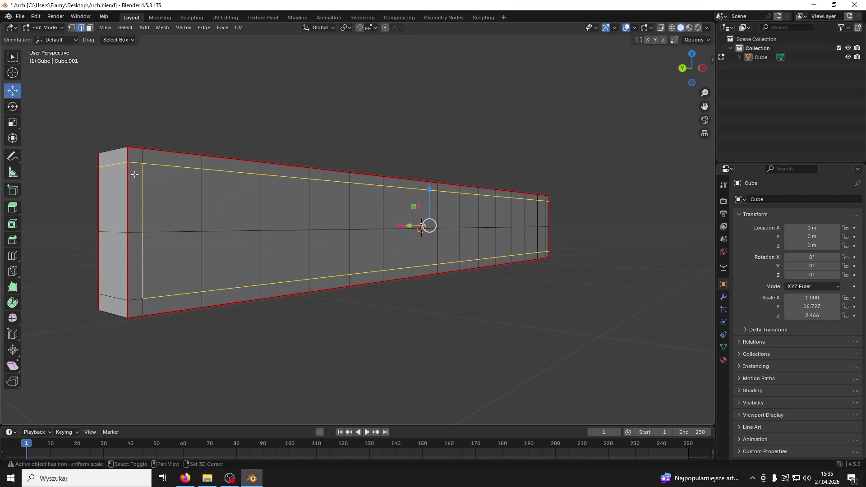
mouse_move(115, 167)
mouse_down()
mouse_move(437, 226)
mouse_move(346, 200)
mouse_move(358, 202)
mouse_up()
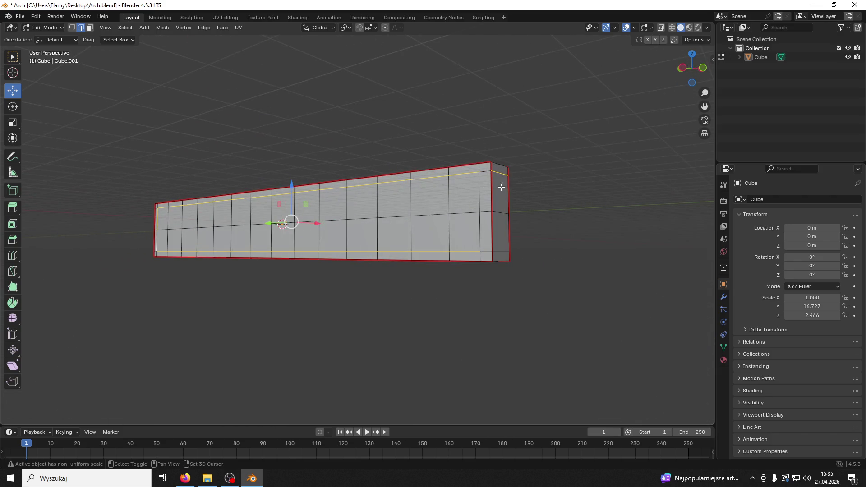
right_click(456, 259)
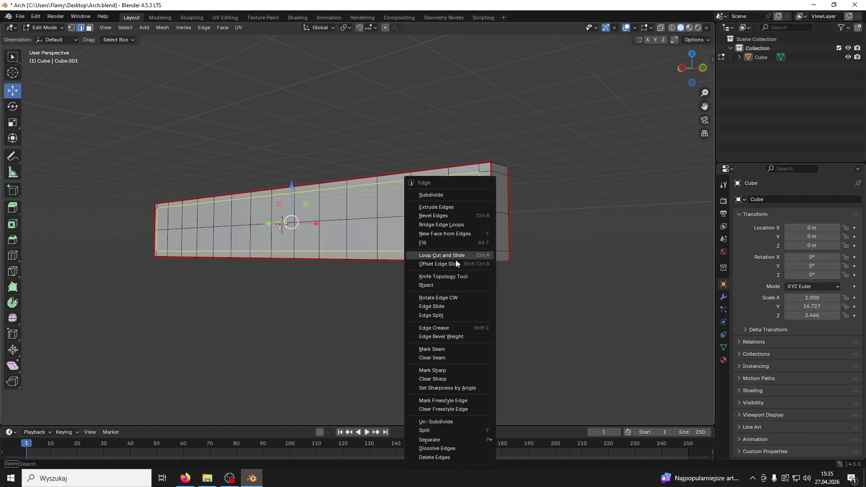
click(435, 358)
mouse_move(456, 328)
mouse_down()
mouse_move(408, 296)
mouse_move(292, 284)
mouse_up()
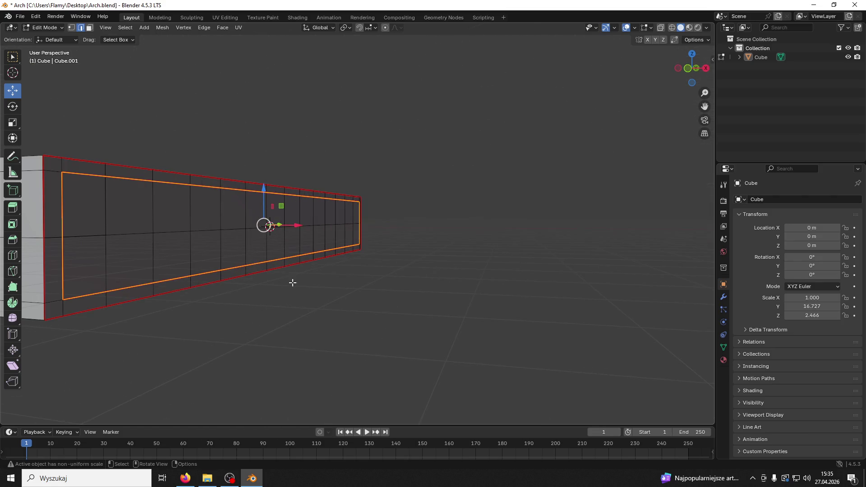
- Select the connected mesh and merge by distance, removing 8 duplicate vertices
click(90, 29)
click(86, 203)
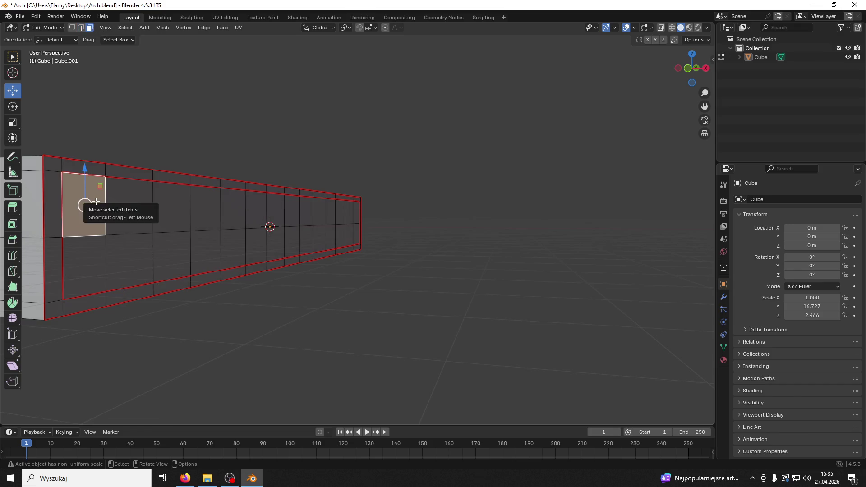
key(ctrl+l)
click(134, 216)
key(ctrl+l)
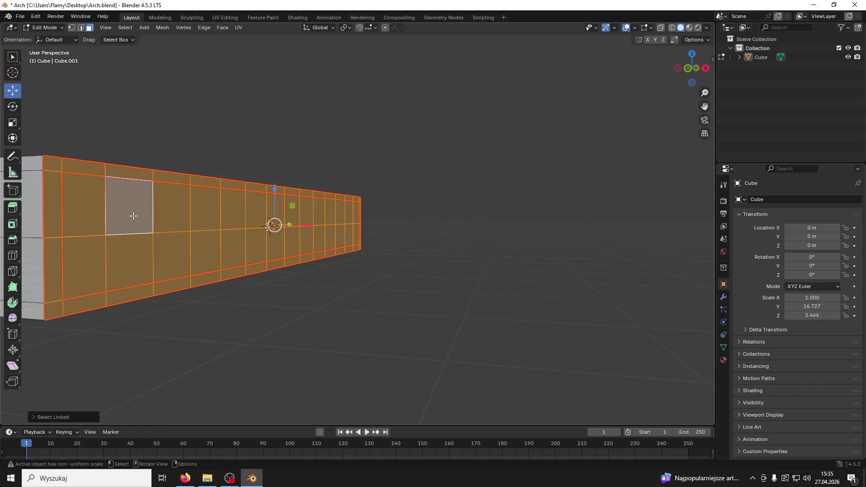
click(144, 222)
mouse_move(144, 222)
mouse_down()
mouse_move(347, 228)
mouse_move(160, 232)
mouse_up()
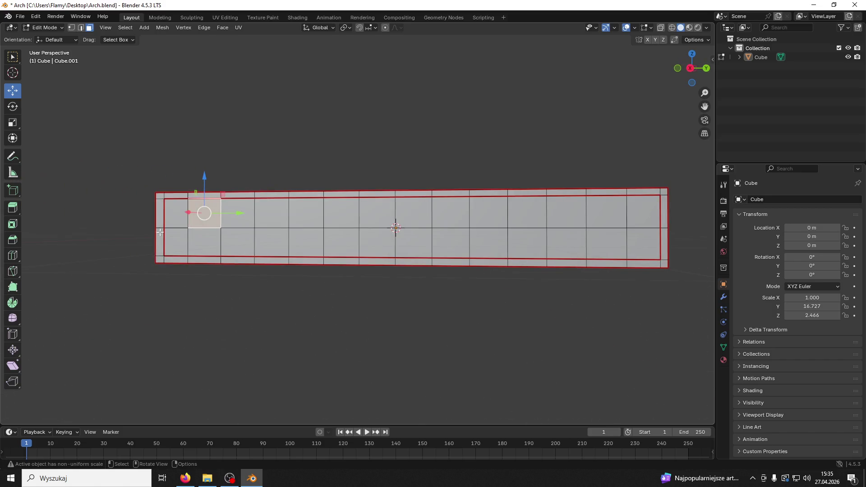
click(634, 246)
key(ctrl+l)
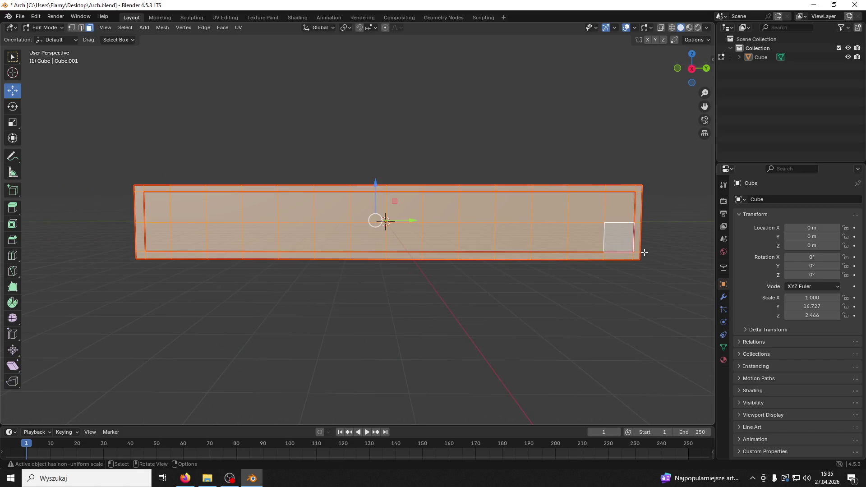
key(m)
click(599, 284)
click(523, 267)
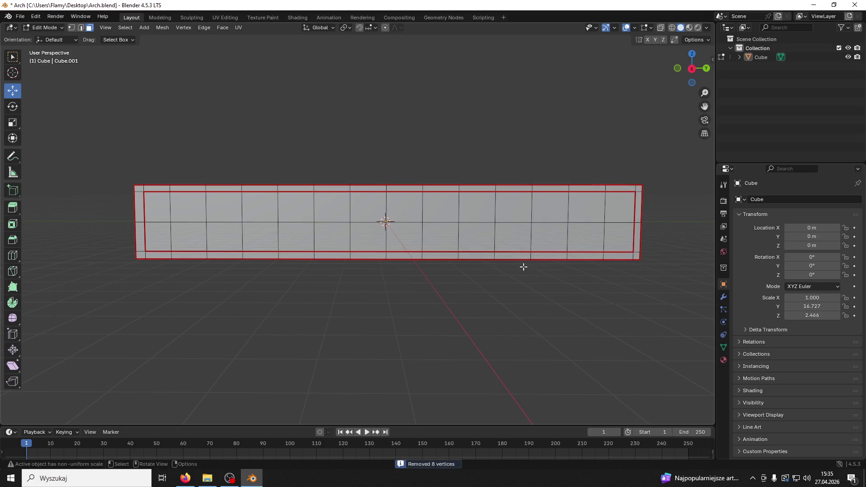
click(613, 232)
- Select the front inner panel faces and extrude them along their normals into a recess
key(ctrl+l)
mouse_move(618, 237)
mouse_down()
mouse_move(483, 240)
mouse_move(407, 266)
mouse_move(473, 276)
mouse_up()
click(407, 267)
key(ctrl+l)
click(512, 270)
key(ctrl+l)
right_click(522, 275)
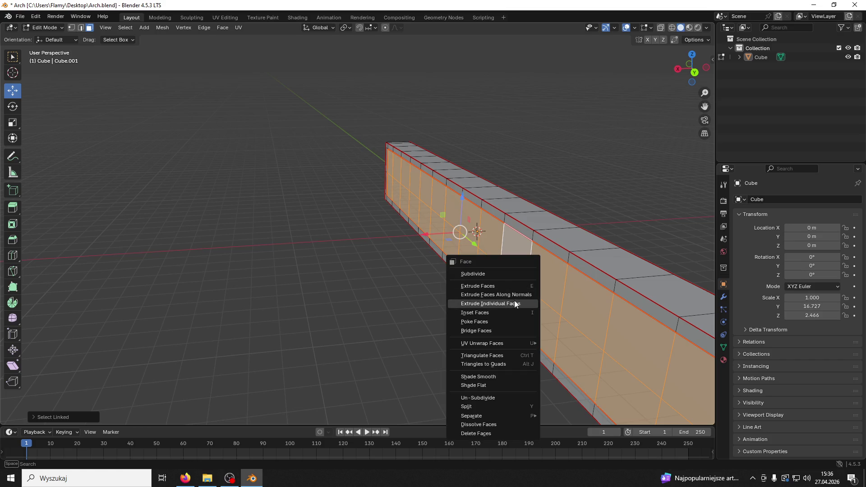
click(513, 295)
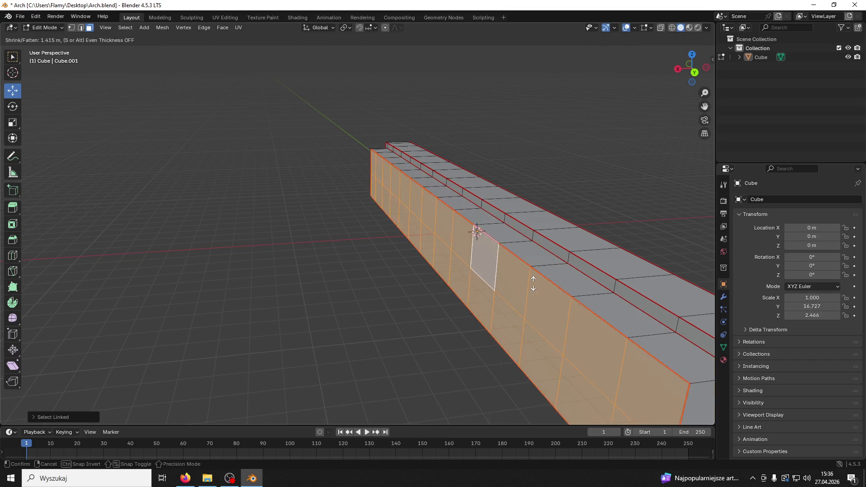
click(526, 300)
- Recess the opposite side's inner panel faces along their normals the same way
mouse_move(526, 300)
mouse_down()
mouse_move(493, 286)
mouse_move(500, 291)
mouse_move(430, 291)
mouse_up()
click(431, 291)
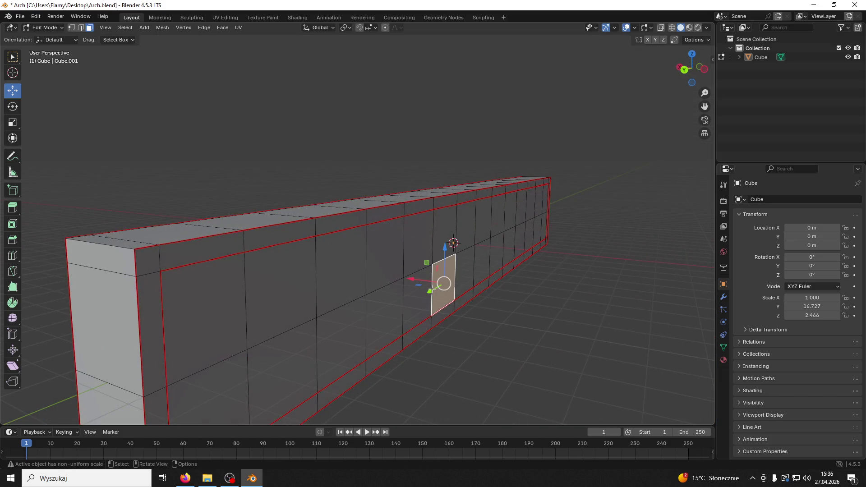
key(l)
right_click(457, 295)
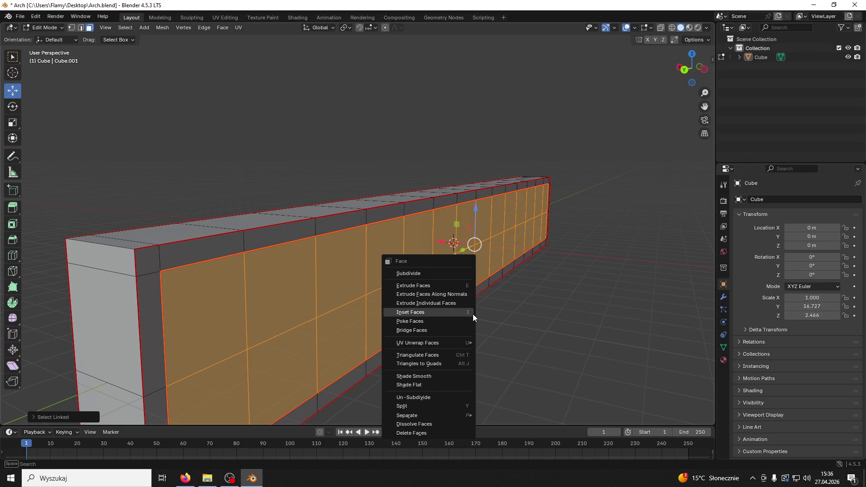
click(461, 294)
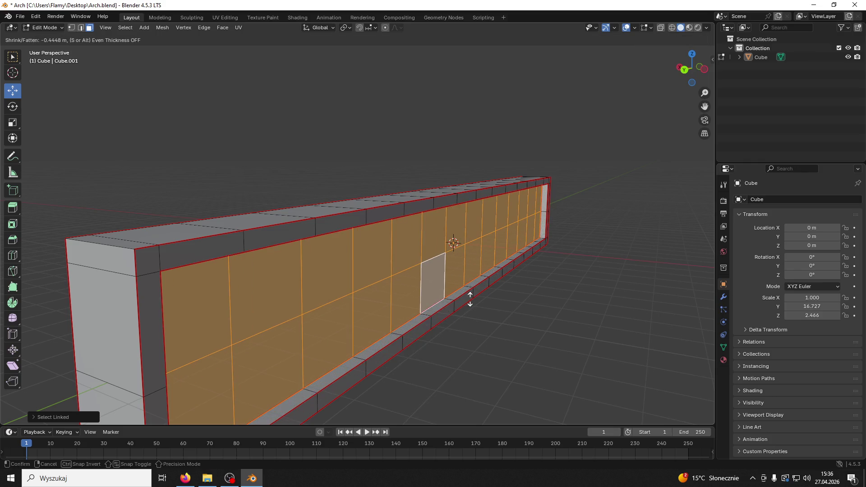
click(467, 295)
- Clear the selection, return to Object Mode and select the wall object
click(473, 302)
mouse_move(473, 301)
mouse_down()
mouse_move(503, 315)
mouse_move(605, 312)
mouse_move(563, 285)
mouse_up()
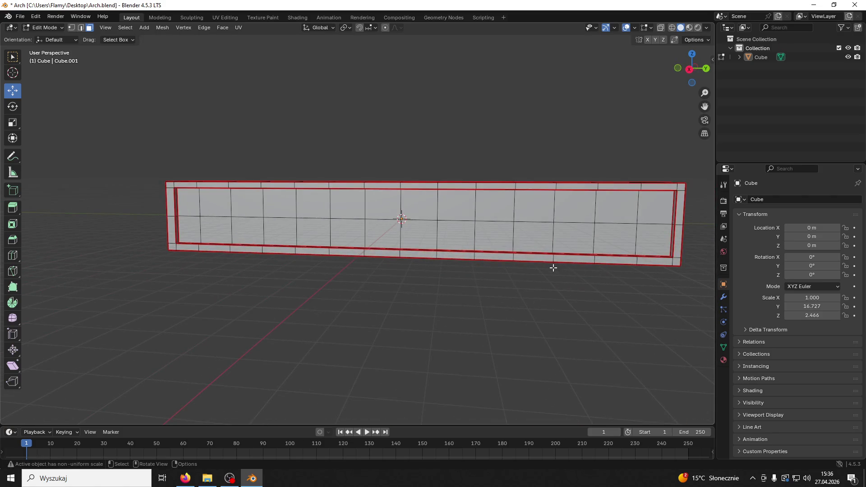
click(45, 28)
click(47, 34)
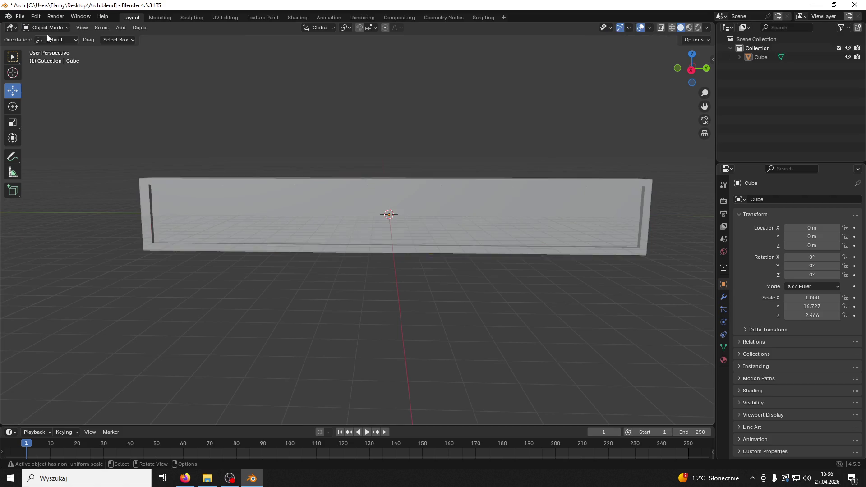
click(336, 197)
click(45, 28)
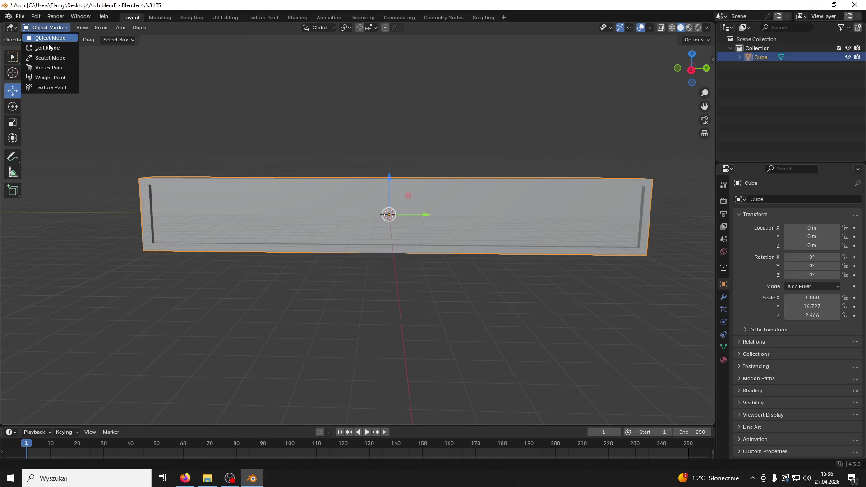
- In Edit Mode with edge select, select the wall frame's bottom, top inner and end edge loops
click(45, 43)
scroll(273, 189, up, 3)
drag(329, 228, 338, 237)
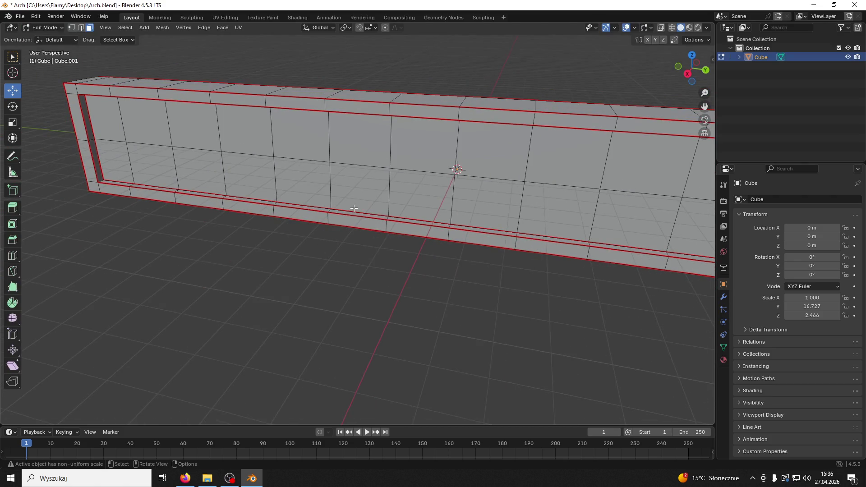
key(2)
click(369, 217)
alt+click(369, 213)
mouse_move(372, 200)
mouse_down()
mouse_move(381, 149)
mouse_move(351, 250)
mouse_up()
alt+click(352, 249)
mouse_move(60, 291)
mouse_down()
mouse_move(578, 346)
mouse_move(520, 357)
mouse_move(479, 265)
mouse_move(496, 194)
mouse_move(411, 168)
mouse_move(345, 161)
mouse_move(353, 222)
mouse_move(406, 124)
mouse_up()
alt+shift+click(590, 321)
right_click(557, 346)
- Select the top and opening's lower inner edge loops, mark them as UV seams, then deselect
click(416, 86)
alt+click(417, 83)
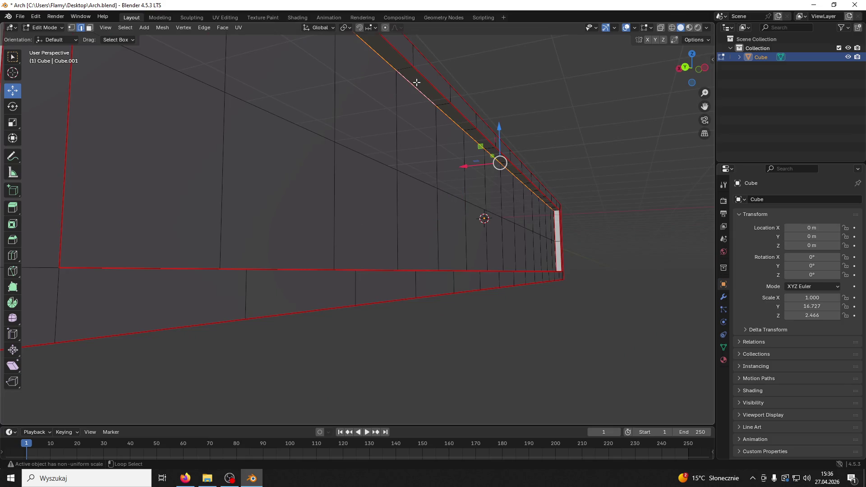
mouse_move(553, 225)
mouse_down()
mouse_move(517, 290)
mouse_move(117, 254)
mouse_move(352, 330)
mouse_move(396, 323)
mouse_move(449, 290)
mouse_move(387, 329)
mouse_move(507, 339)
mouse_move(678, 330)
mouse_up()
alt+click(487, 331)
key(ctrl+e)
click(93, 252)
click(439, 333)
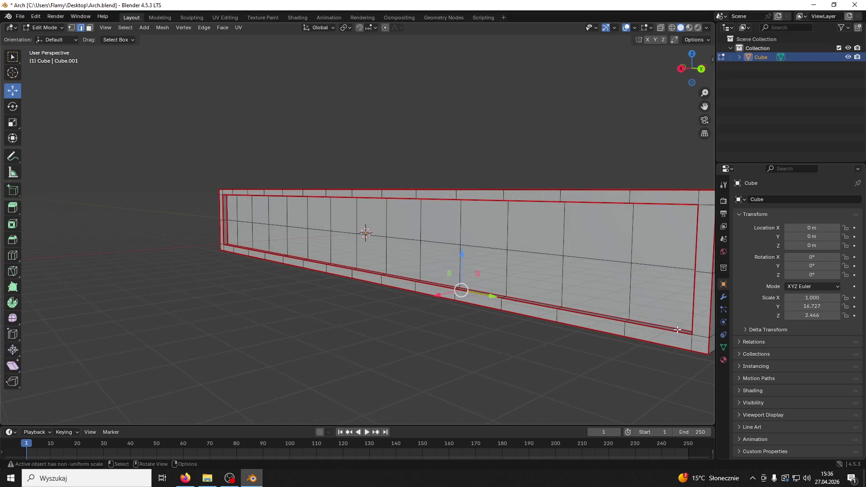
click(723, 360)
- Add two material slots to the wall, filled with new materials Material.001 and Material.002
click(856, 199)
click(856, 200)
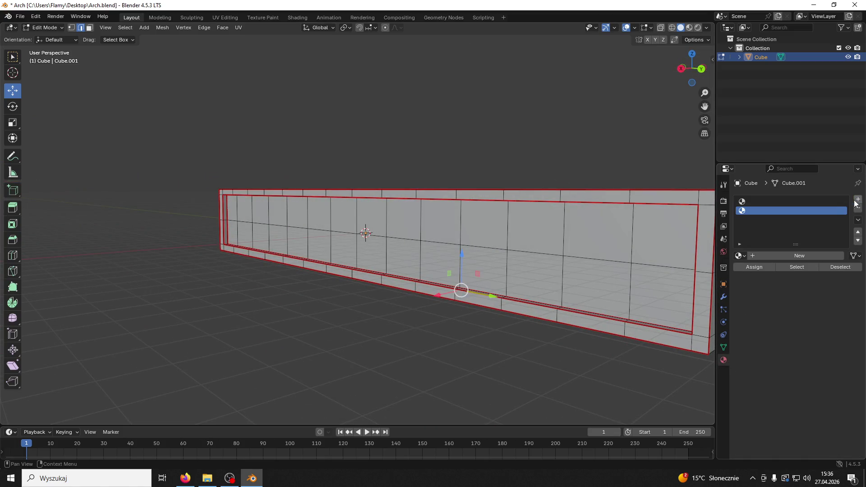
click(751, 200)
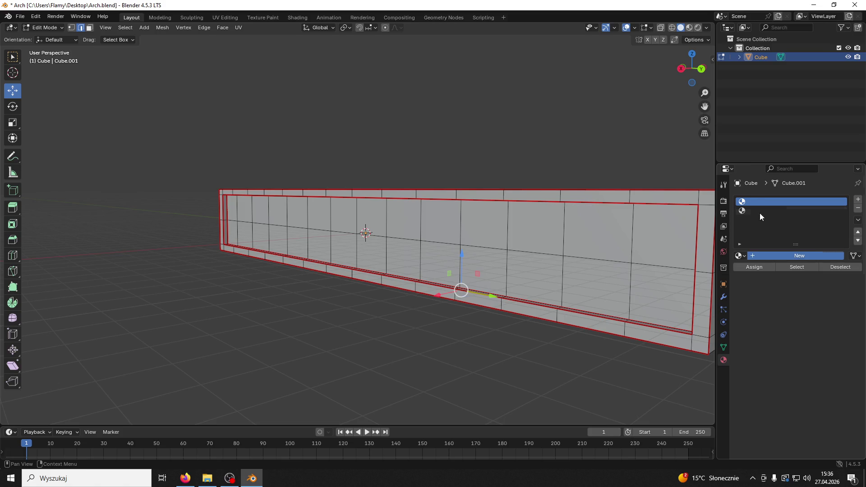
click(756, 213)
click(757, 255)
- Select the whole inner panel's faces and view their UVs in the UV Editing workspace
drag(692, 67, 189, 71)
click(90, 29)
click(239, 219)
key(ctrl+l)
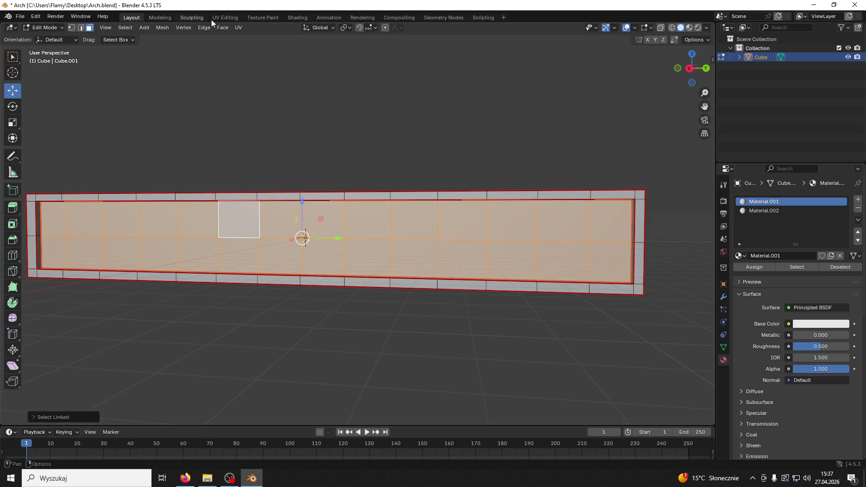
click(223, 17)
scroll(200, 228, up, 3)
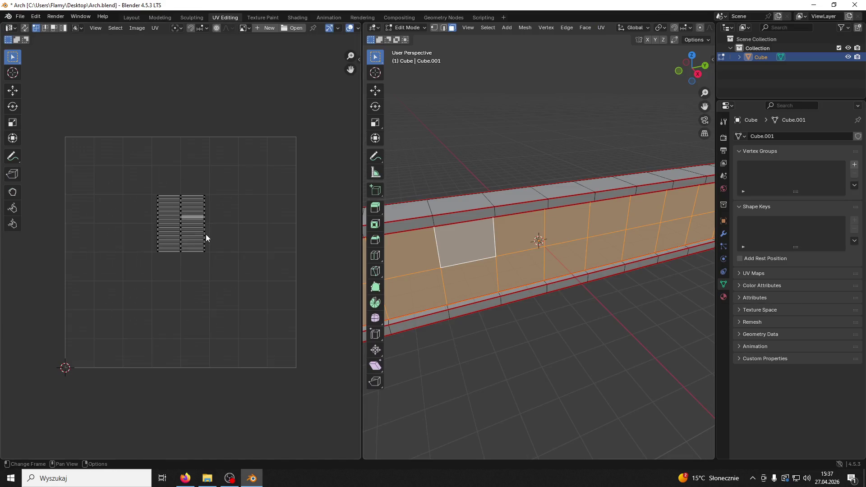
- In the Shading node editor, link the Texture_Brick02.PNG image's Color to the beam material's Base Color
click(297, 18)
drag(451, 5, 635, 76)
drag(126, 386, 656, 410)
drag(711, 415, 794, 436)
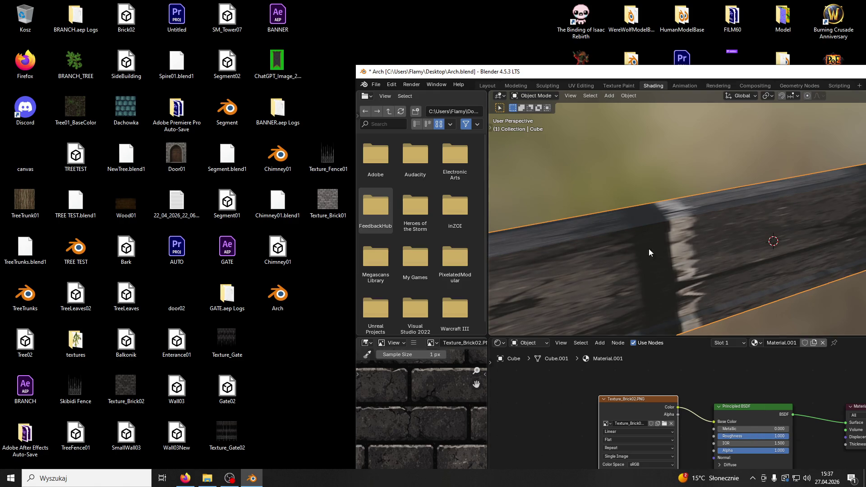
double_click(585, 72)
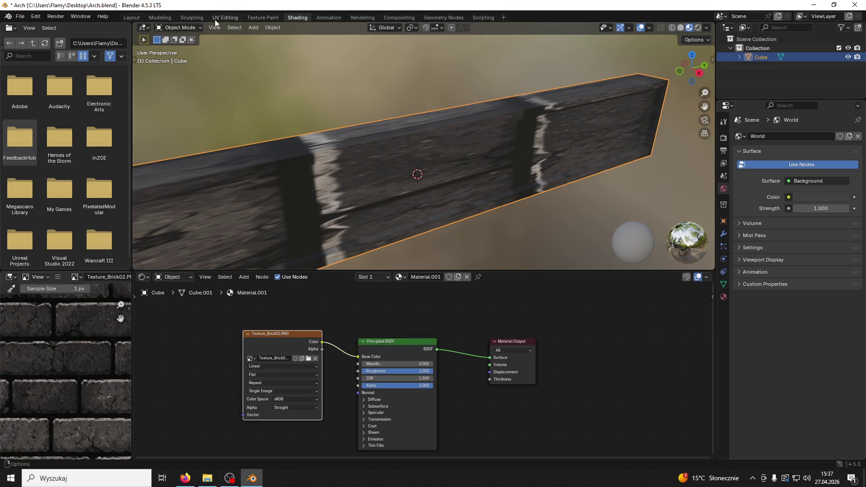
- Back in UV Editing, select the whole beam and view it in Material Preview with the panels rearranged
click(215, 18)
key(alt+a)
scroll(502, 180, down, 3)
key(a)
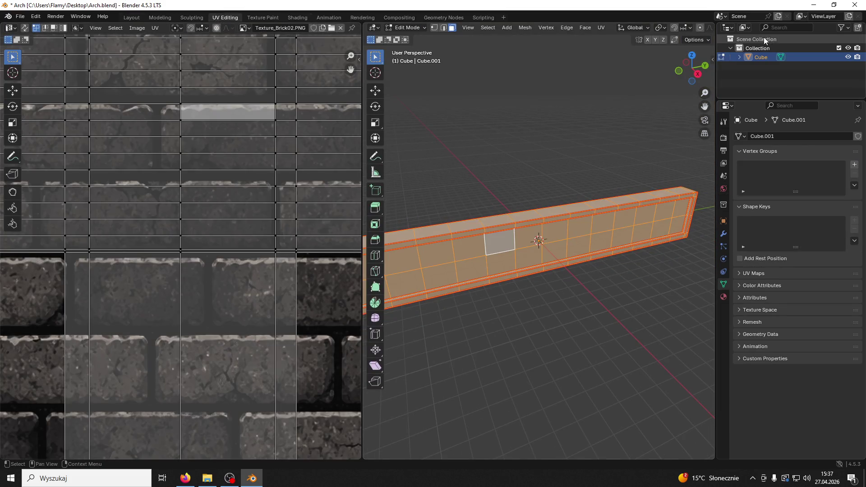
drag(717, 77, 844, 77)
click(831, 27)
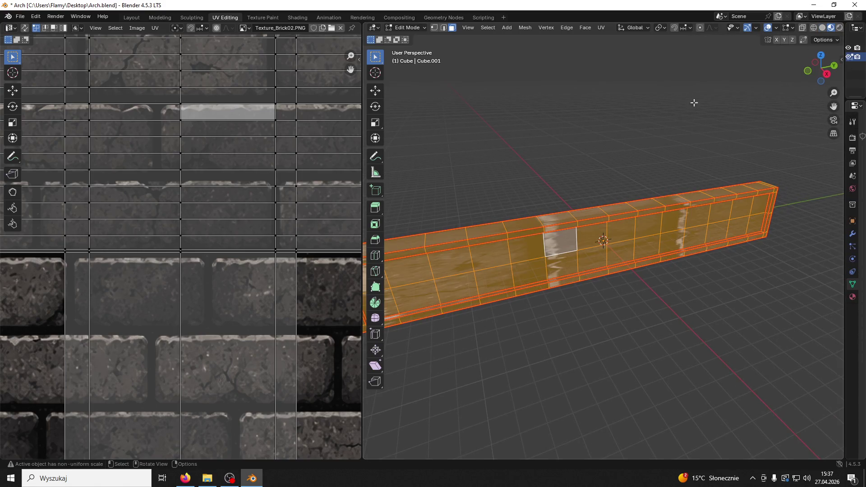
drag(362, 179, 255, 182)
drag(844, 208, 615, 213)
click(623, 297)
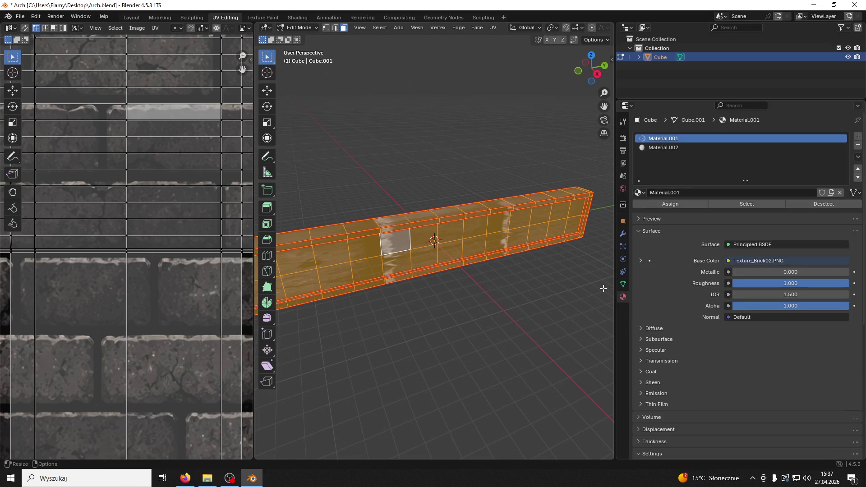
- Assign the plain white Material.002 to every face of the beam
click(667, 147)
click(663, 138)
click(671, 147)
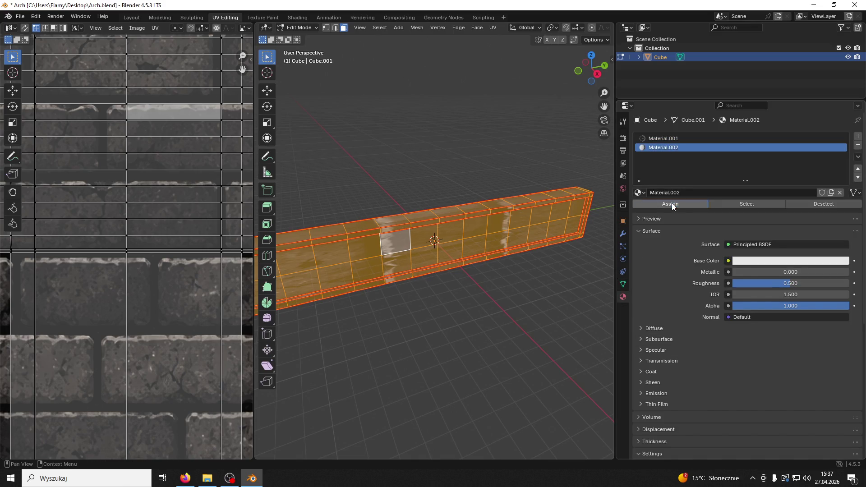
click(670, 204)
click(576, 276)
- Select the front face strip, squash its UVs vertically, and rotate them 180°
click(667, 139)
click(496, 241)
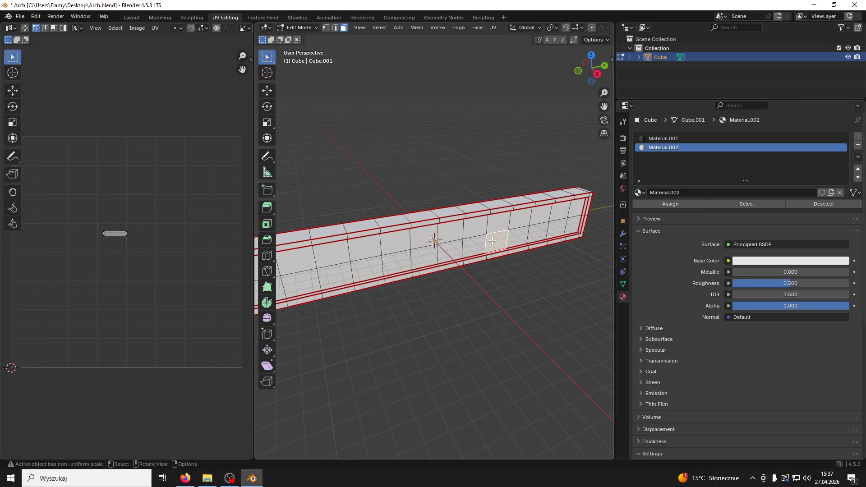
key(ctrl+l)
key(s)
key(y)
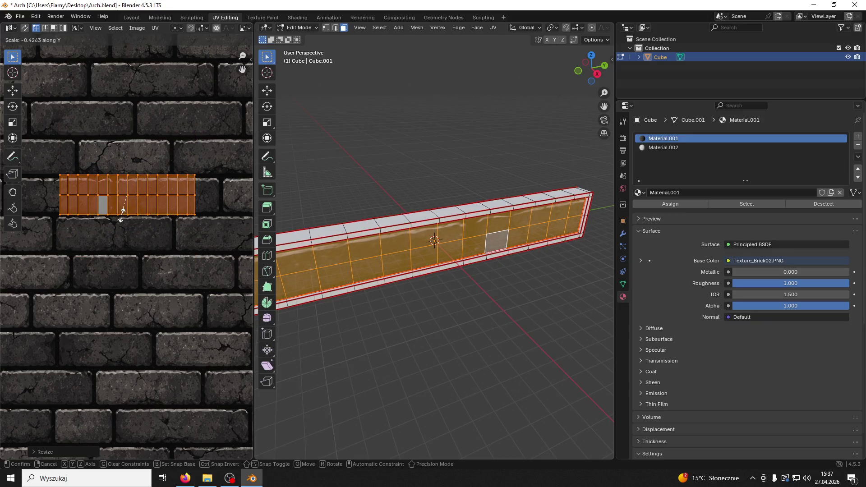
click(127, 219)
text(r180)
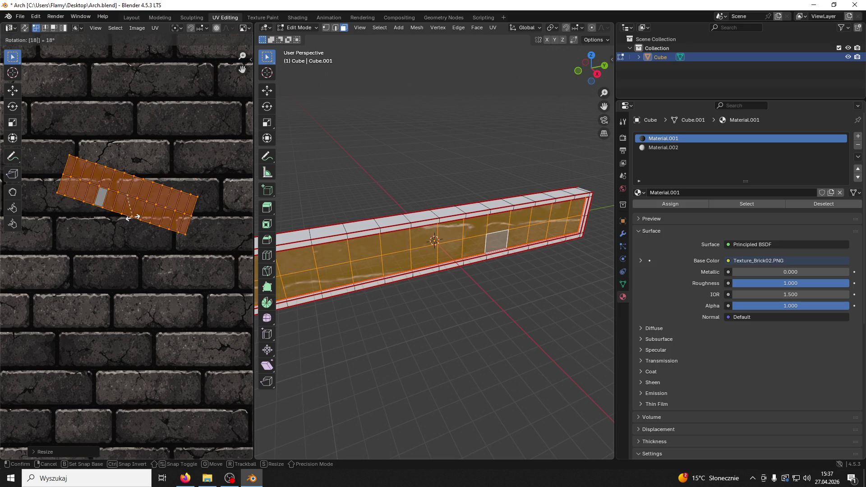
key(Return)
- Enlarge the front UVs, stretch them horizontally, and rotate them another 180°
key(s)
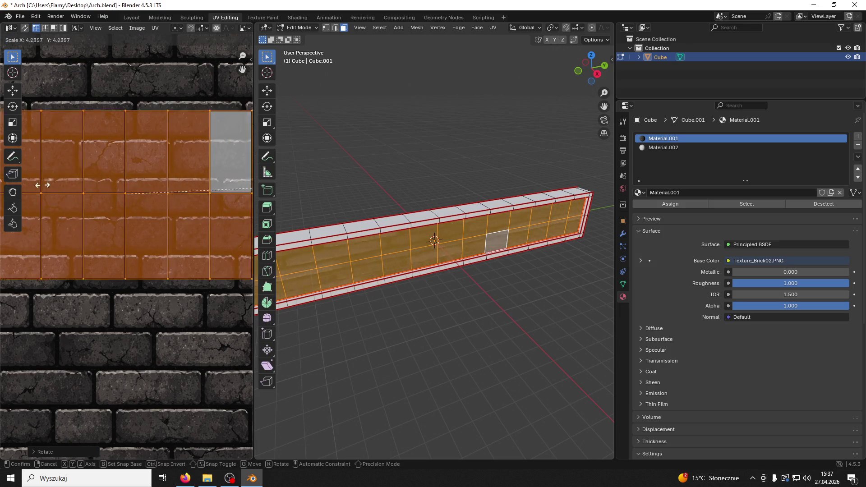
click(157, 130)
key(s)
key(x)
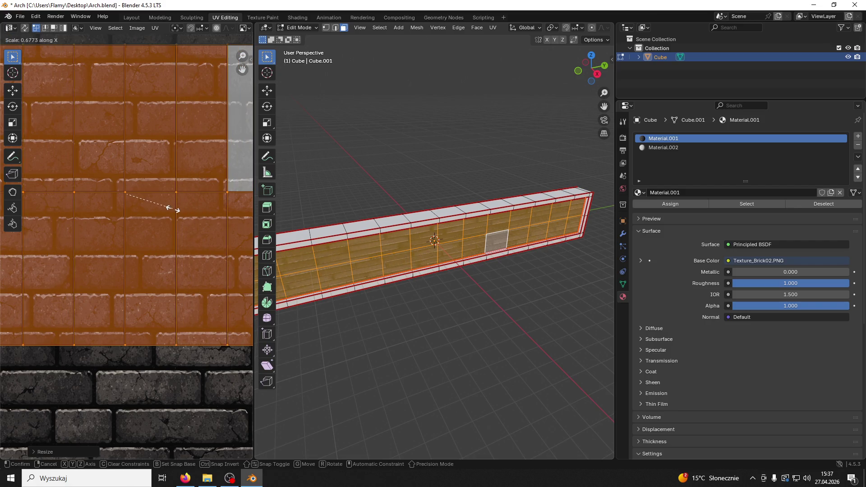
click(70, 202)
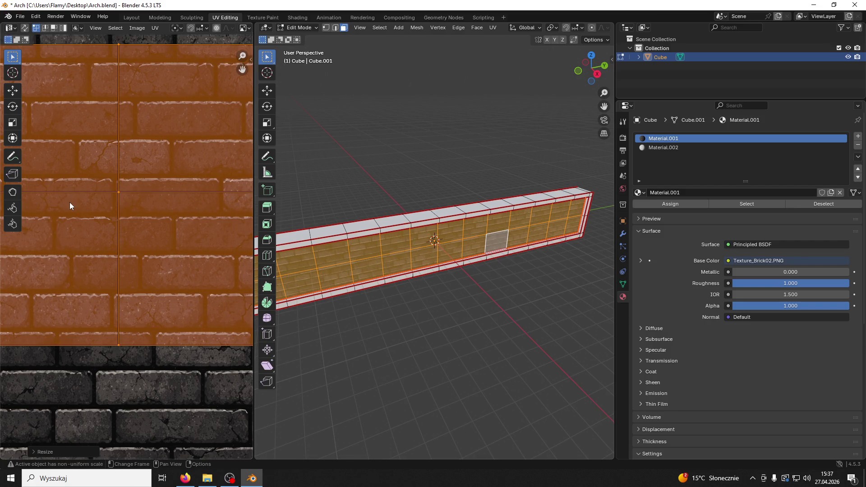
key(Home)
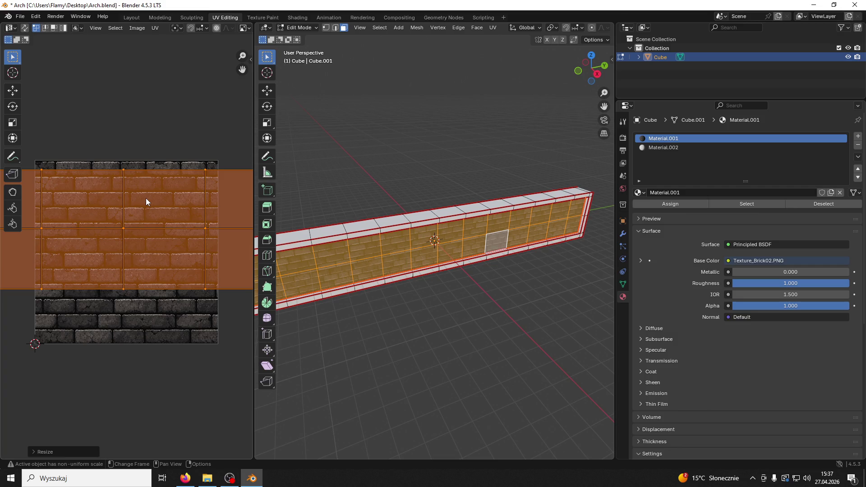
text(r180)
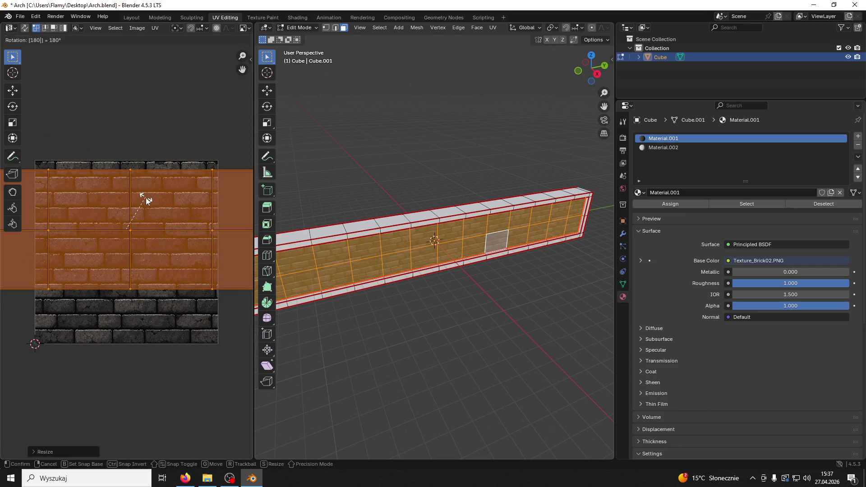
key(Return)
- Shrink the UV island to a finer brick scale and clear the face selection
scroll(421, 283, up, 3)
scroll(421, 283, up, 4)
scroll(146, 268, down, 3)
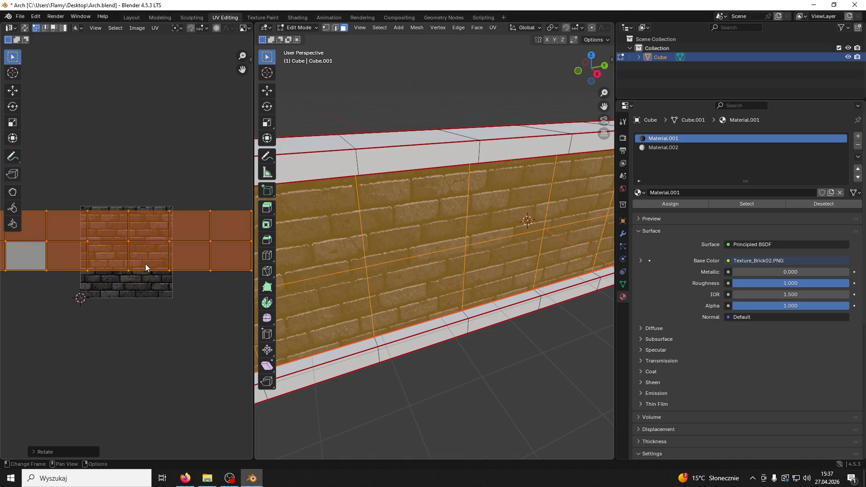
key(s)
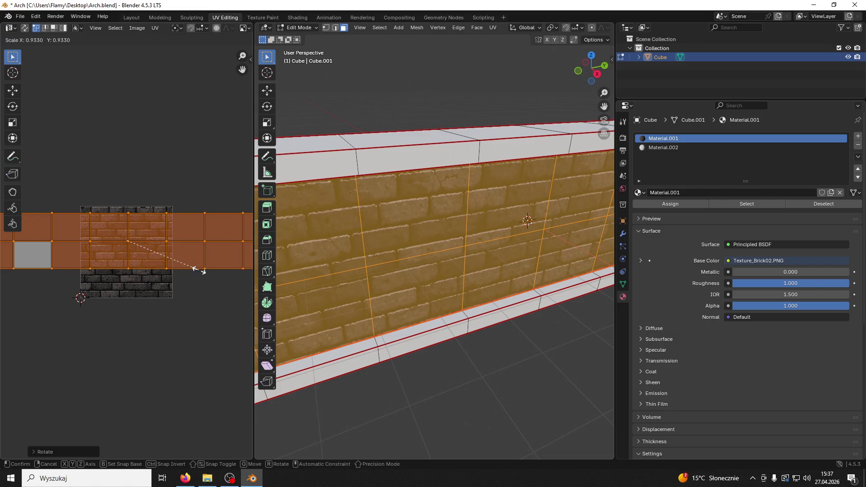
click(198, 273)
click(444, 336)
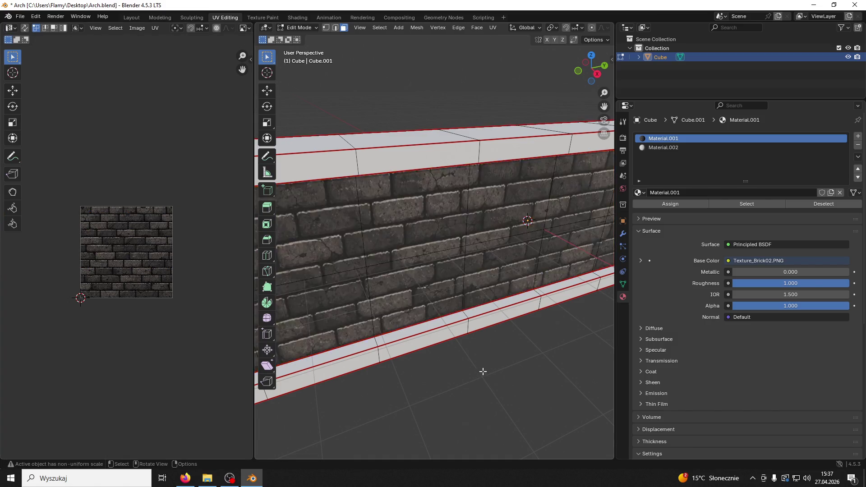
- Select the whole front strip and nudge its brick UVs slightly down with the Move tool
drag(447, 338, 440, 327)
click(430, 256)
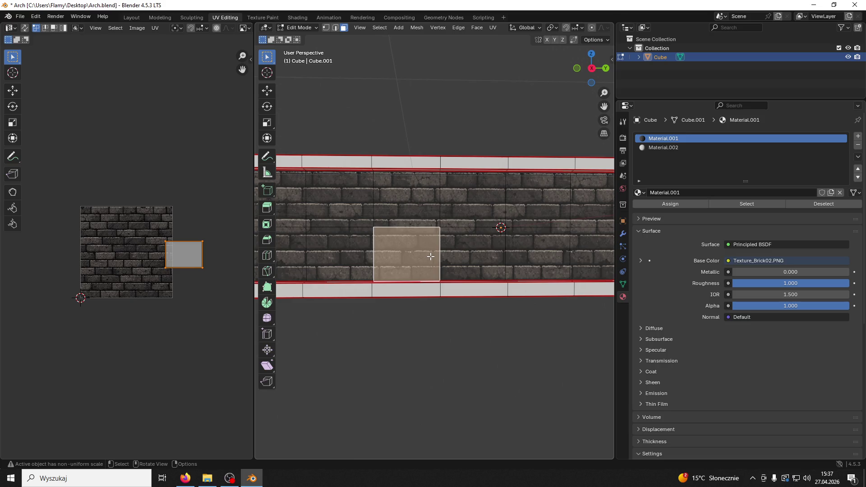
key(ctrl+l)
scroll(148, 248, up, 2)
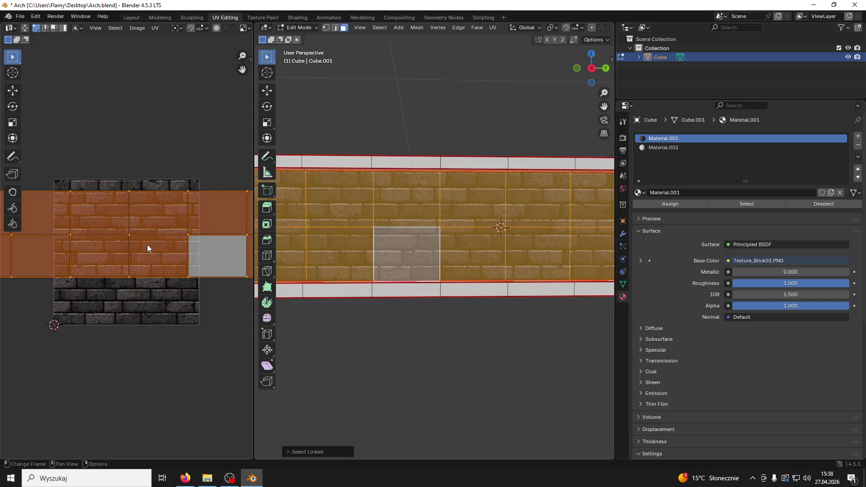
click(13, 90)
drag(131, 197, 125, 199)
- Box-select the bottom UV row and raise it slightly to align the brick courses
scroll(125, 200, down, 5)
mouse_move(224, 272)
mouse_down()
mouse_move(194, 262)
mouse_move(34, 253)
mouse_up()
scroll(123, 295, up, 7)
drag(127, 243, 121, 235)
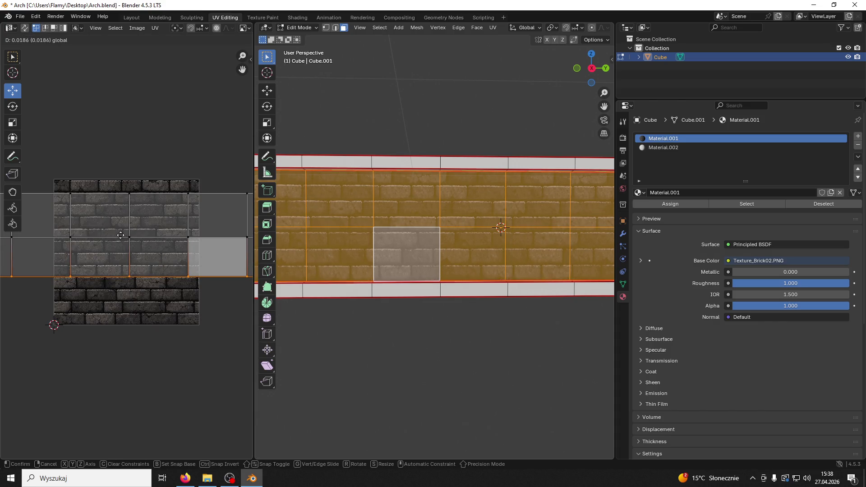
click(119, 235)
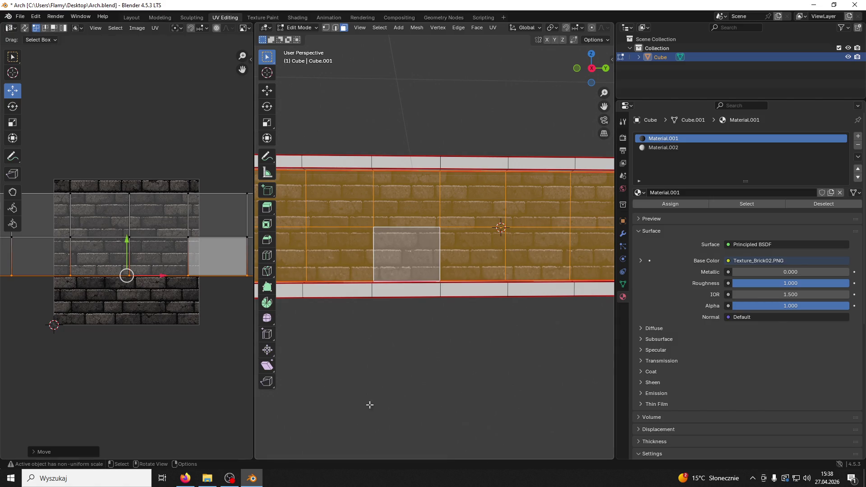
- Deselect, orbit around the wall, and select a face on its back side
click(393, 338)
mouse_move(393, 338)
mouse_down()
mouse_move(435, 332)
mouse_move(417, 303)
mouse_move(422, 311)
mouse_move(532, 258)
mouse_up()
click(534, 259)
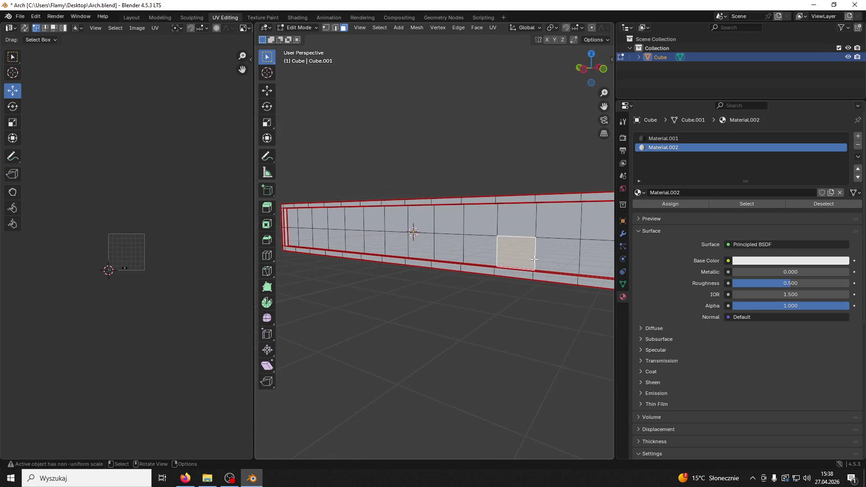
- Assign the brick material to the wall's whole back strip and unwrap its UVs afresh
key(ctrl+l)
scroll(188, 226, up, 5)
click(683, 138)
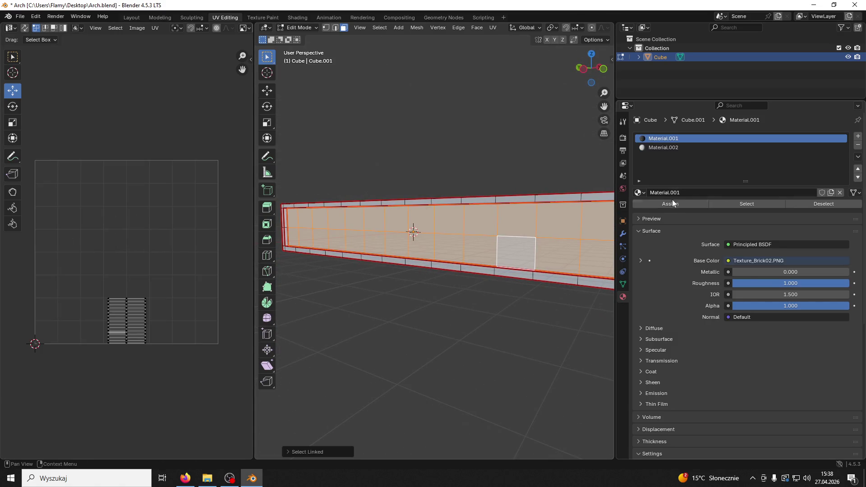
click(672, 203)
scroll(125, 297, down, 2)
key(a)
key(u)
click(130, 297)
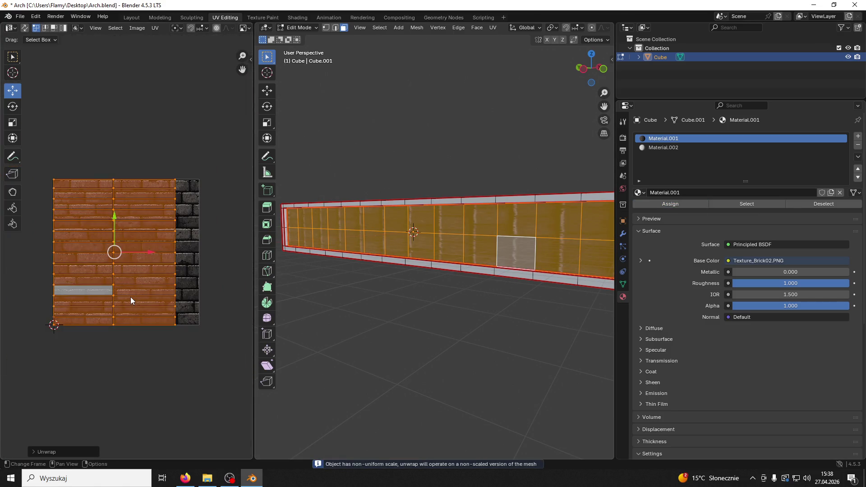
- Narrow the back strip's UVs horizontally and rotate them into a 180° half turn
key(s)
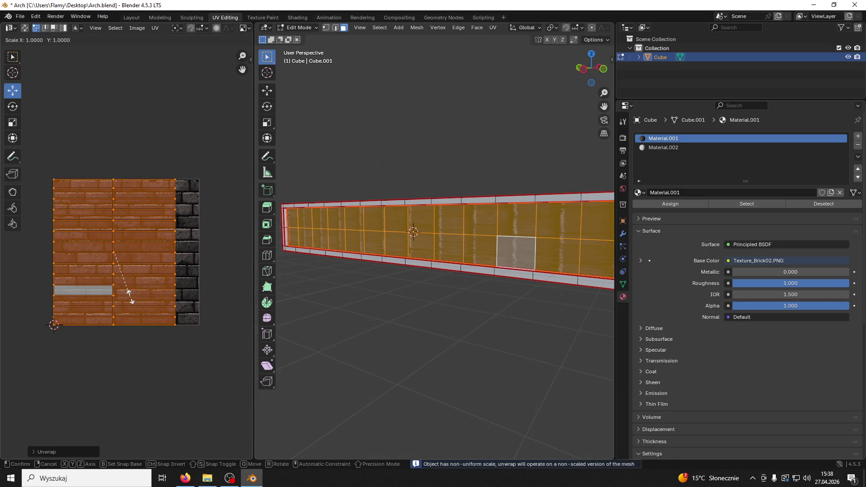
key(x)
click(120, 270)
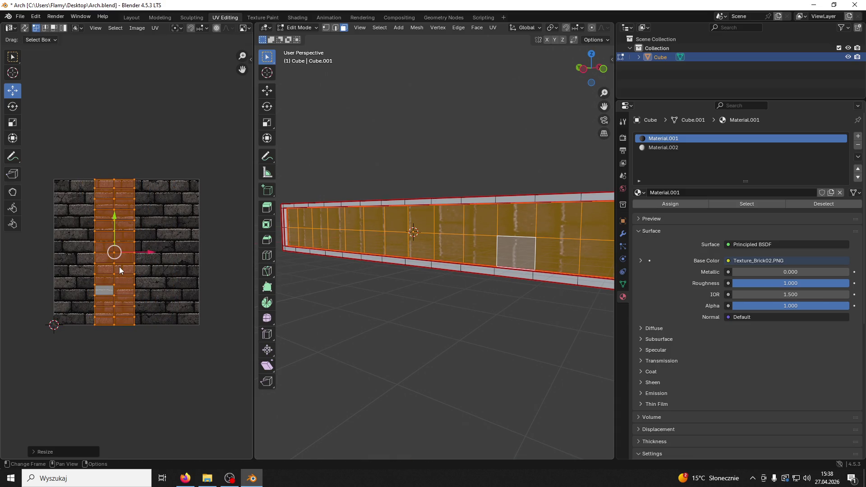
text(r90)
key(Return)
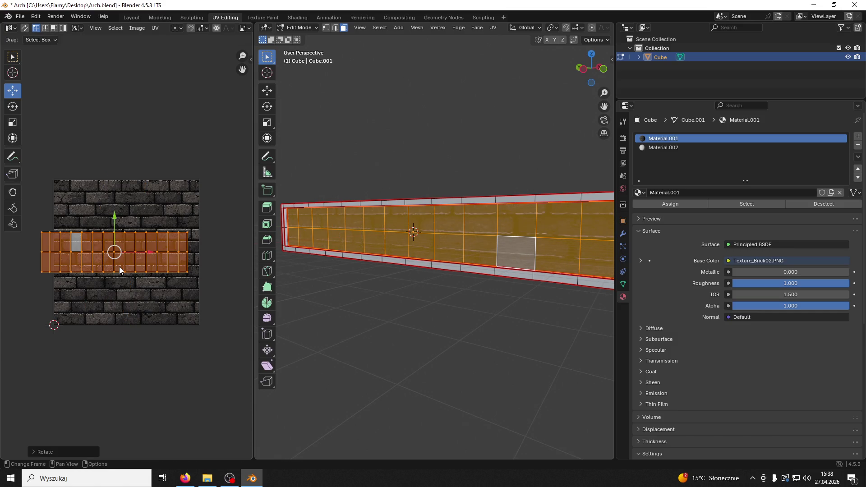
text(80)
key(Return)
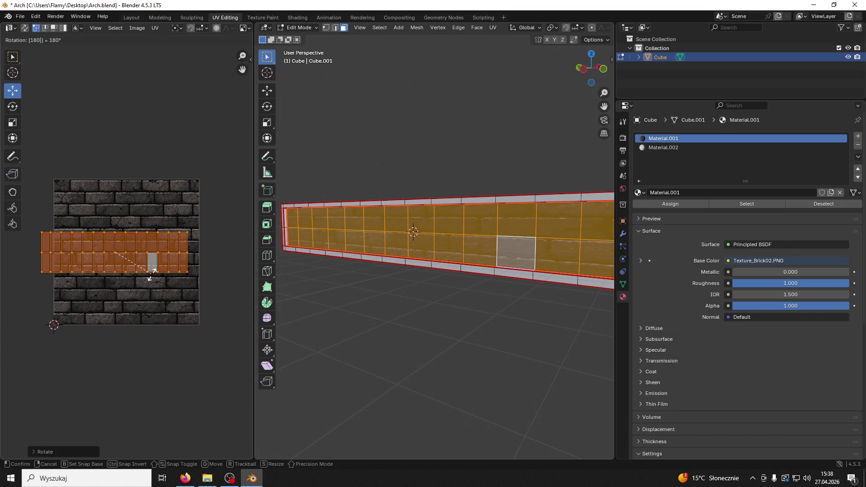
- Enlarge the UV strip, then stretch it horizontally only
key(s)
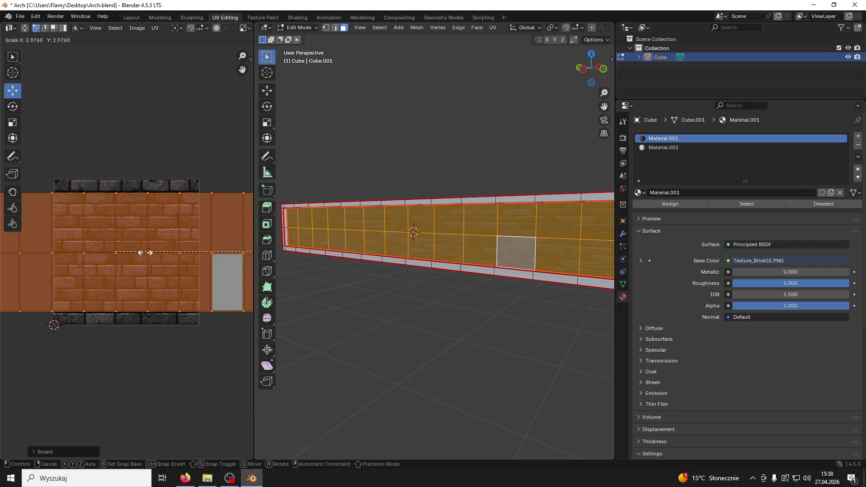
click(242, 292)
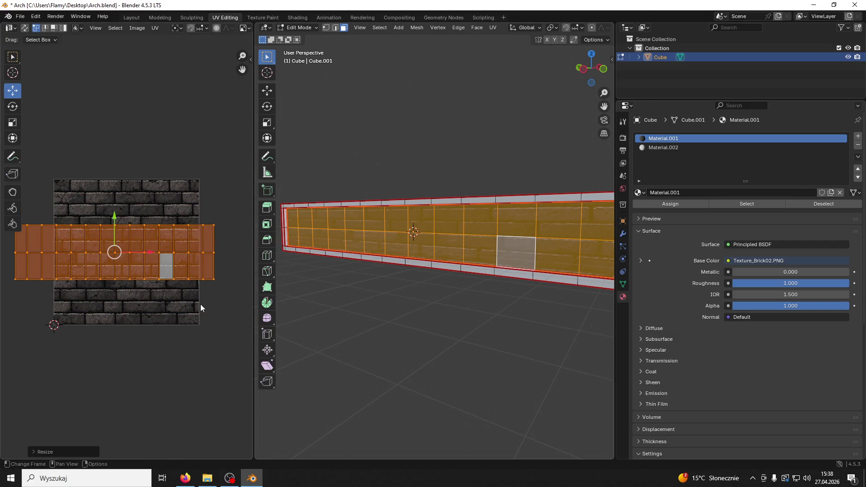
key(s)
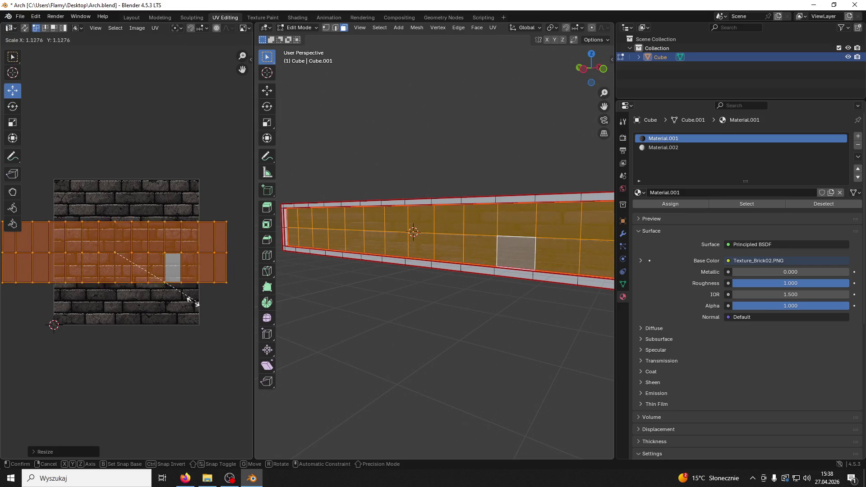
key(x)
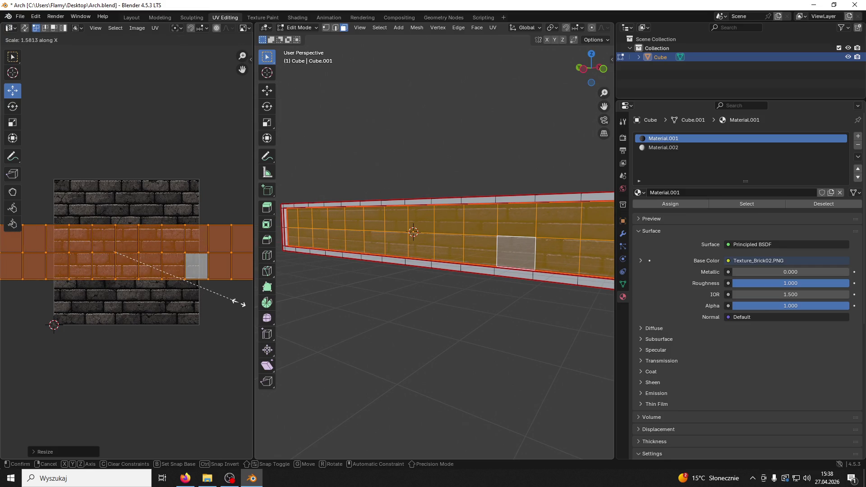
click(243, 304)
mouse_move(343, 253)
mouse_down()
mouse_move(315, 290)
mouse_move(342, 267)
mouse_up()
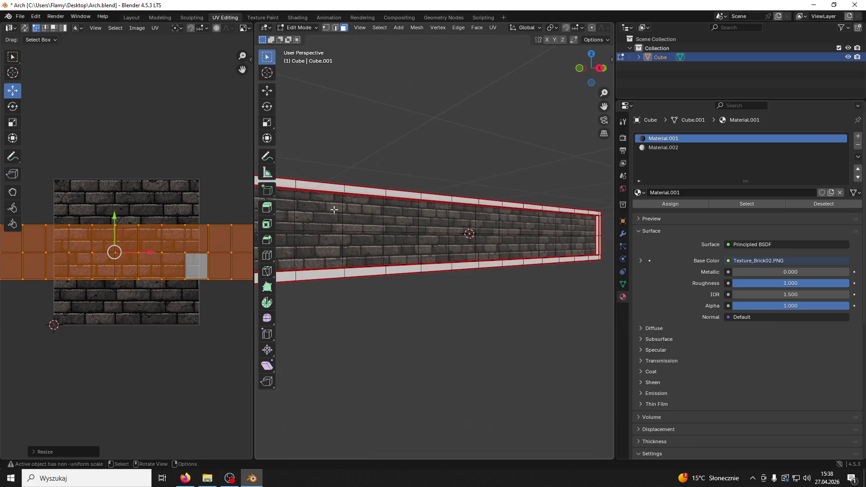
mouse_move(160, 294)
mouse_down()
mouse_move(240, 298)
mouse_move(155, 282)
mouse_up()
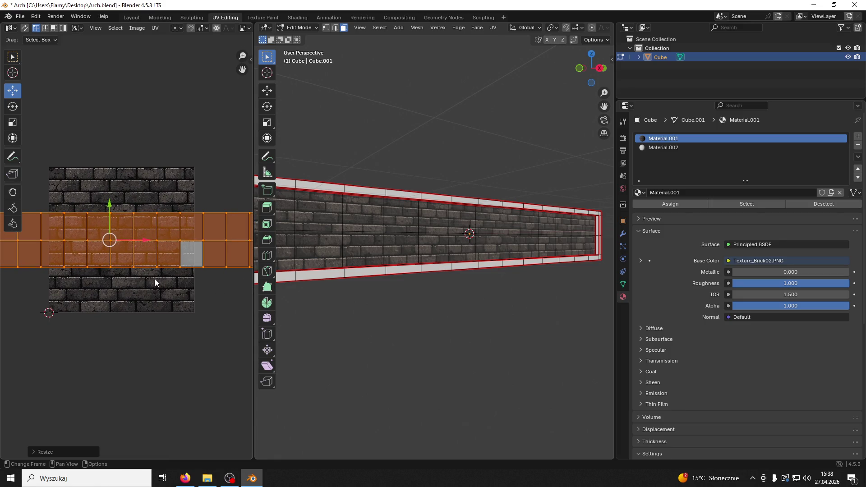
- Fine-tune the UV island's size and position until the back bricks line up, then deselect
key(s)
click(194, 264)
mouse_move(433, 271)
mouse_down()
mouse_move(414, 278)
mouse_move(440, 280)
mouse_up()
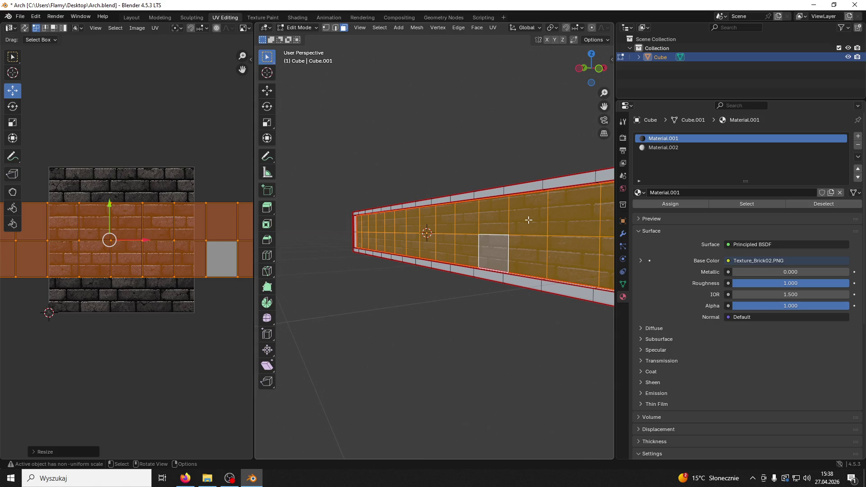
key(s)
click(188, 255)
key(g)
key(s)
click(127, 219)
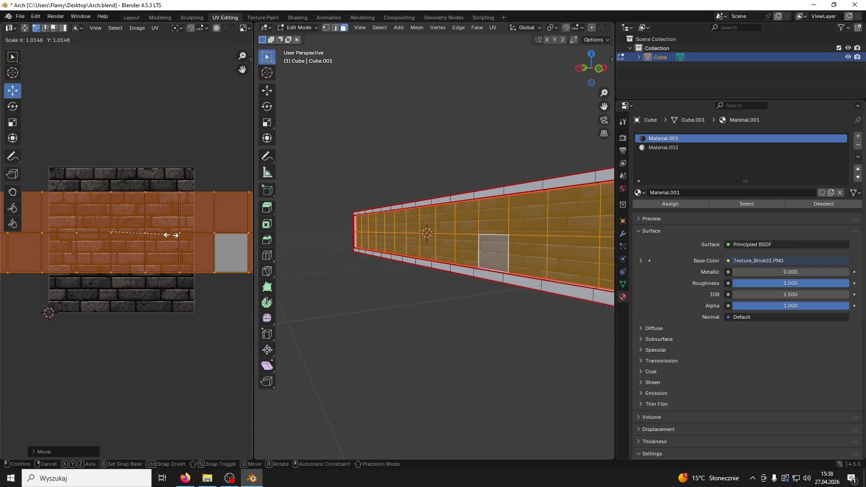
drag(108, 207, 102, 204)
click(375, 304)
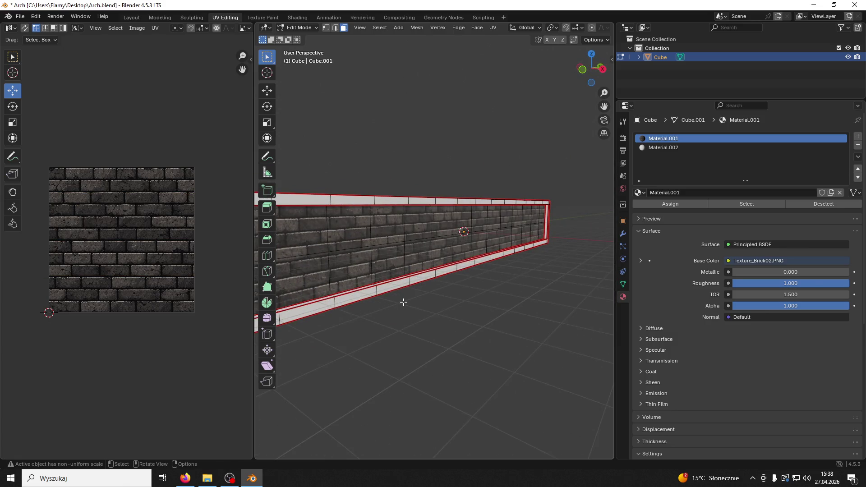
- Mark the top border face's edges as a seam, then select all linked faces of the frame
click(345, 204)
mouse_move(345, 203)
mouse_down()
mouse_move(385, 210)
mouse_move(387, 220)
mouse_move(414, 172)
mouse_up()
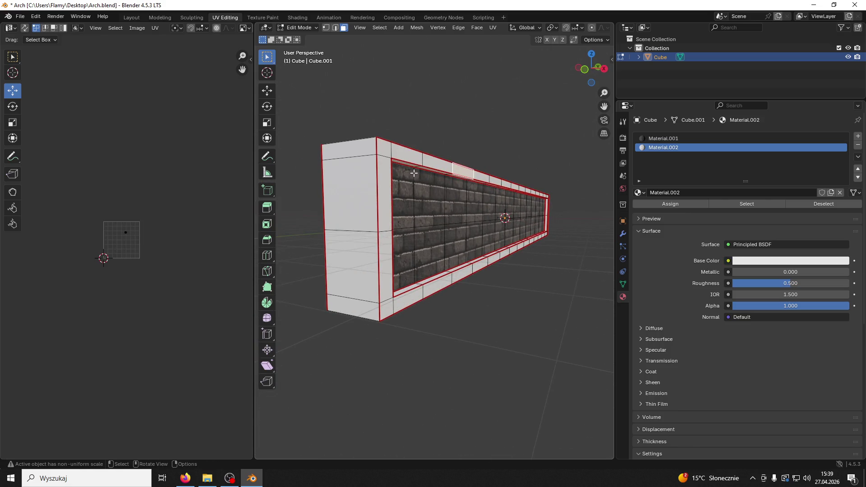
click(334, 27)
key(ctrl+e)
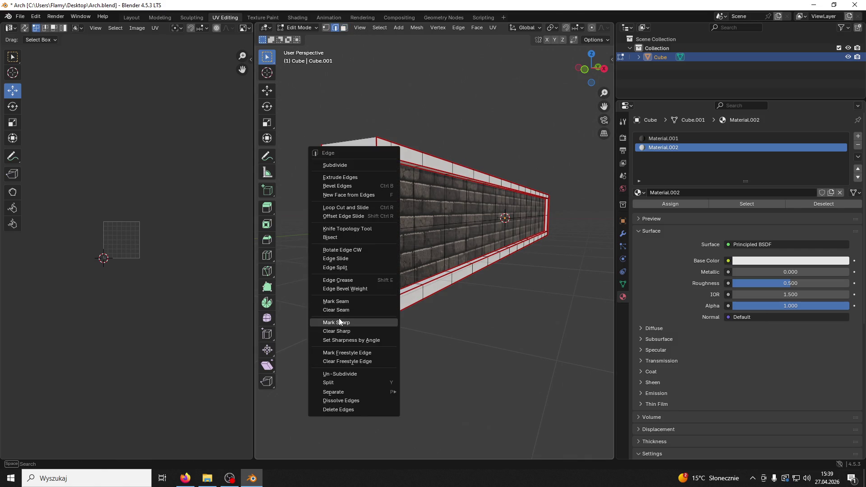
click(341, 305)
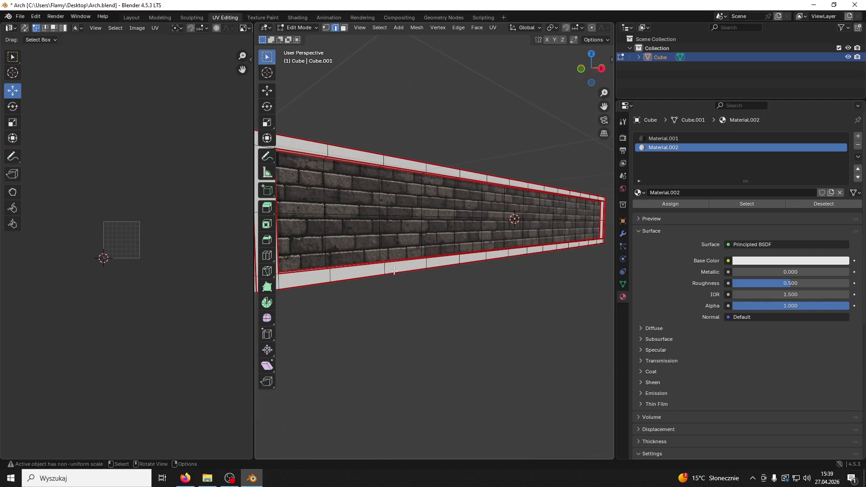
click(344, 28)
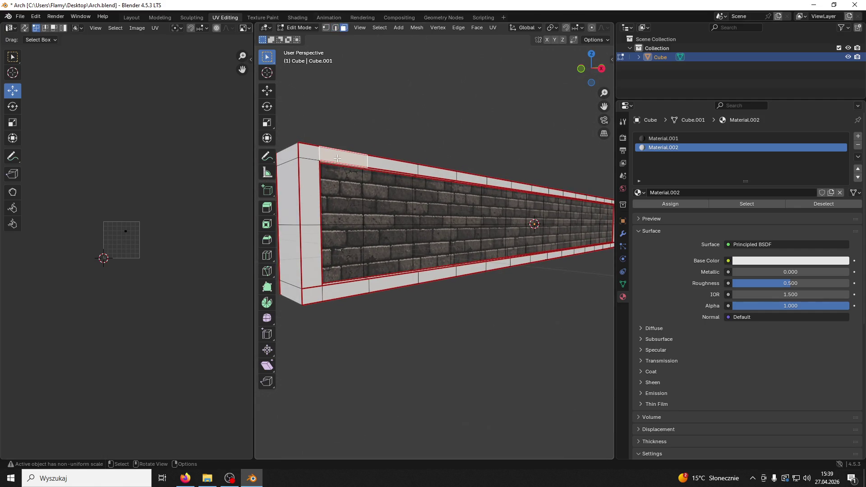
key(ctrl+l)
scroll(192, 251, up, 7)
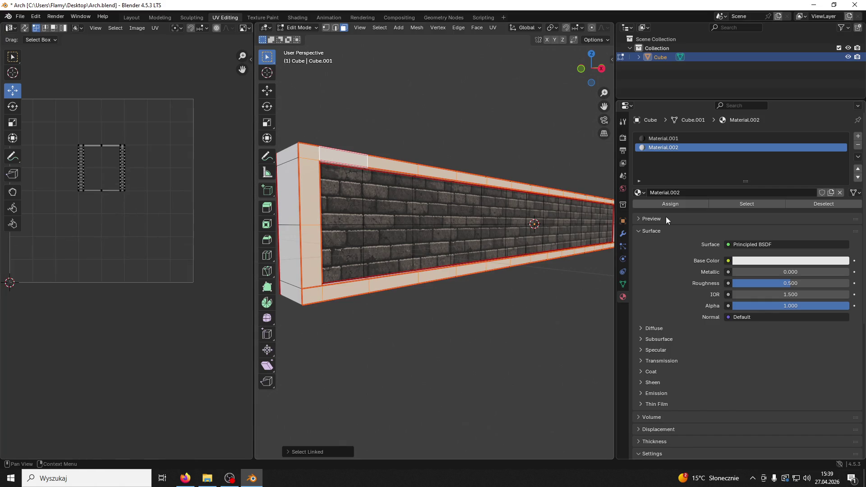
- Add a new material slot holding a fresh Material.003
click(858, 136)
click(639, 192)
click(653, 192)
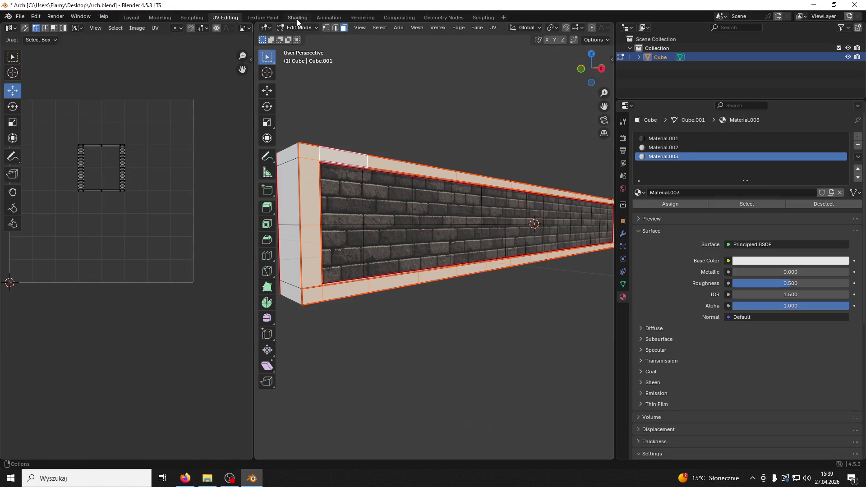
- Feed Texture_Brick02.PNG into Material.003's Base Color in the node editor and save Arch.blend
click(297, 18)
mouse_move(525, 6)
mouse_down()
mouse_move(526, 74)
mouse_move(559, 60)
mouse_up()
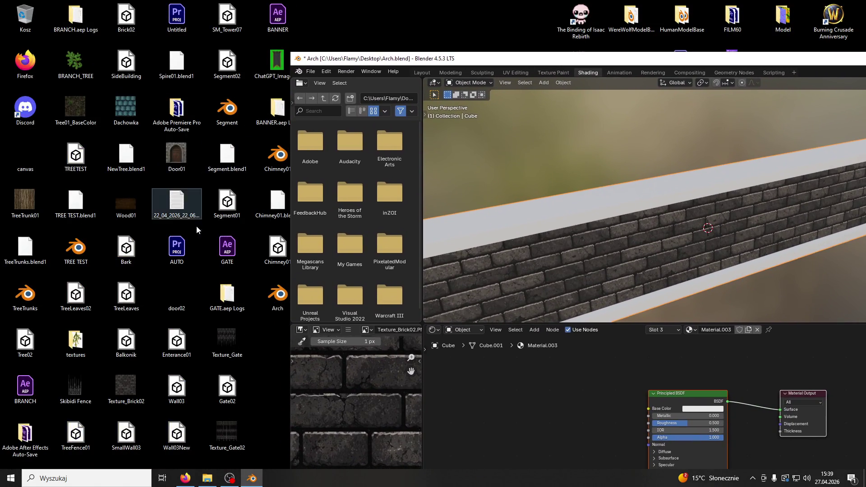
drag(126, 386, 539, 397)
drag(650, 415, 649, 415)
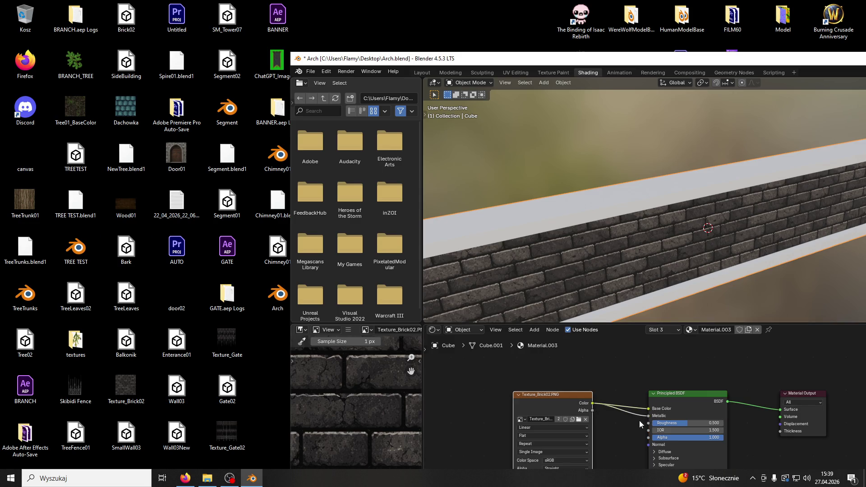
key(ctrl+z)
key(ctrl+z)
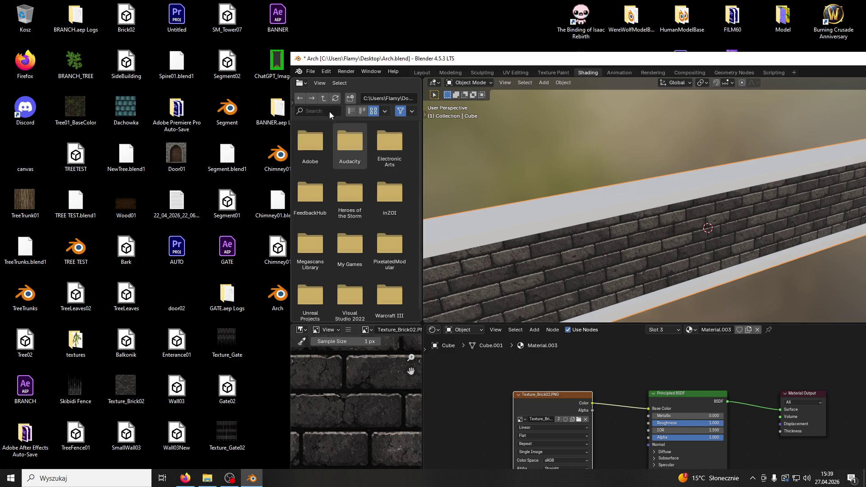
double_click(383, 61)
key(ctrl+s)
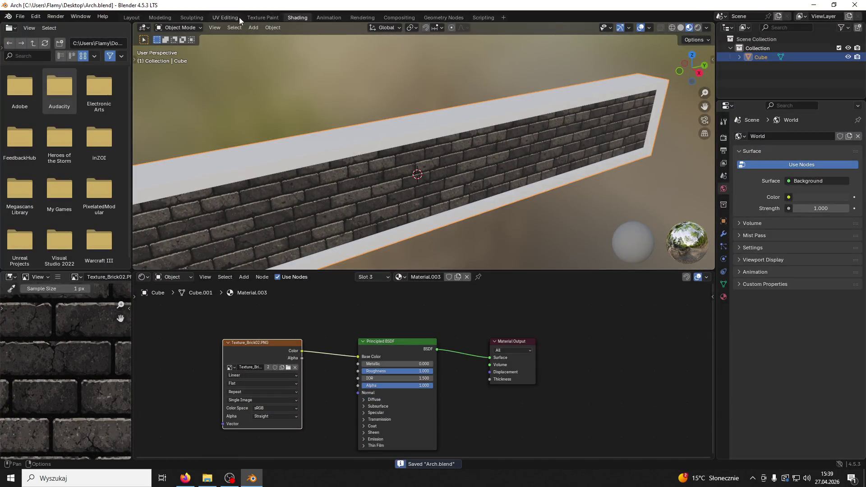
- Assign Material.003 to the border frame faces and unwrap them
click(231, 18)
click(657, 136)
click(662, 157)
click(669, 203)
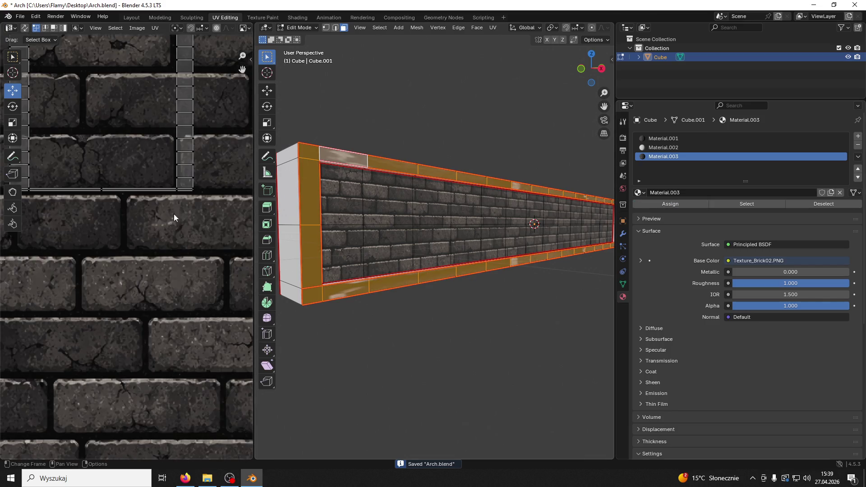
key(u)
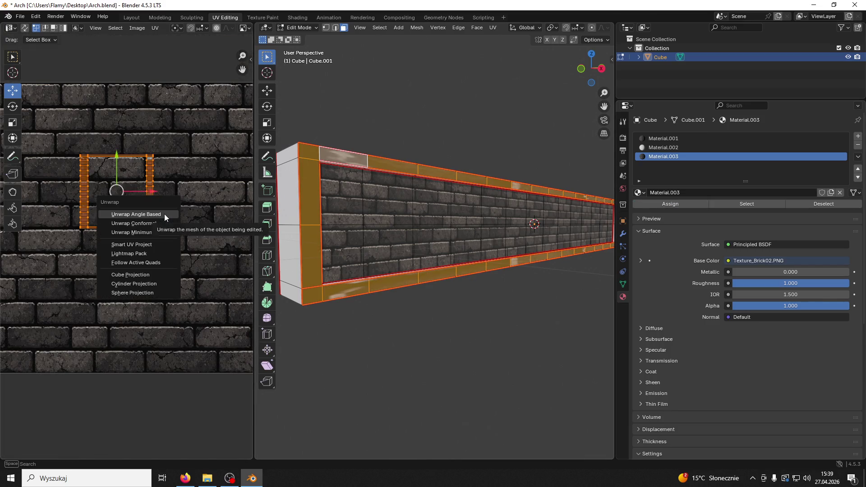
click(165, 217)
- Stretch the frame UVs horizontally, scale them slightly smaller, and clear the UV selection
scroll(165, 217, up, 2)
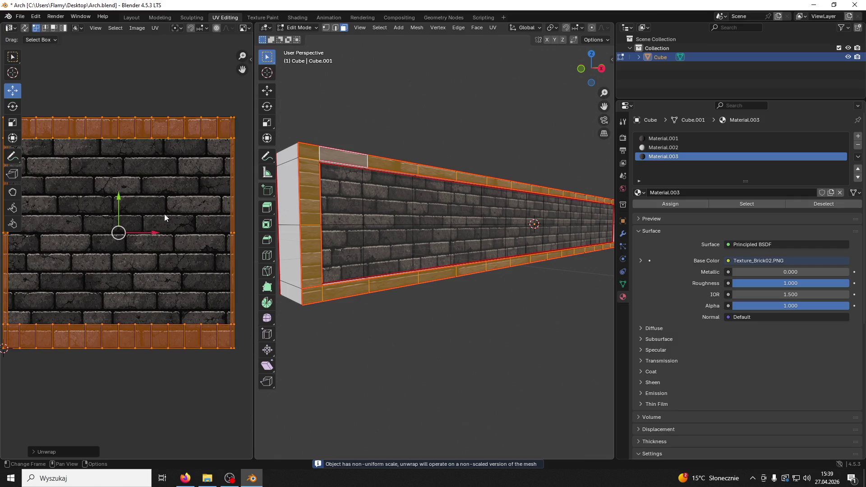
key(s)
key(x)
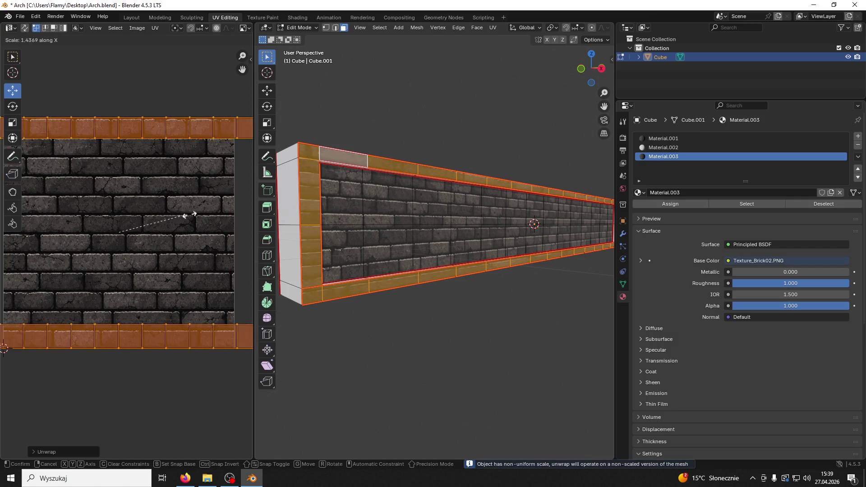
click(245, 212)
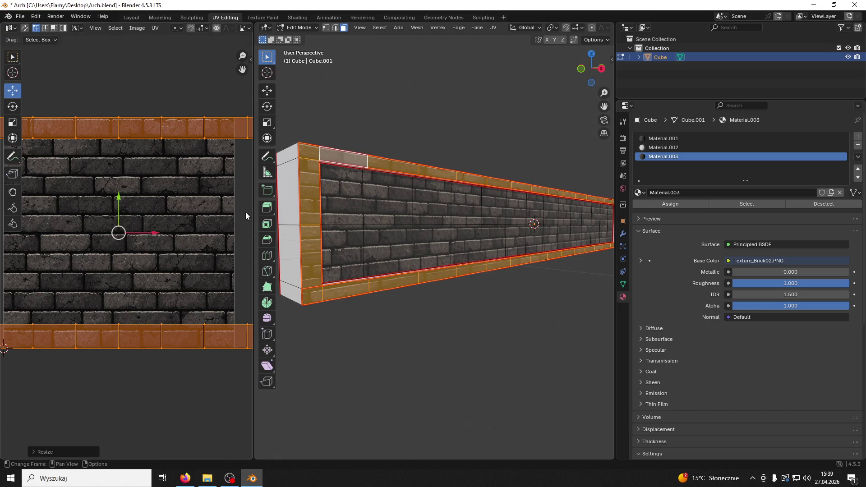
key(s)
click(222, 242)
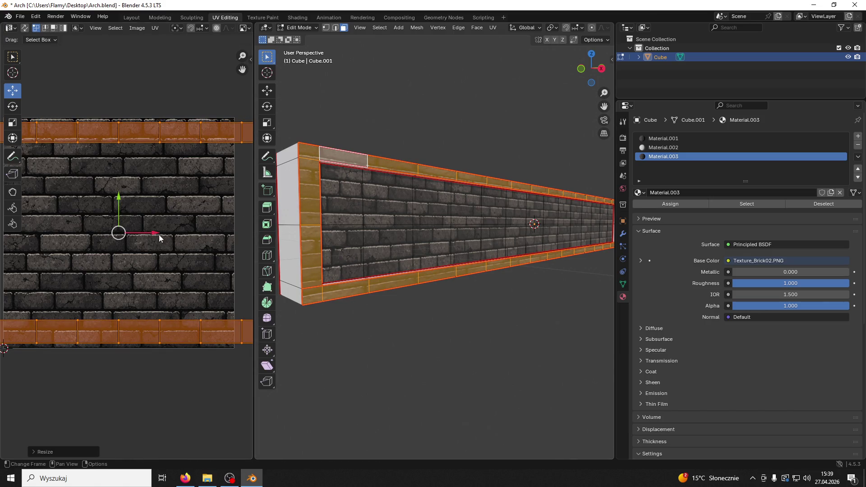
click(110, 193)
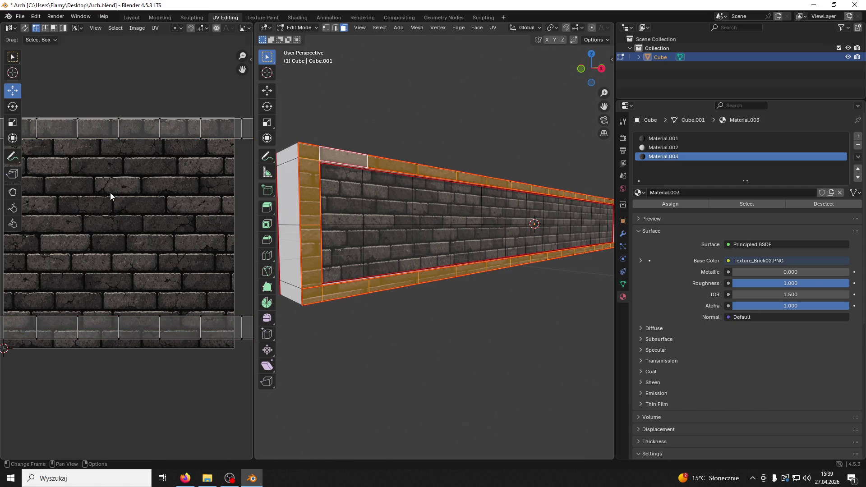
- Select the whole frame UV strip and move it onto the brick rows
scroll(155, 221, down, 3)
scroll(155, 219, down, 2)
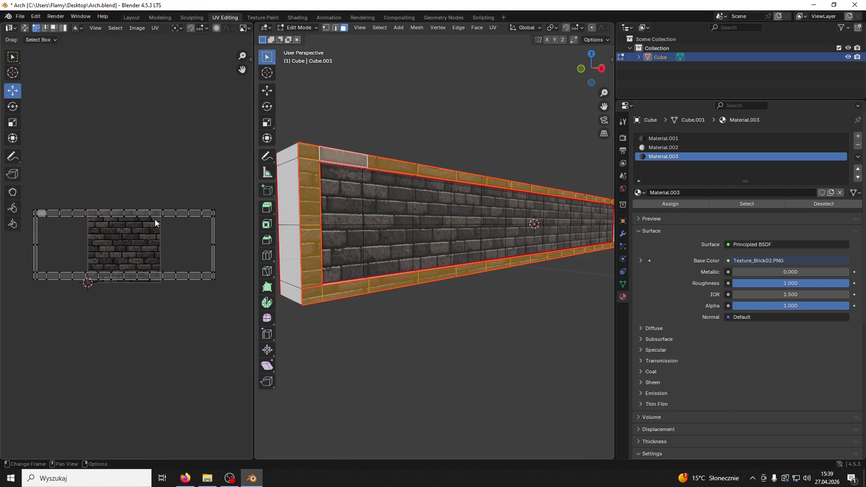
drag(223, 239, 26, 253)
scroll(122, 239, up, 2)
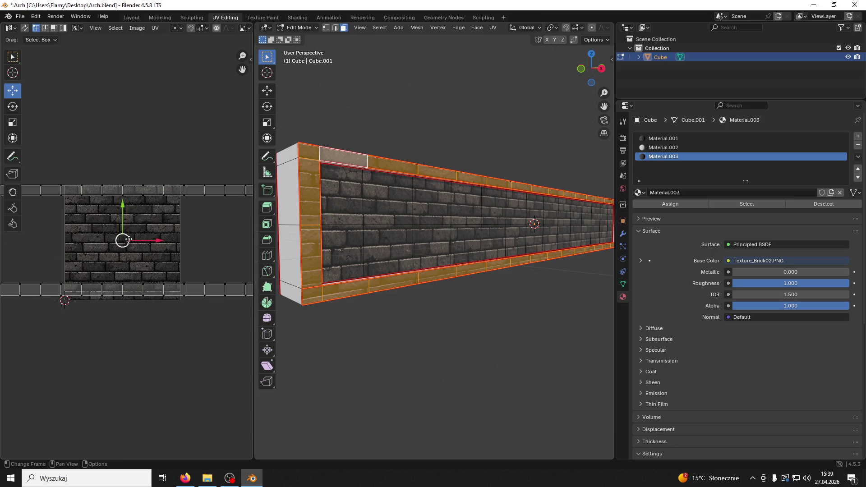
key(g)
click(118, 163)
scroll(136, 212, down, 2)
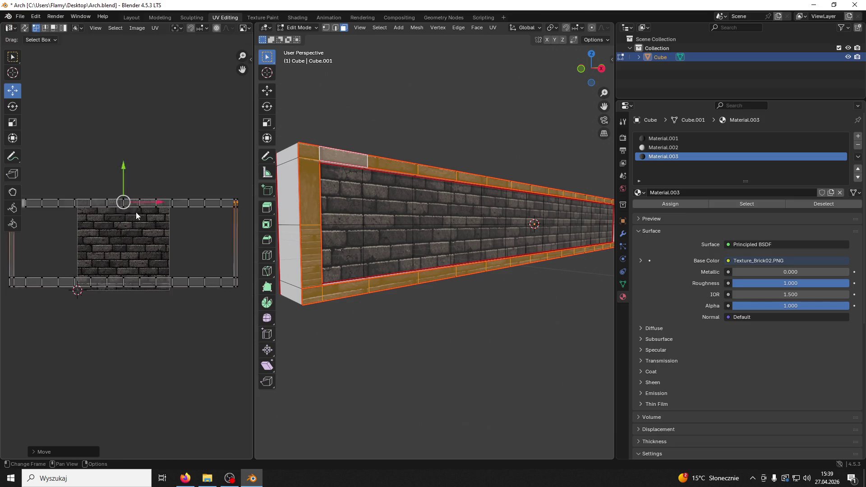
drag(125, 184, 114, 192)
- Move the bottom UV row vertically beneath the top stone row, raise it slightly, and deselect
drag(241, 261, 23, 320)
key(g)
key(y)
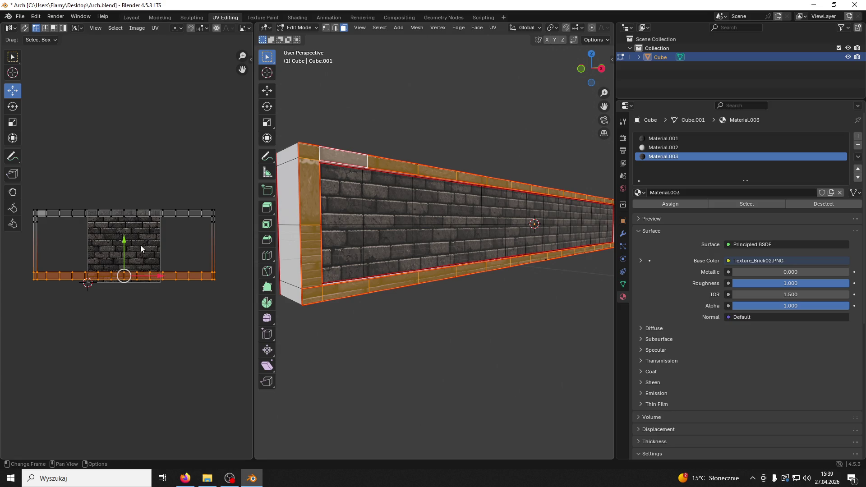
click(118, 195)
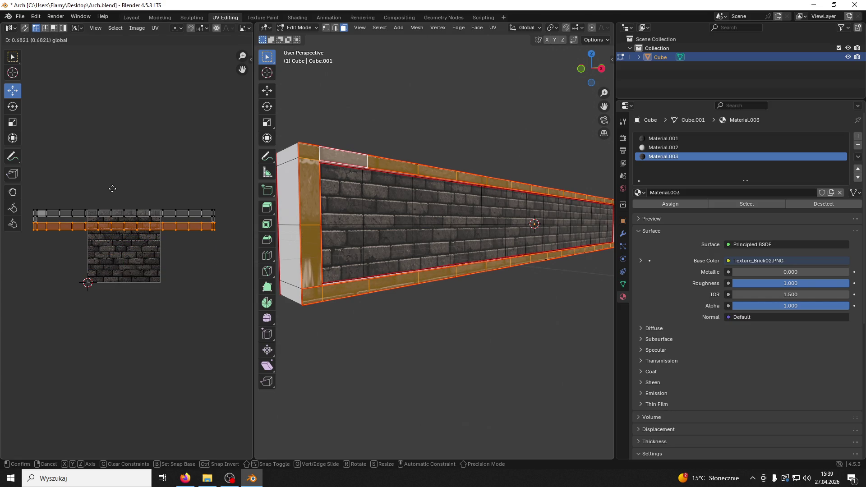
scroll(167, 234, up, 4)
drag(120, 155, 113, 156)
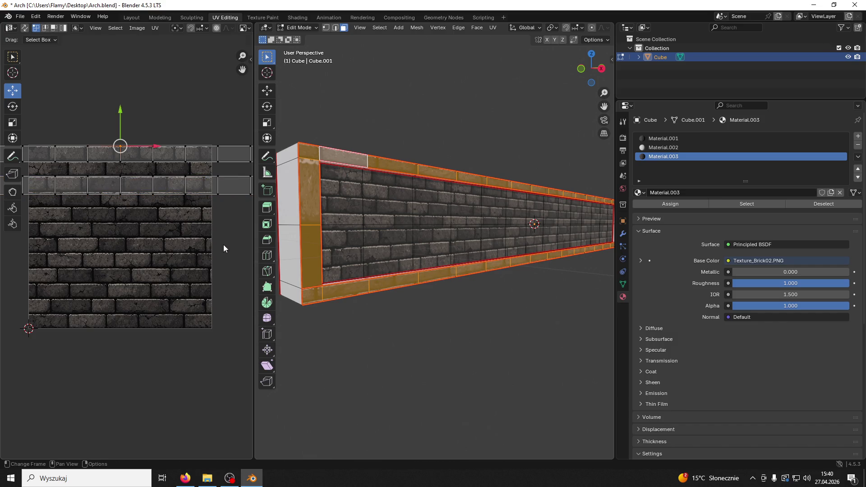
click(466, 330)
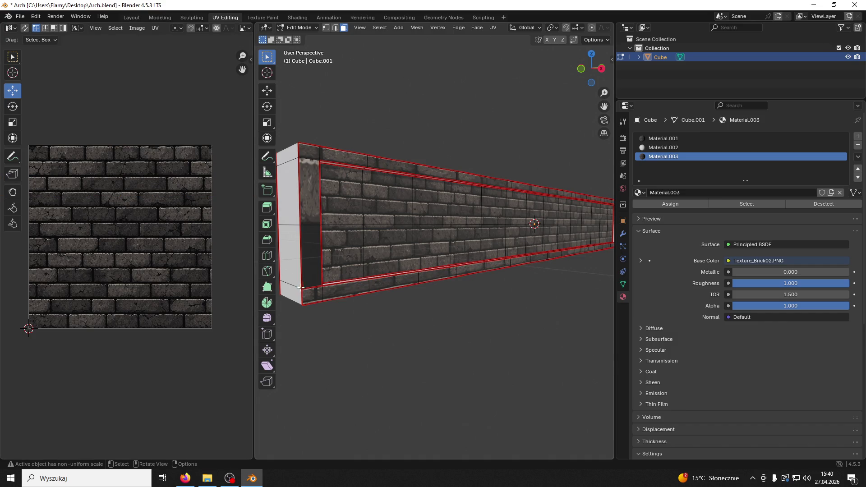
- Select the border frame and shift the wall's edge UV strip slightly upward
click(361, 289)
key(ctrl+l)
scroll(197, 223, down, 5)
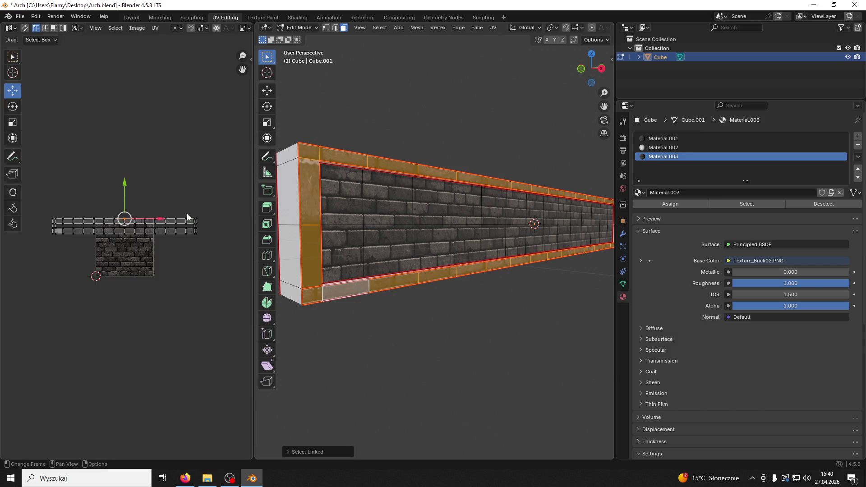
drag(213, 240, 45, 228)
scroll(45, 228, up, 6)
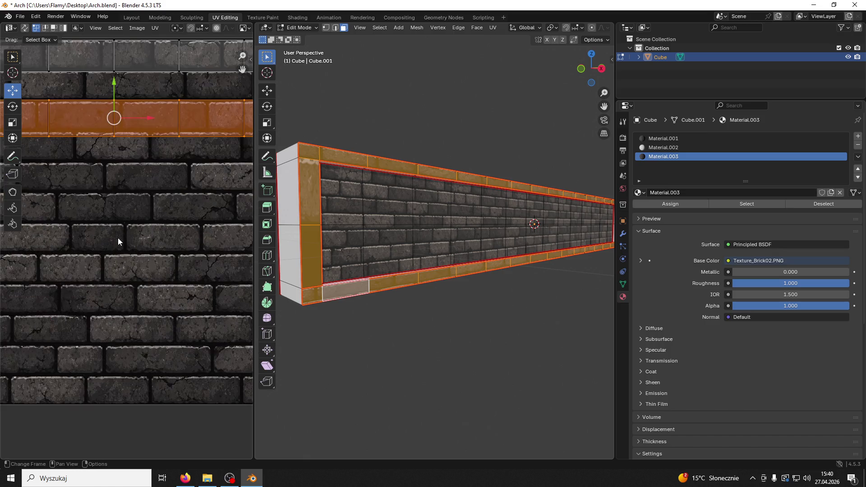
scroll(218, 228, down, 6)
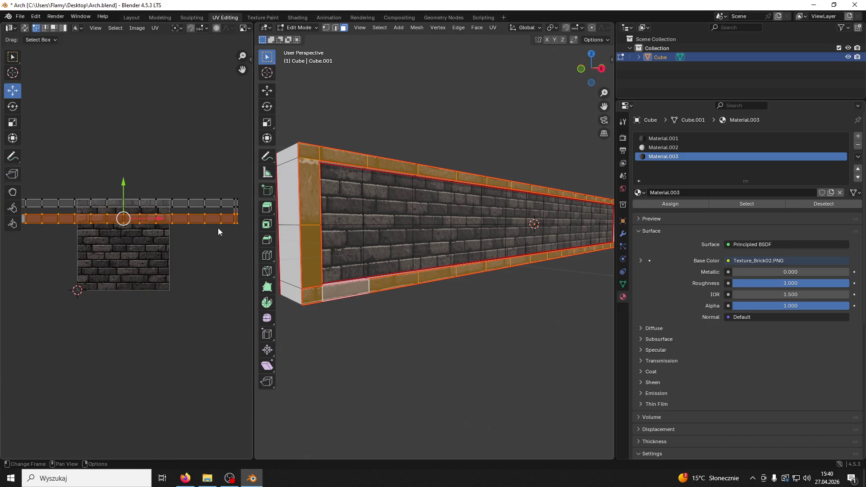
drag(241, 227, 1, 219)
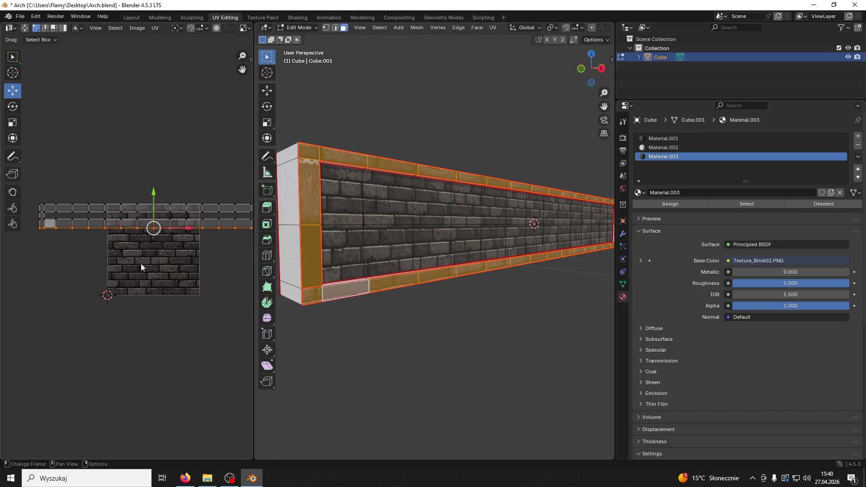
scroll(154, 248, up, 6)
drag(213, 143, 213, 137)
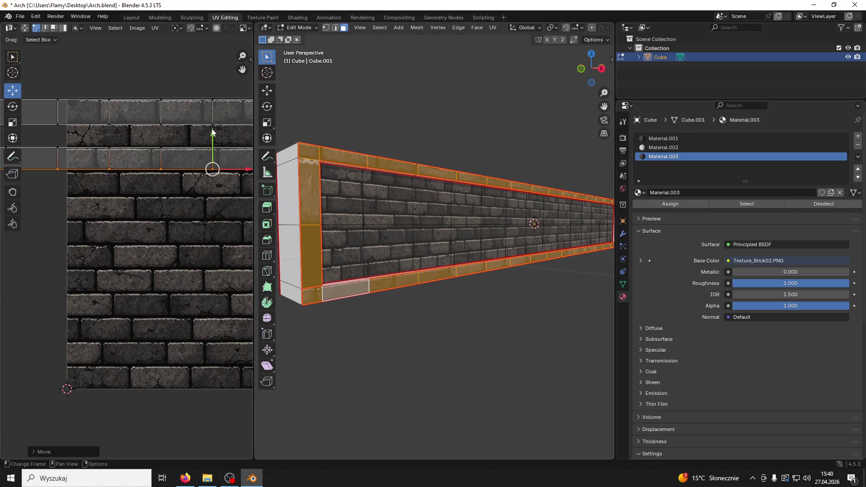
- Select the wall's end faces, then the loop of edge faces around the wall
click(313, 240)
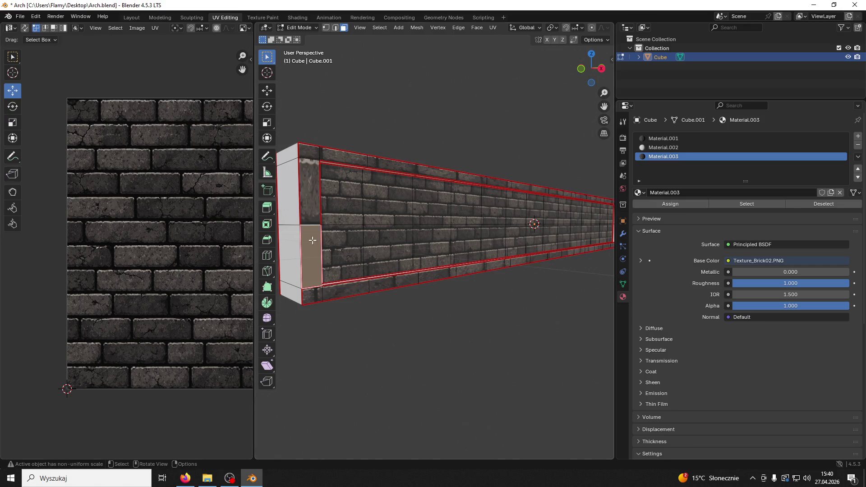
shift+click(306, 196)
scroll(225, 207, down, 3)
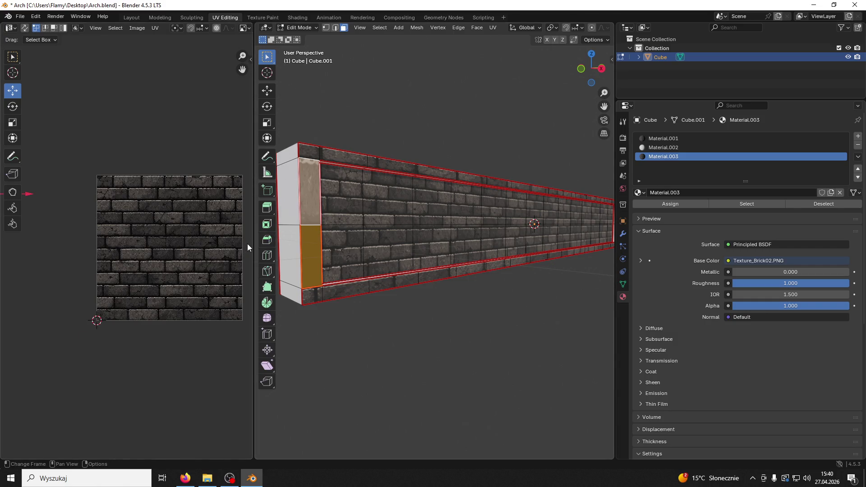
click(310, 200)
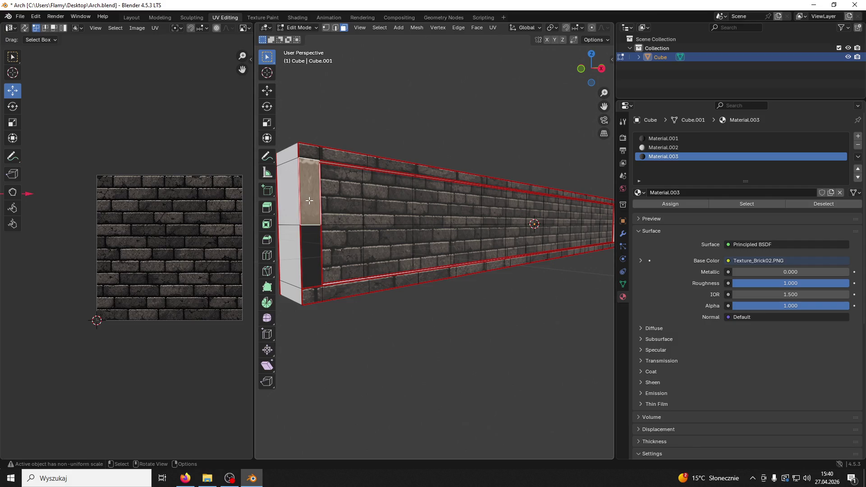
alt+click(310, 200)
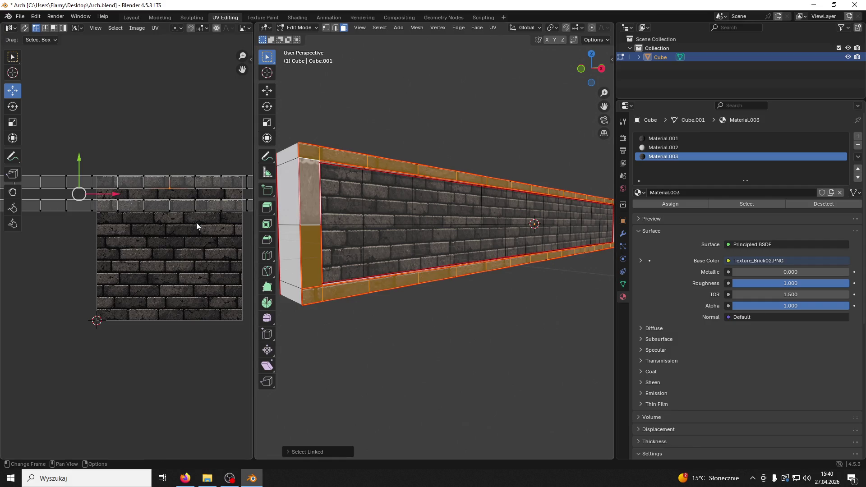
- Re-unwrap the selected faces and stretch the UV island horizontally
key(a)
key(u)
click(181, 236)
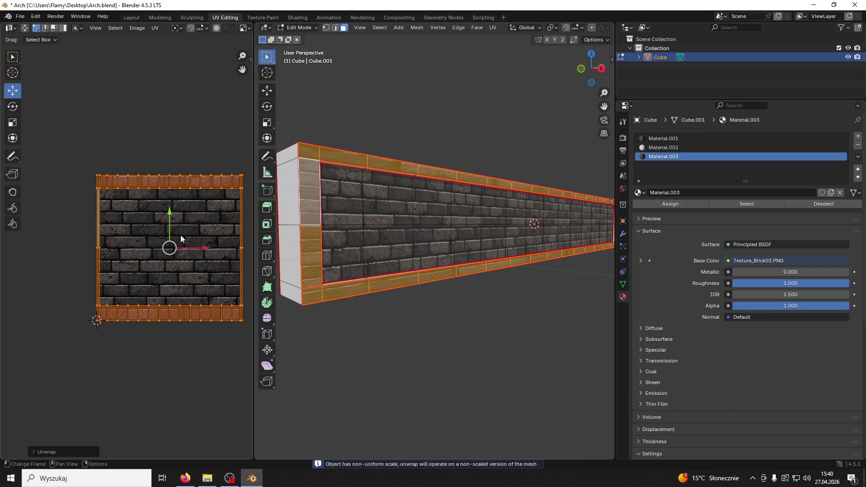
key(s)
key(x)
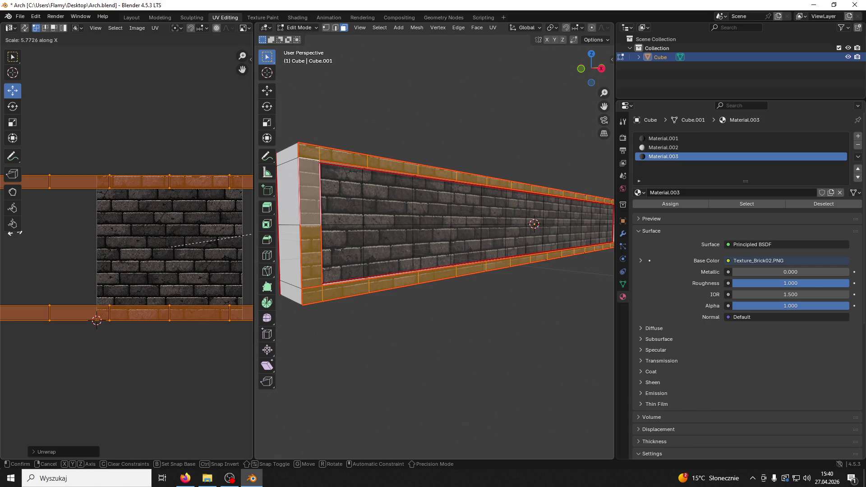
click(14, 233)
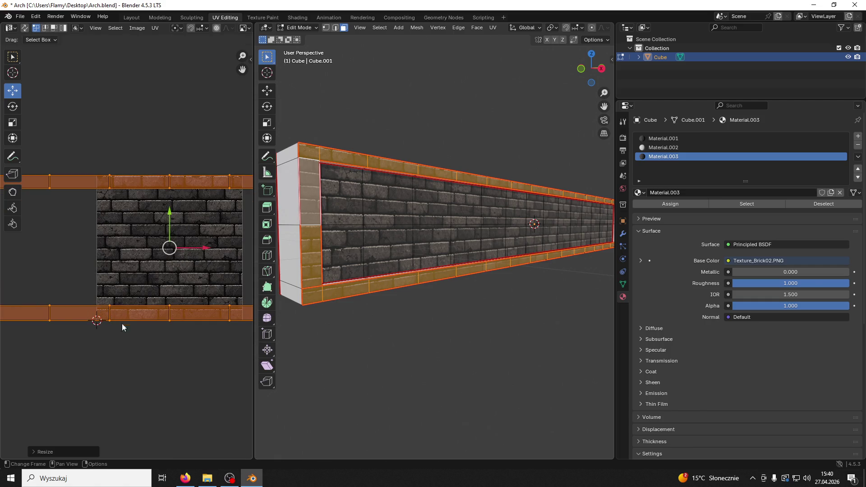
- Move the bottom strip up, add the top strip, then resize and nudge both strips upward
scroll(122, 324, down, 8)
mouse_move(222, 280)
mouse_down()
mouse_move(81, 260)
mouse_move(47, 265)
mouse_up()
scroll(212, 302, up, 7)
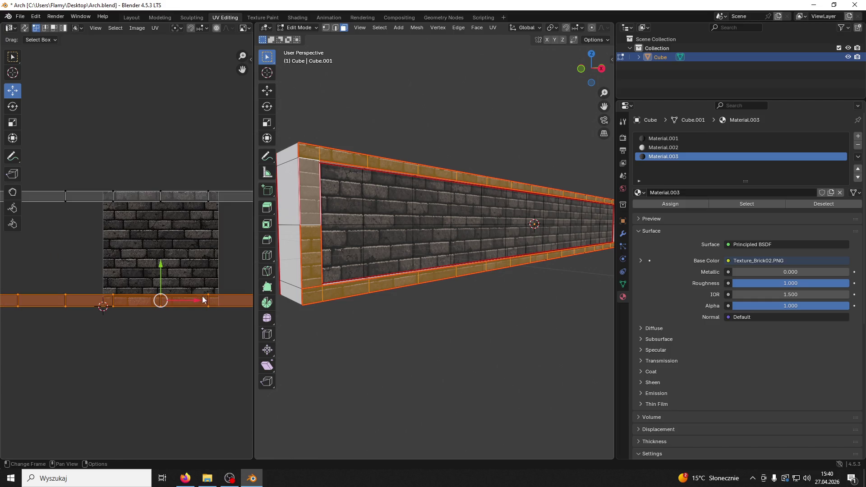
key(g)
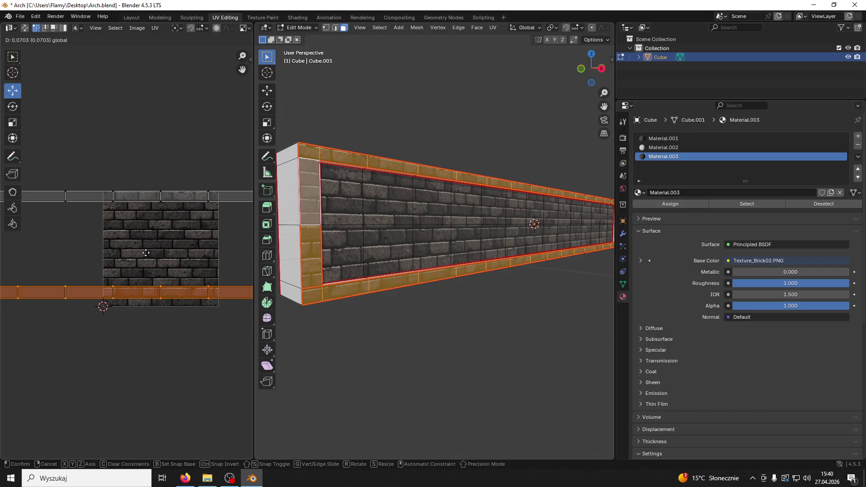
click(149, 255)
key(a)
key(s)
click(220, 309)
drag(160, 222, 154, 208)
- Move only the bottom UV strip down to a new position
click(154, 209)
scroll(154, 216, down, 5)
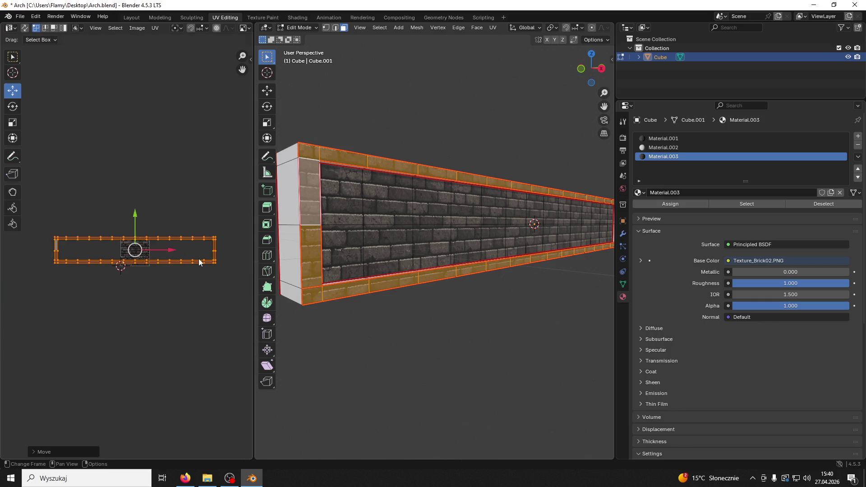
click(153, 272)
scroll(95, 309, up, 3)
scroll(92, 314, up, 3)
key(g)
click(162, 264)
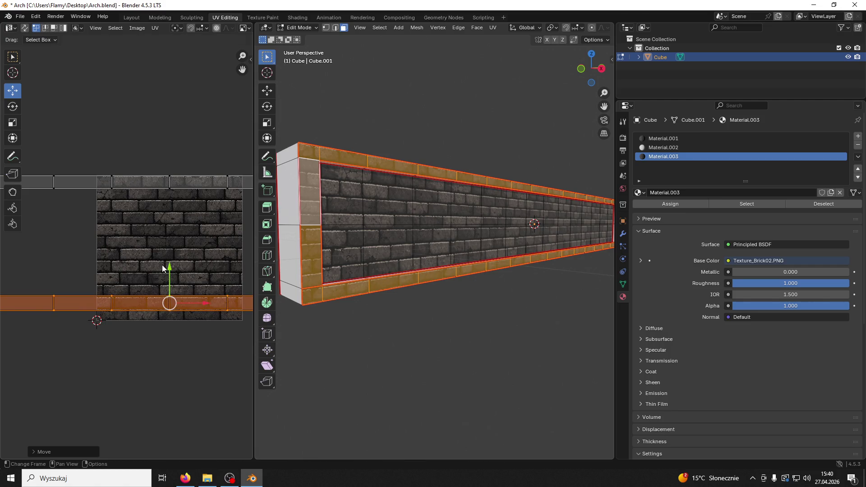
- Shrink all UV islands and move the strips up onto the brick rows
scroll(199, 352, down, 7)
key(a)
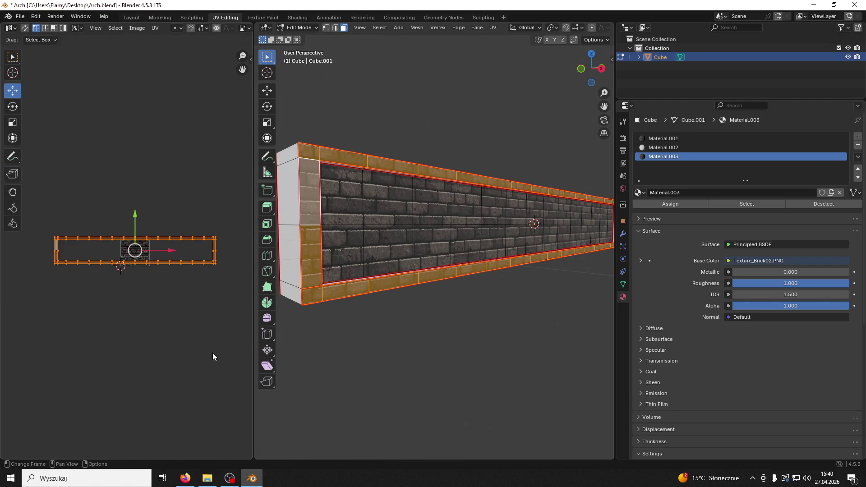
key(s)
click(201, 346)
scroll(200, 346, up, 7)
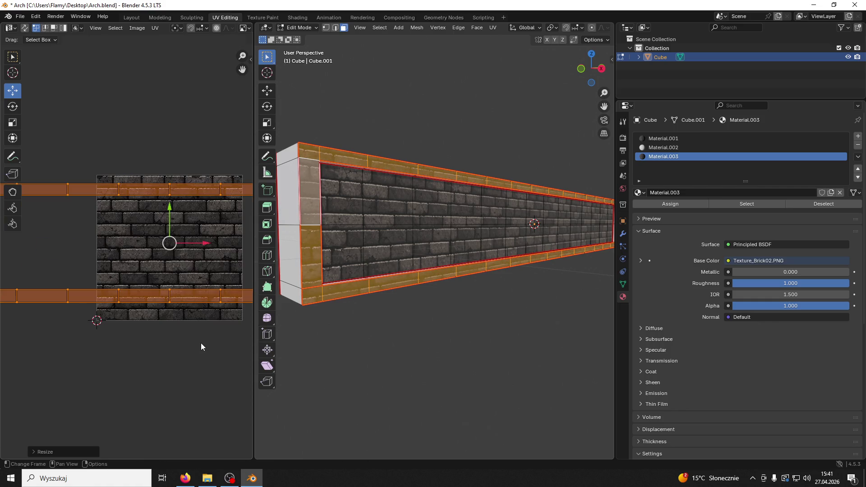
key(g)
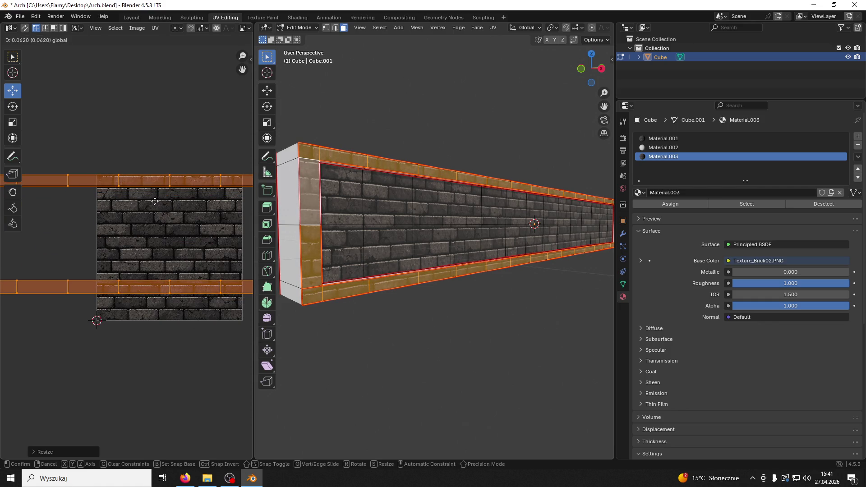
click(158, 203)
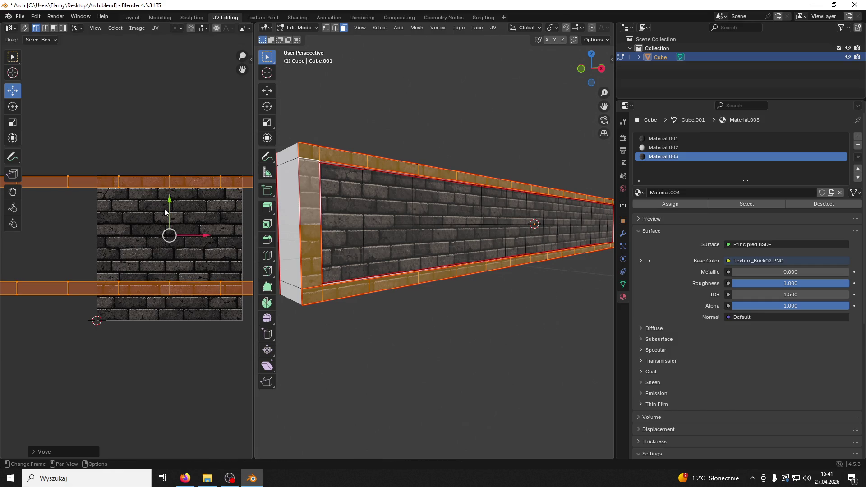
scroll(189, 247, down, 7)
scroll(127, 239, up, 7)
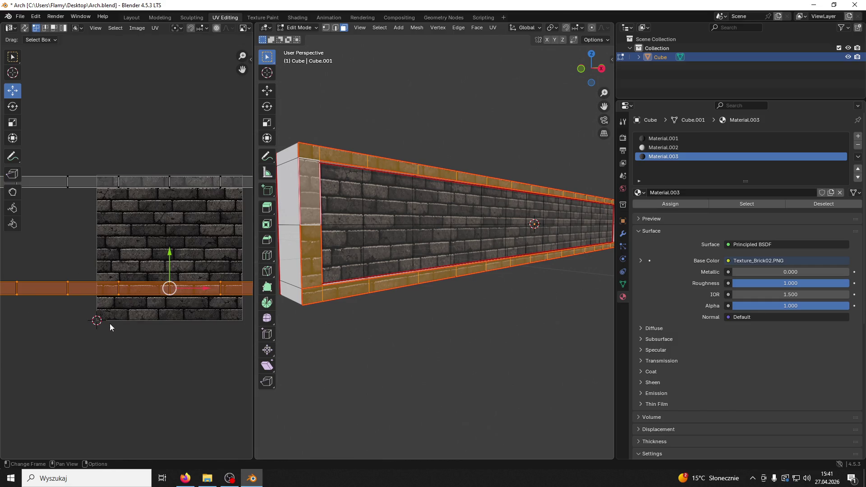
drag(170, 252, 165, 255)
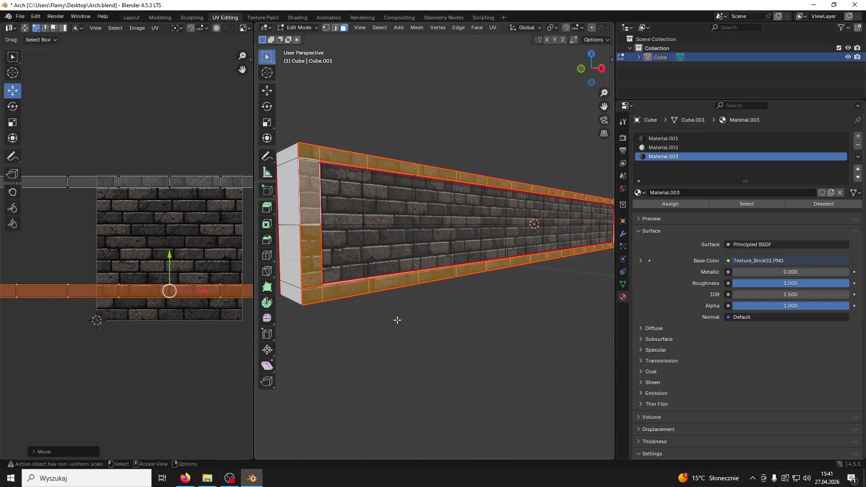
click(399, 332)
scroll(415, 290, down, 5)
drag(444, 260, 373, 269)
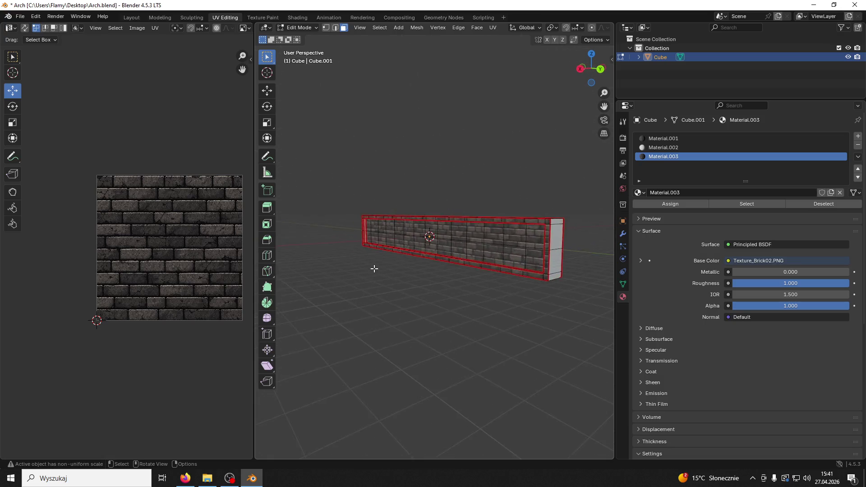
- Assign the brick material Material.001 to the white faces along the wall's edge
scroll(388, 256, up, 8)
click(320, 399)
key(ctrl+l)
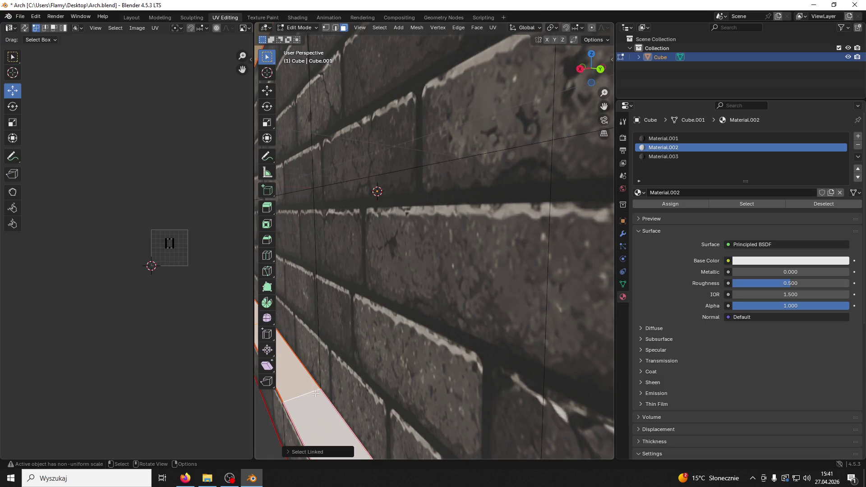
scroll(212, 298, up, 4)
scroll(156, 240, up, 6)
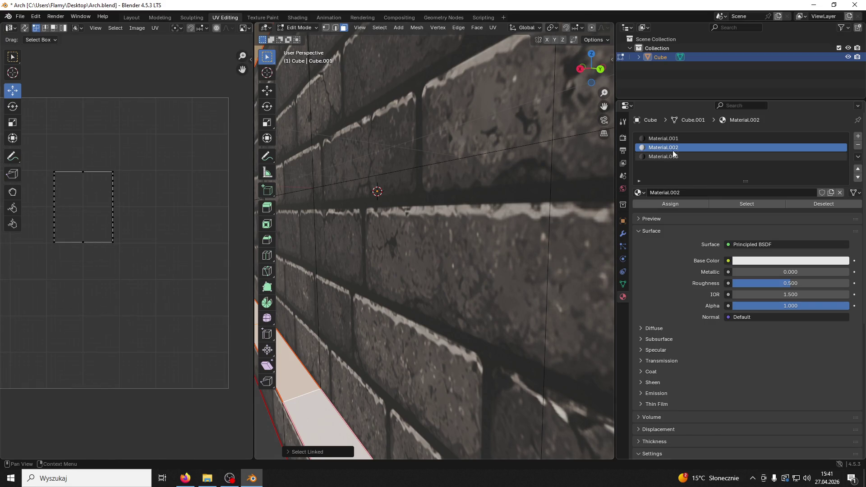
click(643, 139)
click(666, 204)
- Repack the UVs as a lightmap, then re-unwrap them with Follow Active Quads
scroll(163, 255, down, 2)
key(a)
key(u)
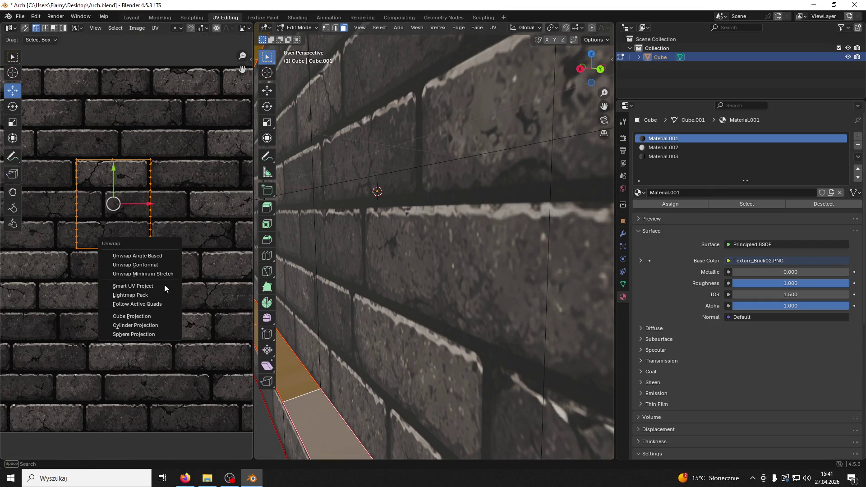
click(140, 295)
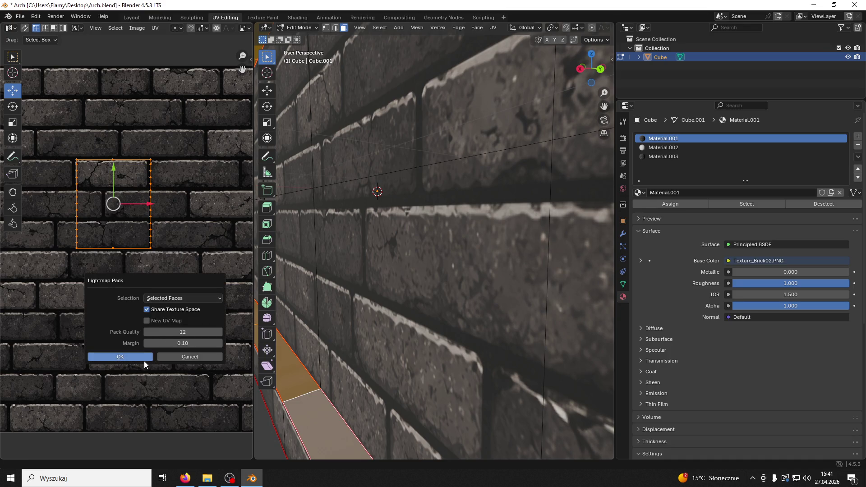
click(140, 359)
key(u)
click(126, 285)
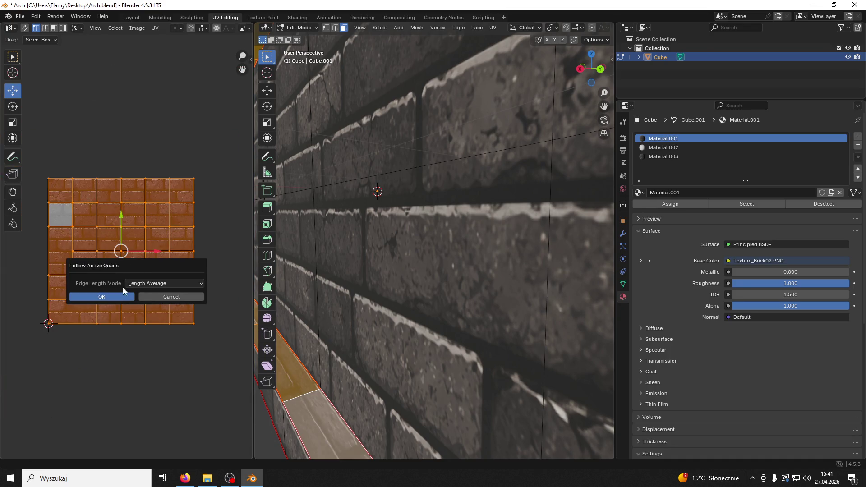
click(121, 298)
- Move the strip onto a brick row and stretch it about four times horizontally
key(s)
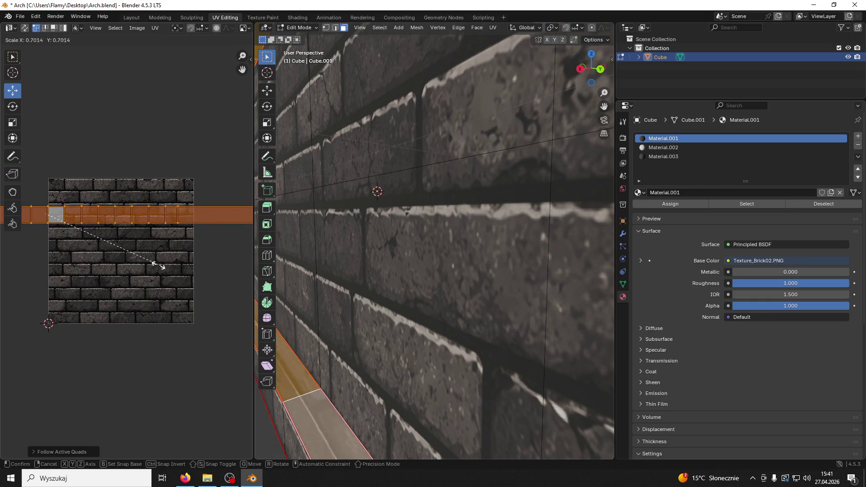
click(91, 243)
drag(47, 180, 47, 174)
key(s)
click(171, 205)
scroll(395, 280, down, 5)
scroll(396, 280, up, 5)
scroll(392, 286, down, 2)
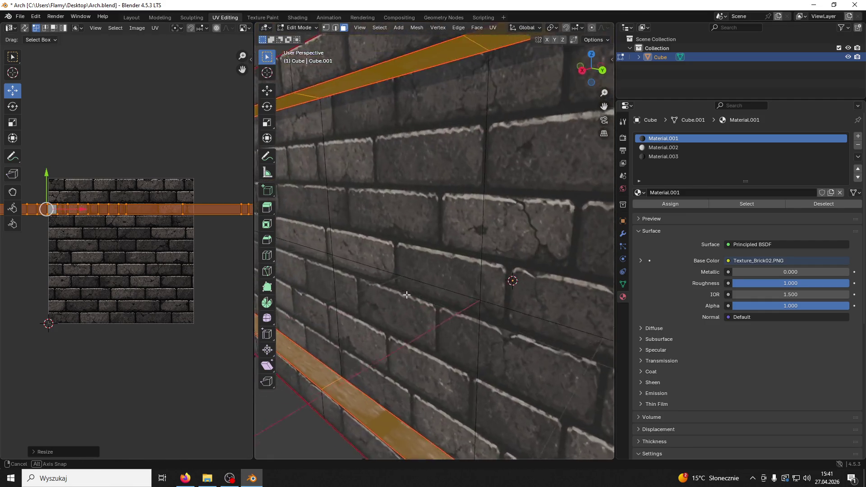
scroll(410, 296, up, 3)
key(s)
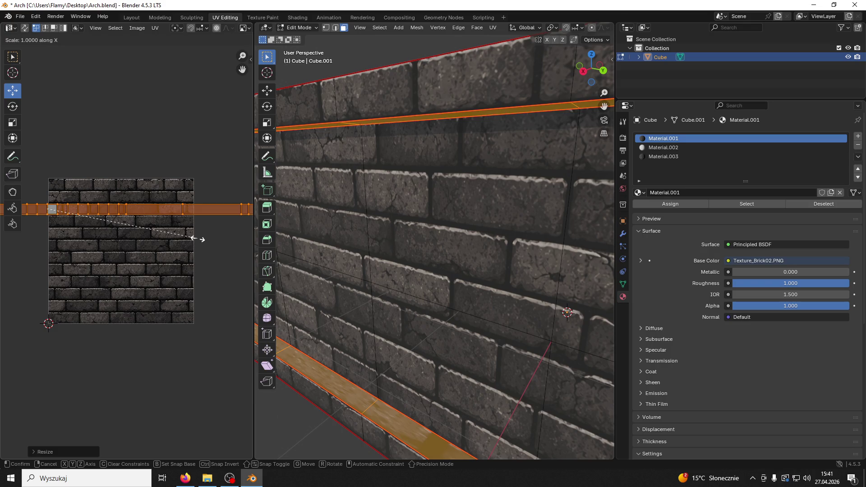
key(x)
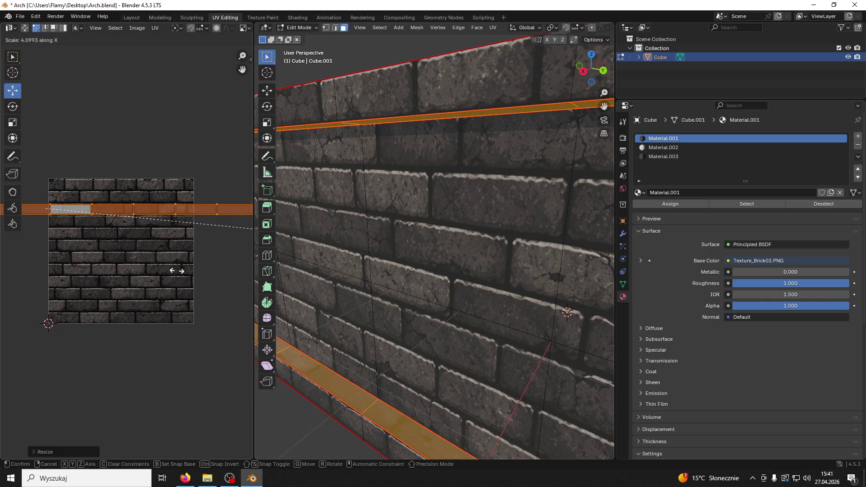
click(243, 279)
- Deselect to check the result, then select the wall's connected top faces
scroll(451, 262, down, 5)
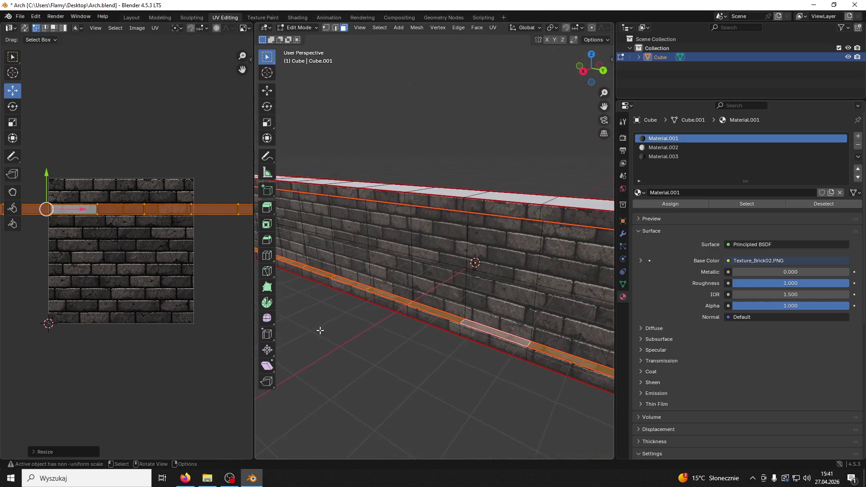
click(361, 333)
scroll(378, 357, up, 3)
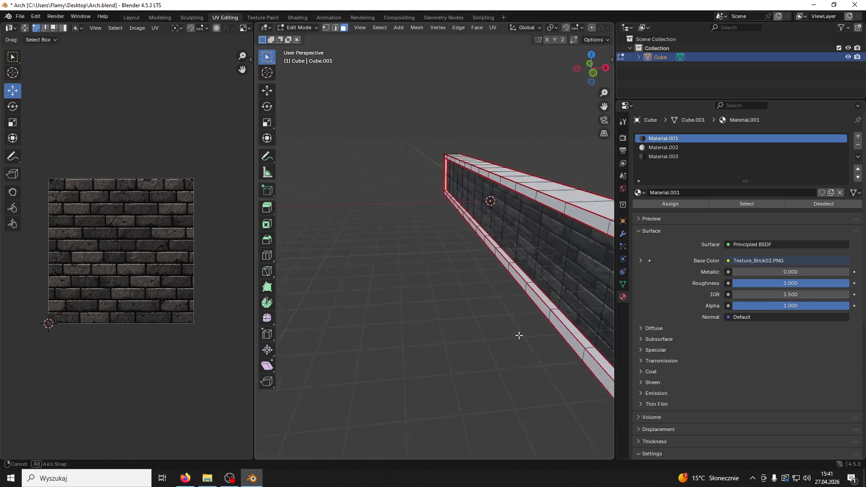
click(527, 185)
key(l)
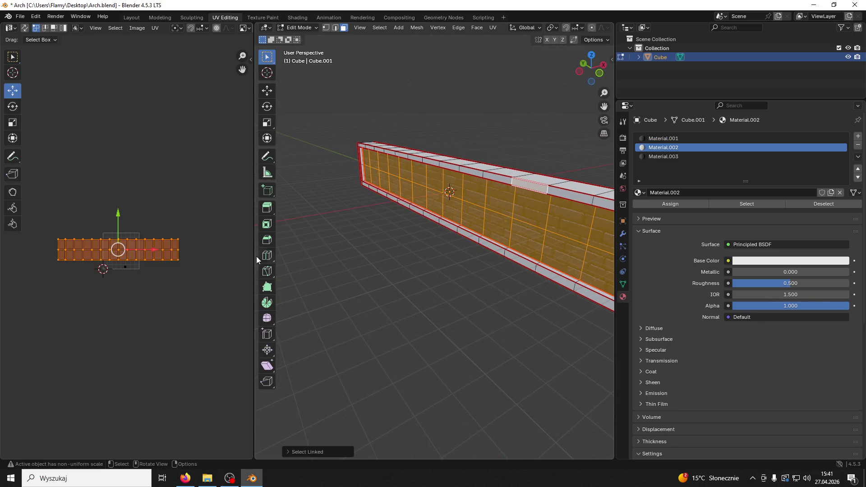
- Assign the brick material Material.003 to the wall's connected rim faces
click(591, 196)
key(ctrl+l)
click(656, 157)
click(684, 204)
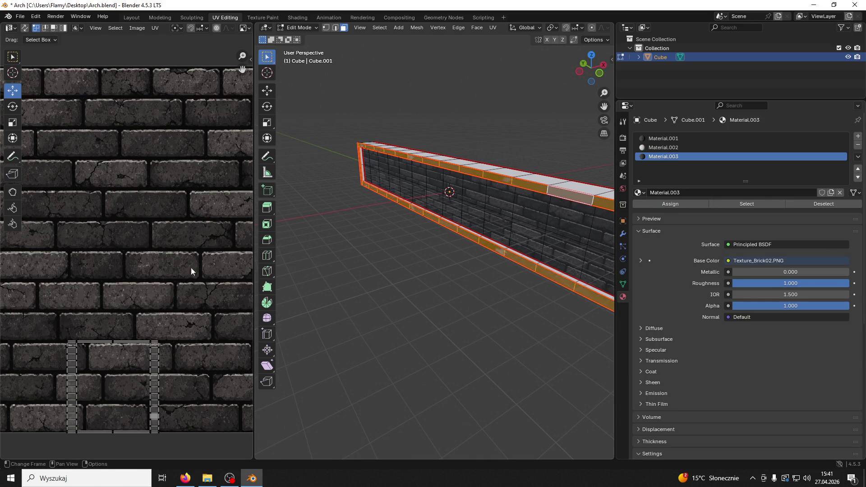
- Unwrap the rim faces, shrink the UV islands and move them up onto the bricks
key(a)
key(u)
click(156, 237)
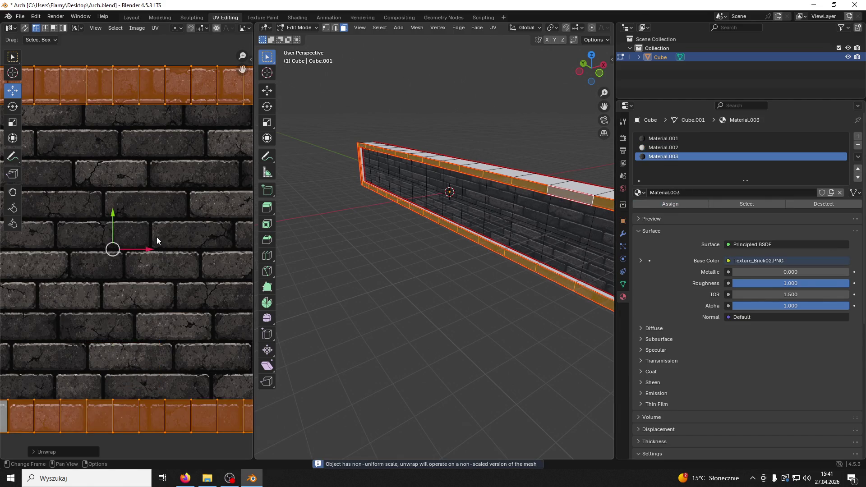
scroll(156, 237, down, 3)
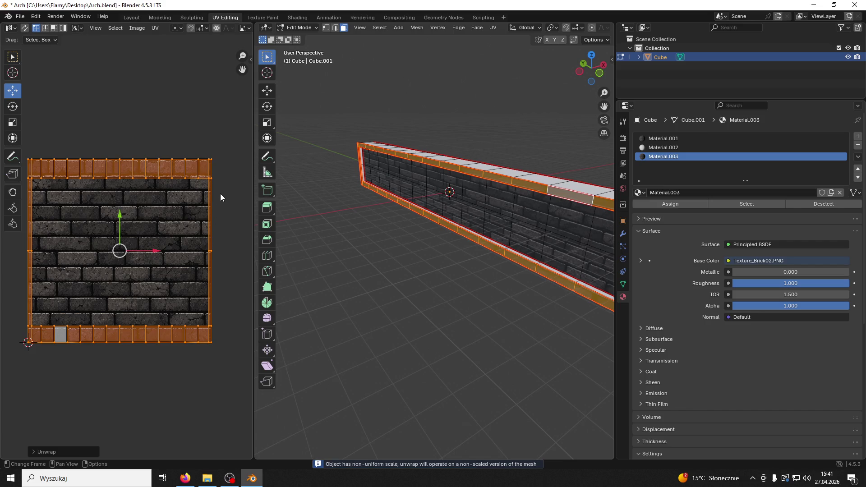
key(s)
click(218, 265)
drag(121, 215, 91, 193)
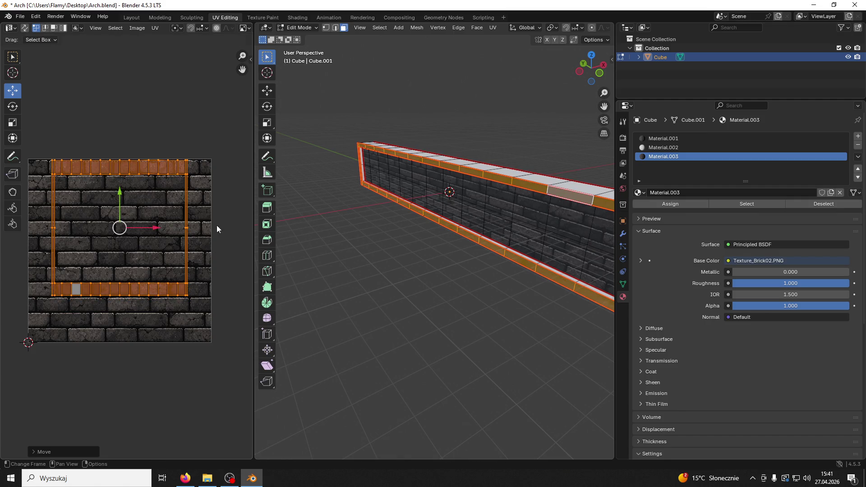
click(116, 290)
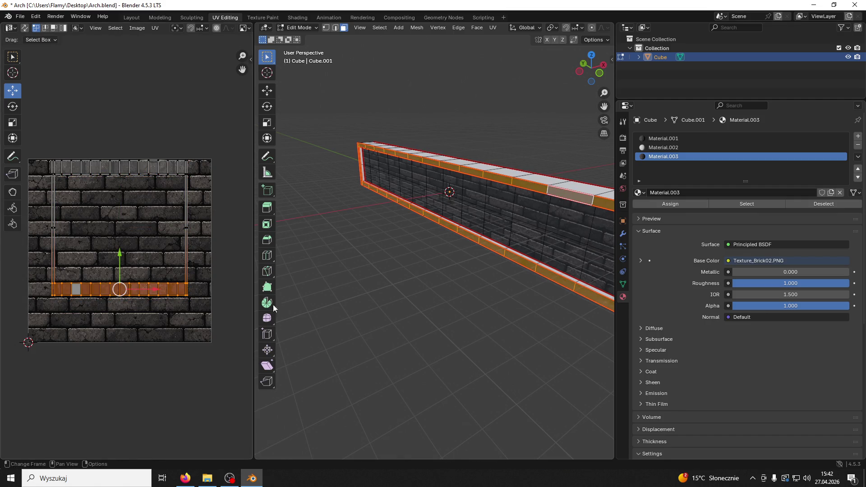
- Stretch the rim UVs about 5.03 times horizontally along the bricks
key(alt+a)
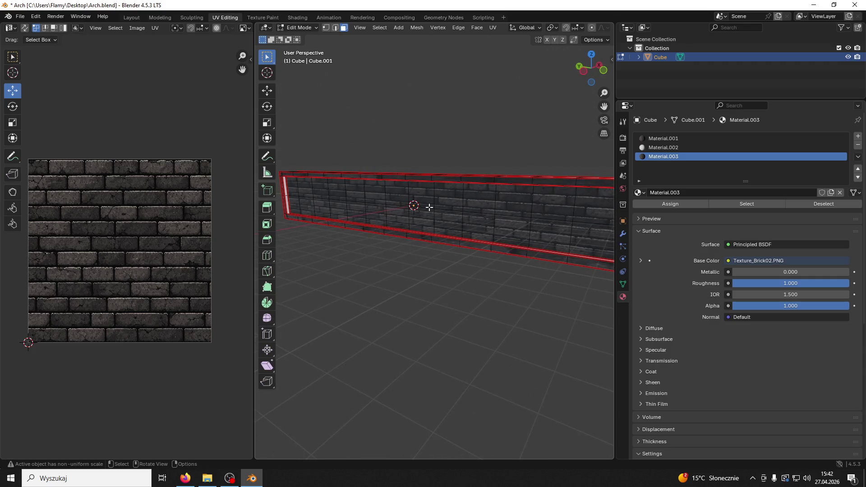
alt+click(413, 237)
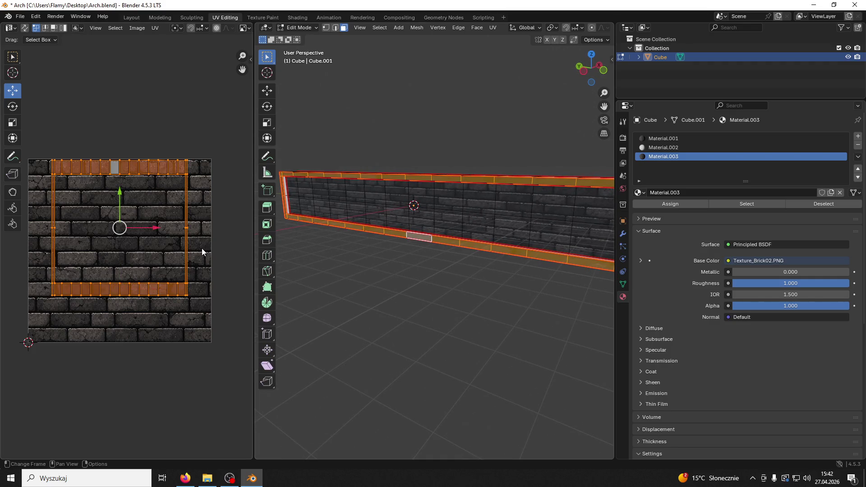
key(s)
key(x)
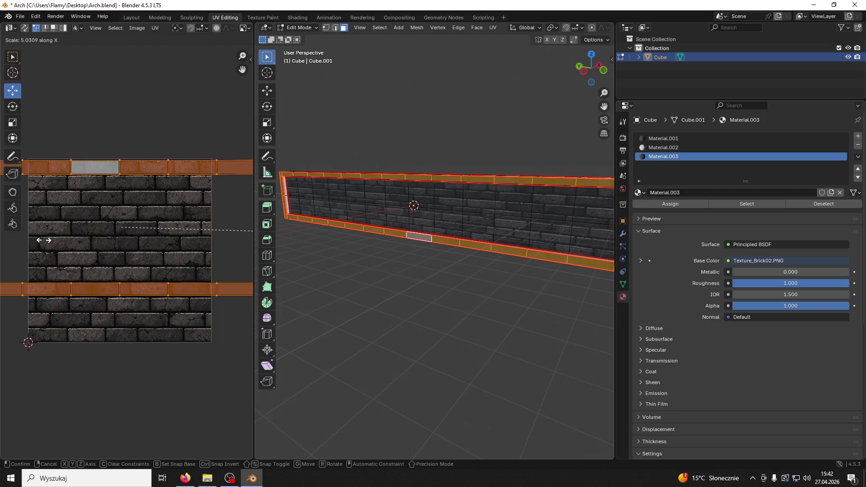
click(59, 244)
click(366, 258)
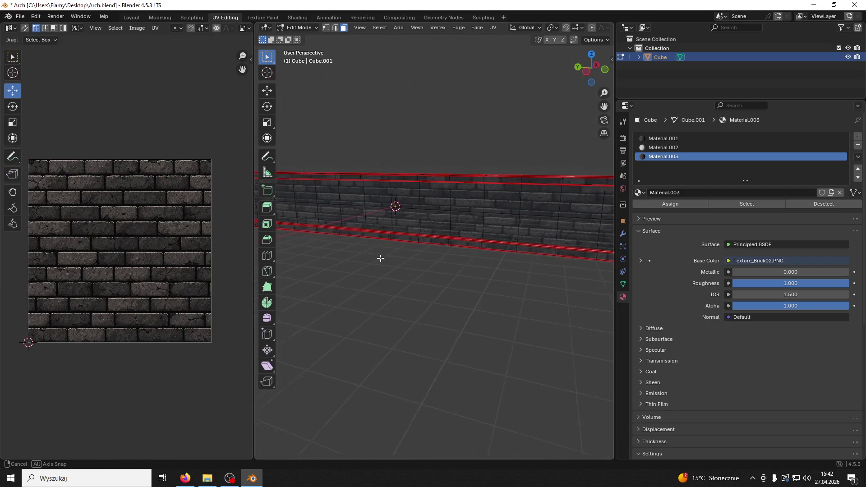
mouse_move(432, 260)
mouse_down()
mouse_move(433, 302)
mouse_move(528, 229)
mouse_move(586, 236)
mouse_move(394, 209)
mouse_move(442, 196)
mouse_up()
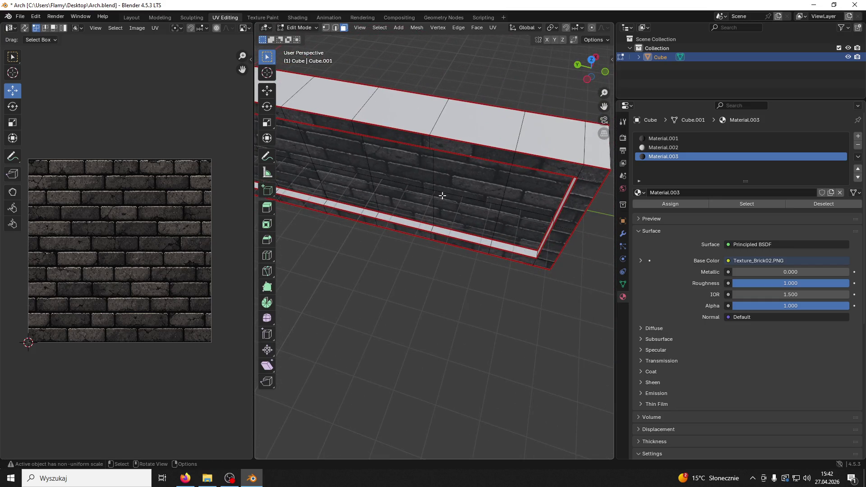
- Mark the selected edges as UV seams
key(2)
drag(388, 135, 522, 221)
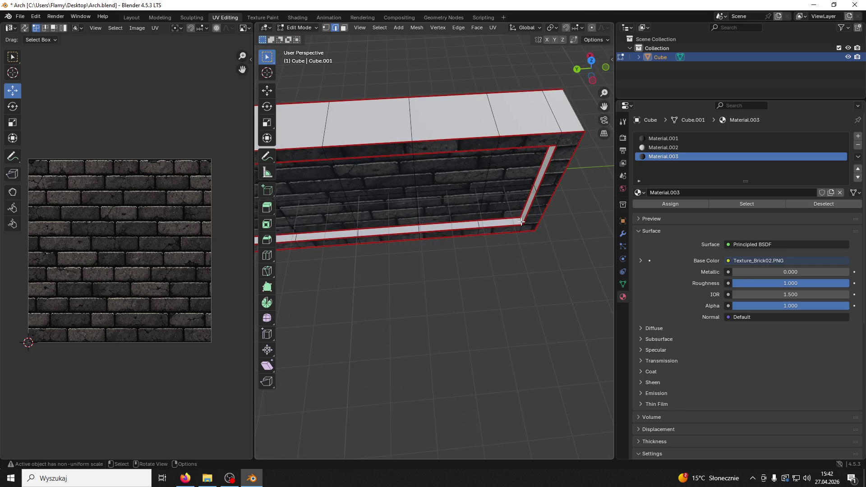
key(ctrl+e)
click(484, 223)
- Assign the brick material Material.003 to the white inner strip along the opening
click(343, 28)
click(397, 232)
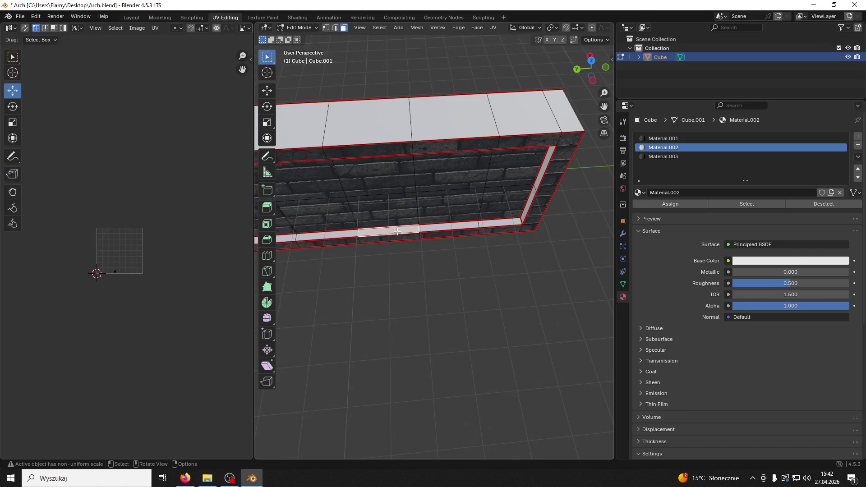
key(l)
click(674, 157)
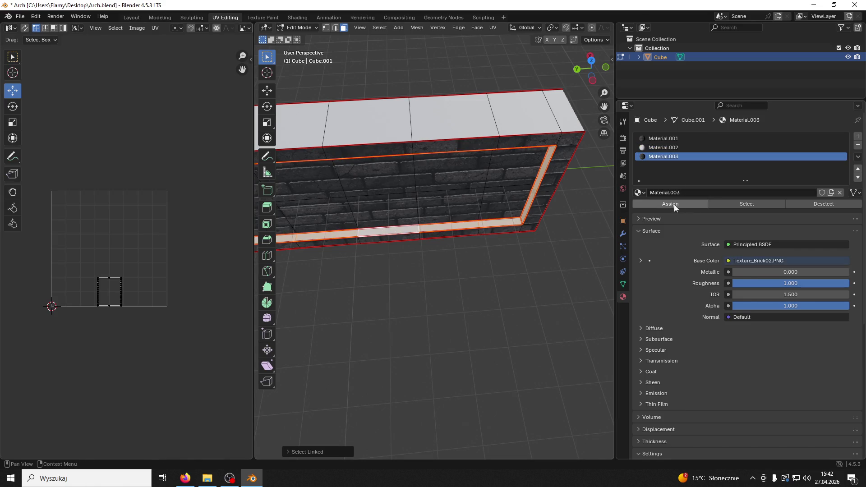
click(673, 205)
- Unwrap the inner strip, rotate its UVs 90 degrees and stretch them about 9.76 times horizontally
scroll(185, 291, down, 3)
key(a)
key(u)
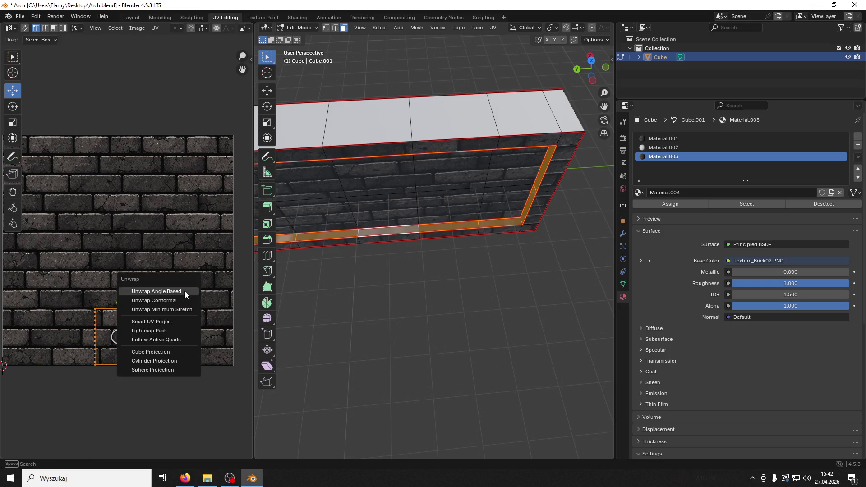
click(185, 291)
scroll(174, 285, down, 1)
text(r)
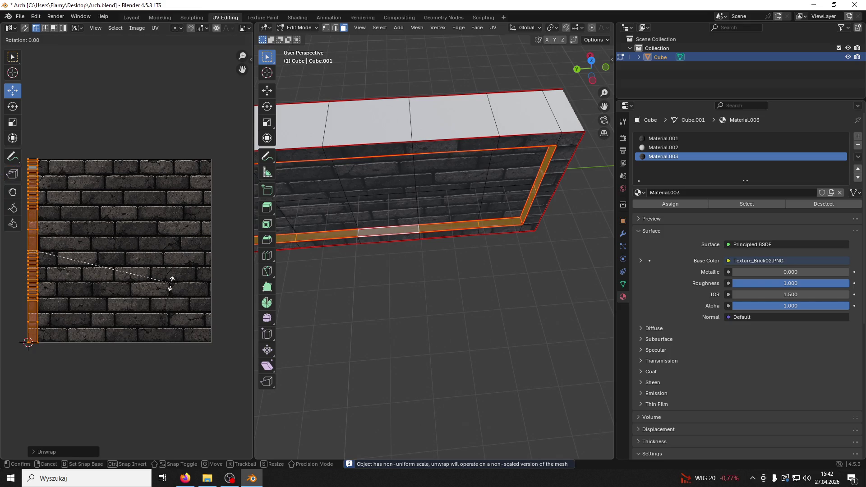
text(90)
key(Return)
key(s)
click(192, 283)
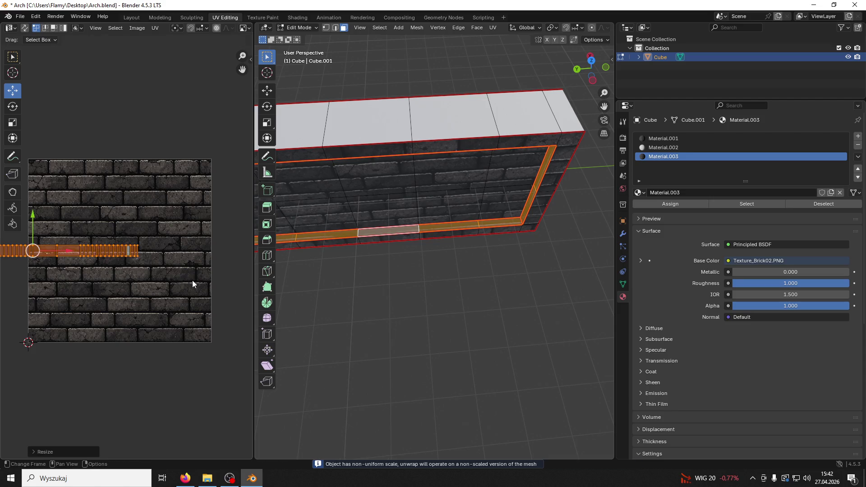
key(s)
key(x)
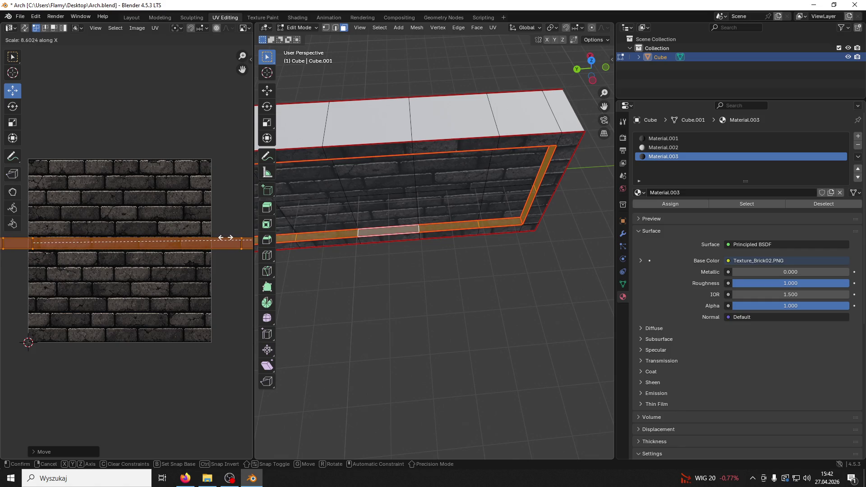
click(33, 230)
- Deselect, then select the face loop around the opening and a face on the wall's end
click(381, 311)
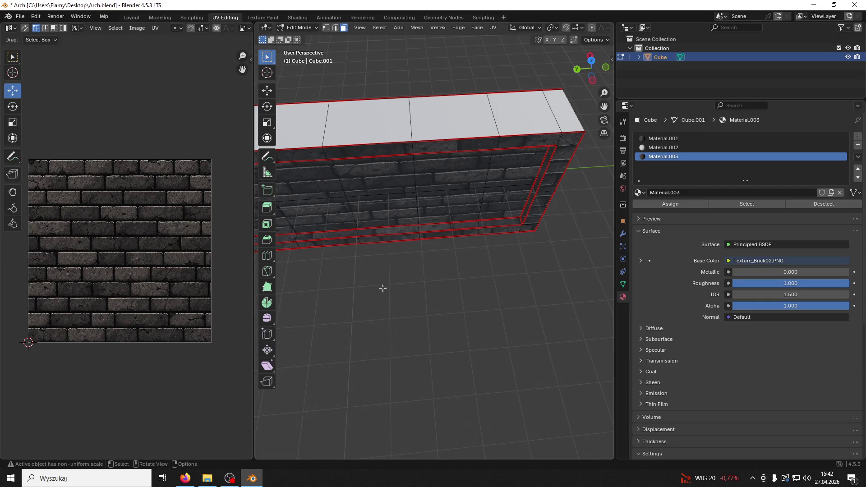
alt+click(538, 177)
click(700, 138)
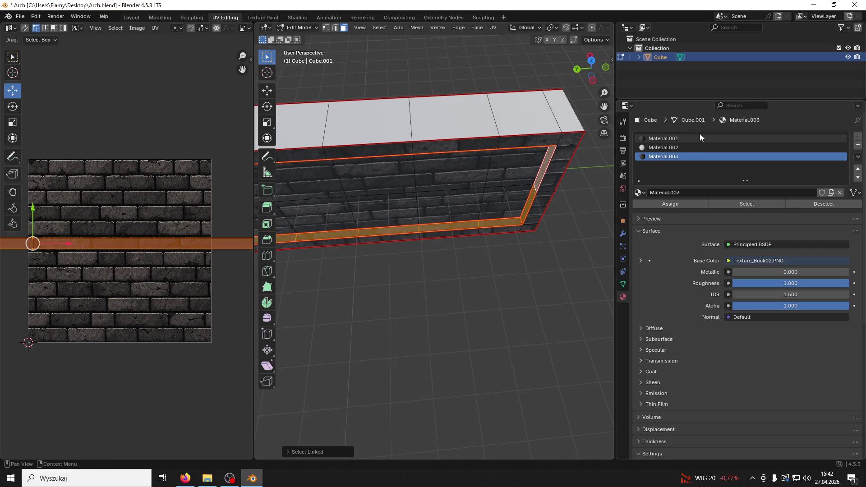
click(554, 168)
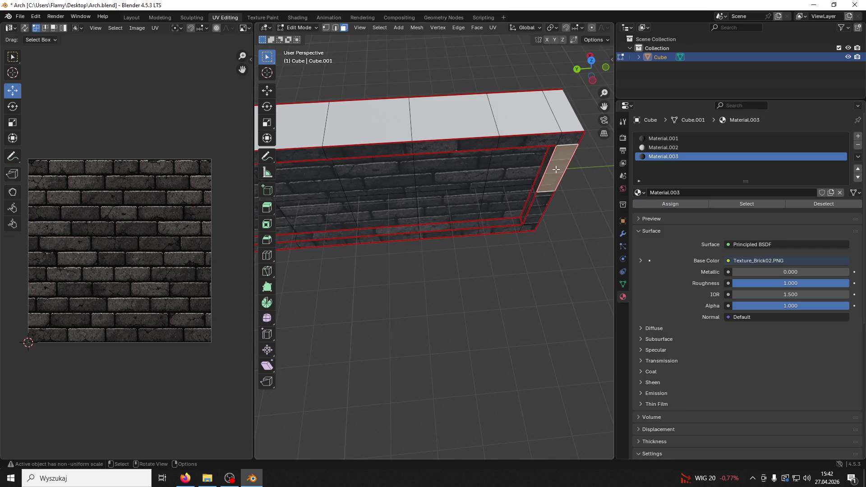
- Assign the brick material to the wall's end faces, then select the connected top faces
key(ctrl+l)
click(699, 205)
click(528, 115)
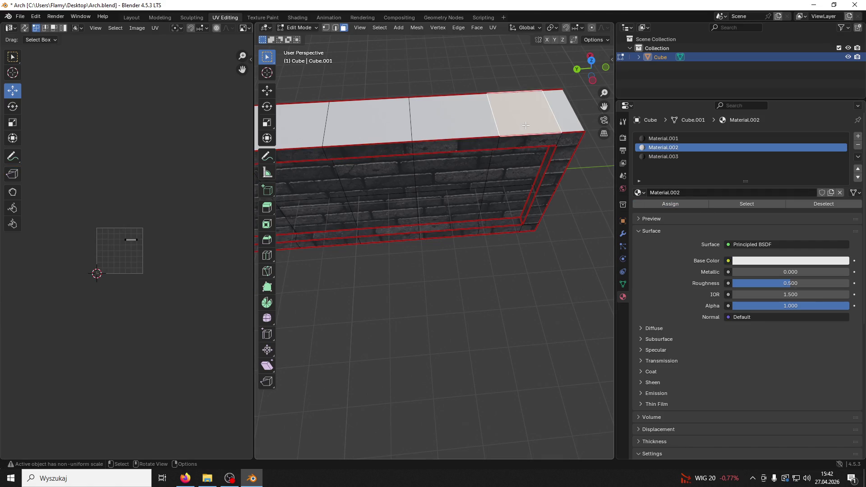
key(ctrl+l)
mouse_move(475, 117)
mouse_down()
mouse_move(456, 222)
mouse_move(407, 121)
mouse_move(419, 124)
mouse_move(432, 249)
mouse_move(407, 241)
mouse_move(408, 255)
mouse_up()
- Clear the seam from one edge and mark a new seam on another edge
click(335, 28)
mouse_move(427, 216)
mouse_down()
mouse_move(413, 176)
mouse_move(374, 216)
mouse_move(361, 214)
mouse_move(499, 161)
mouse_up()
key(ctrl+e)
click(336, 225)
key(ctrl+e)
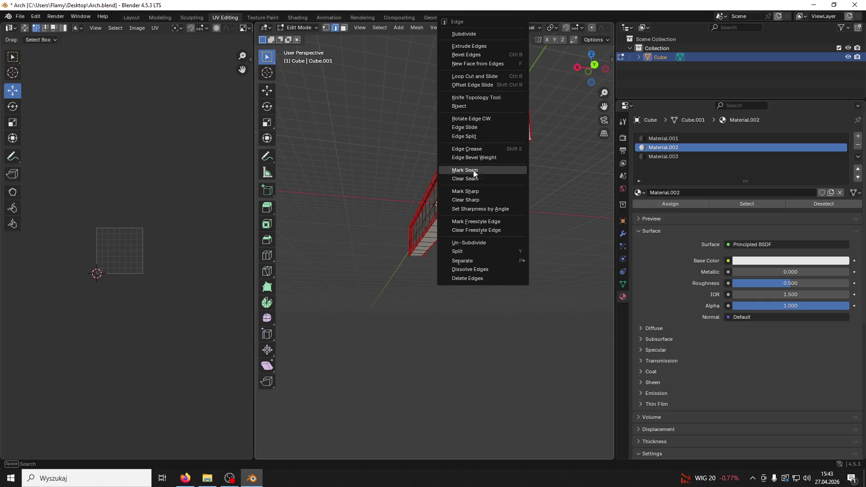
click(473, 169)
- Select the wall's underside faces and make the brick material the active slot
key(3)
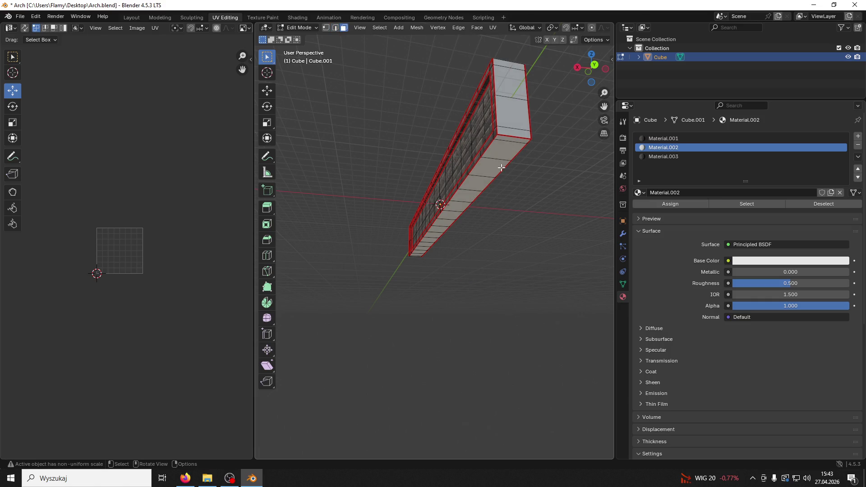
click(490, 148)
key(l)
click(663, 156)
- Assign the brick material Material.001 to the wall's underside faces
click(668, 201)
click(663, 138)
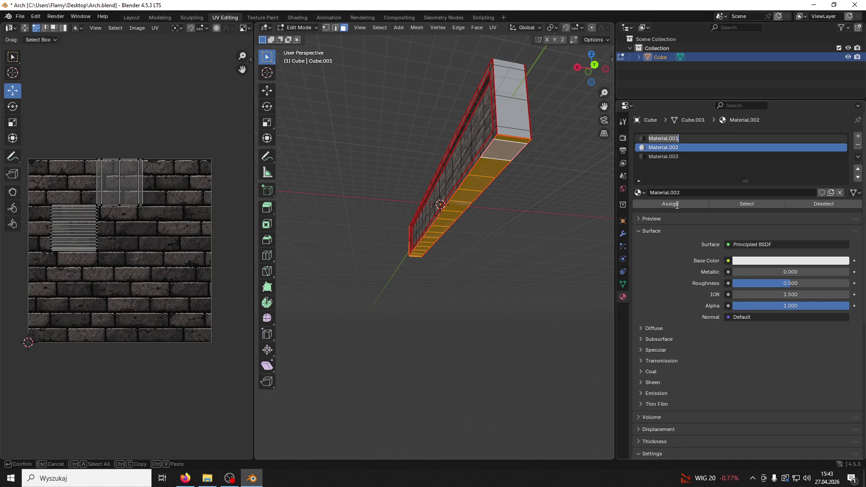
mouse_move(582, 176)
mouse_down()
mouse_move(526, 141)
mouse_move(589, 148)
mouse_up()
scroll(589, 149, up, 4)
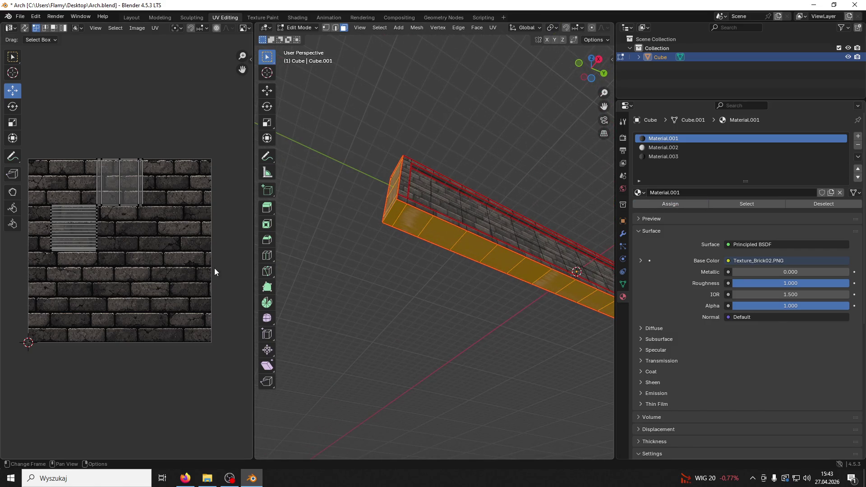
- Re-unwrap all UVs with Lightmap Pack, then with Follow Active Quads
key(a)
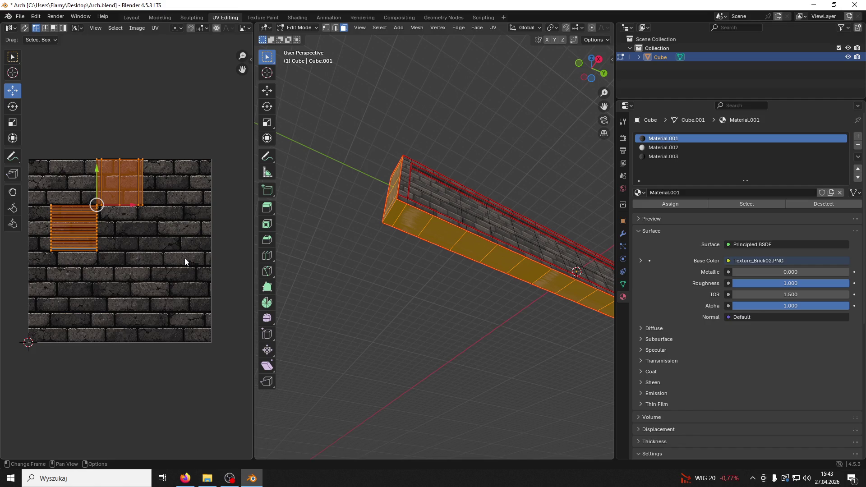
key(u)
click(171, 297)
click(160, 359)
key(u)
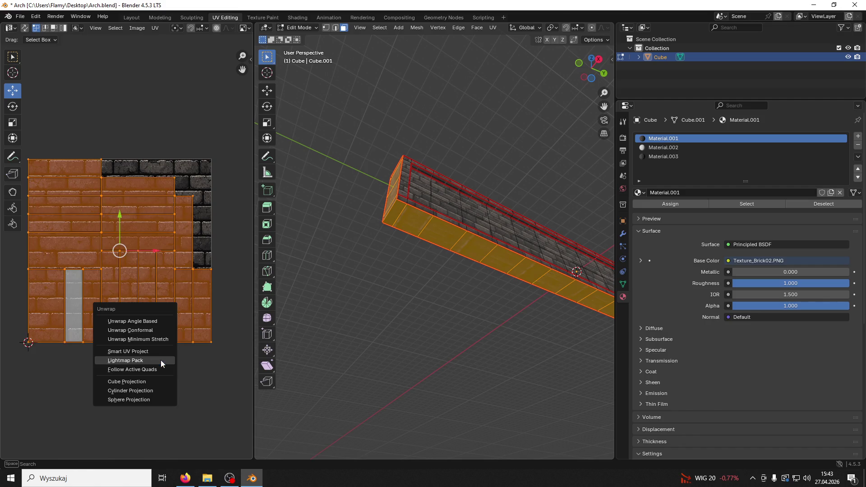
click(155, 369)
click(144, 384)
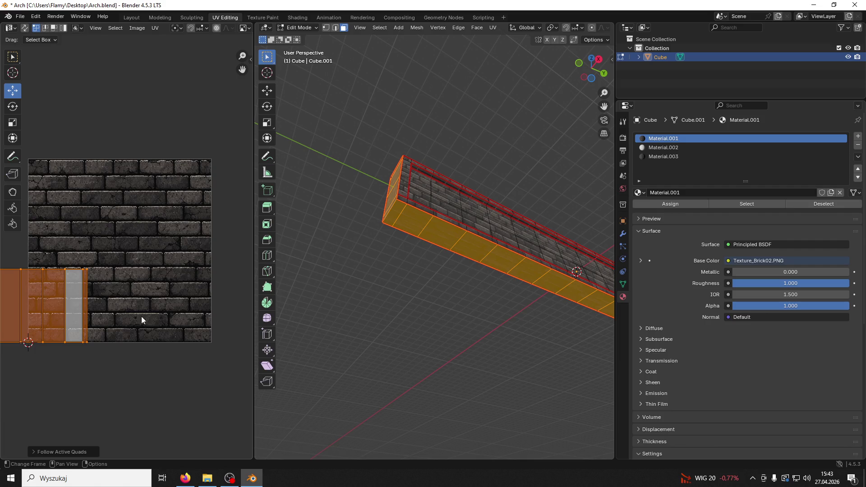
- Rescale the UV strip smaller to fit the brick texture
scroll(137, 310, down, 2)
key(s)
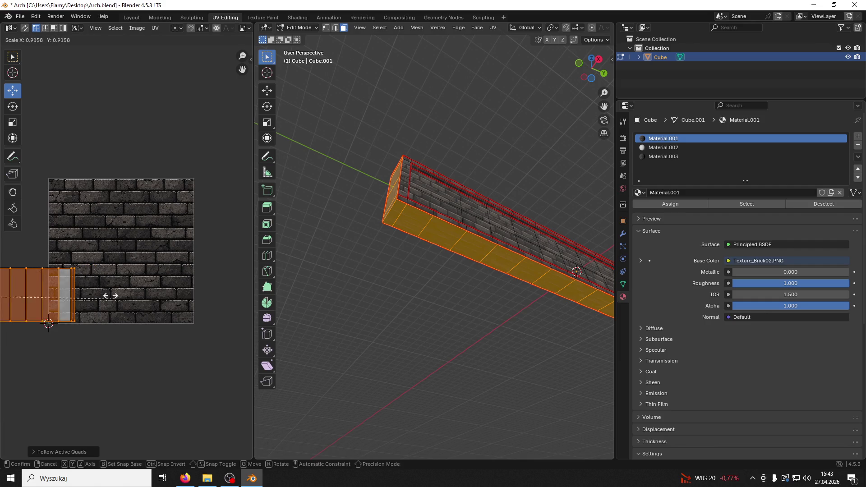
click(36, 166)
key(ctrl+z)
scroll(32, 293, down, 4)
key(s)
scroll(158, 316, up, 5)
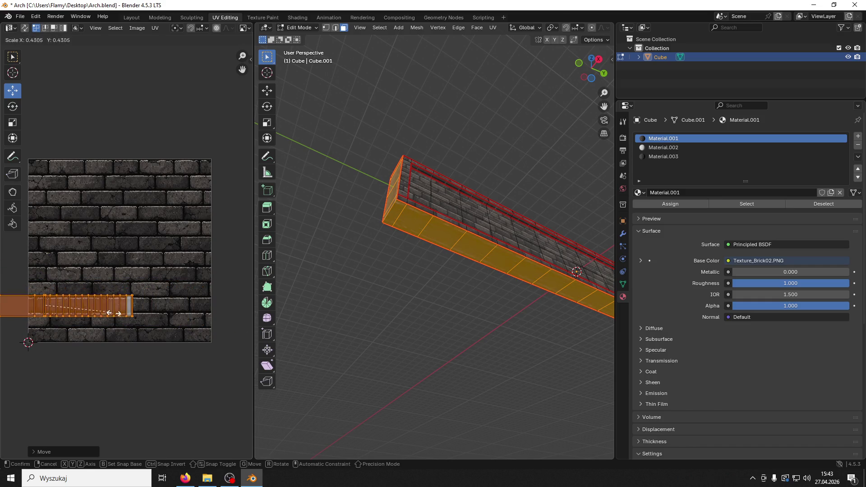
click(189, 325)
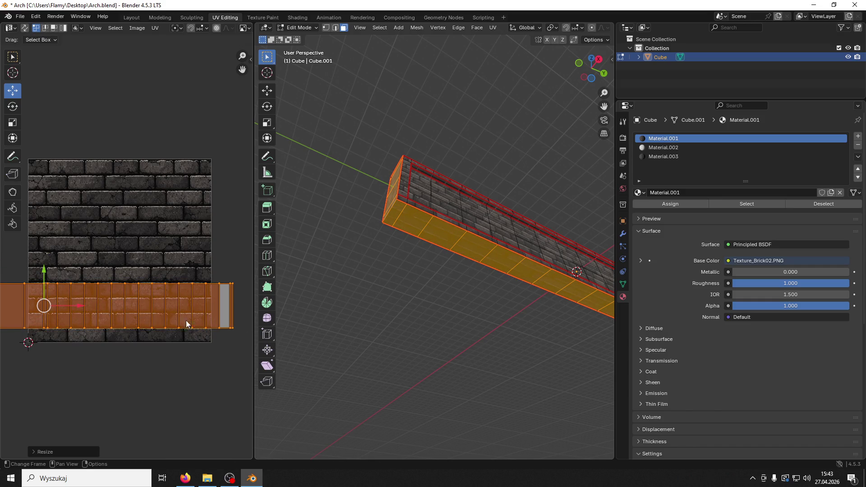
- Move the UV strip onto a brick row and stretch it along X, then deselect all
drag(44, 276, 49, 279)
key(s)
key(x)
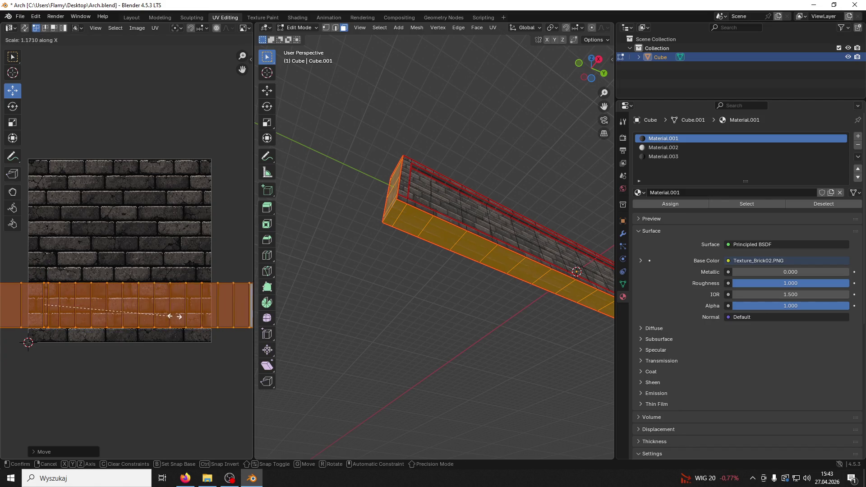
click(203, 304)
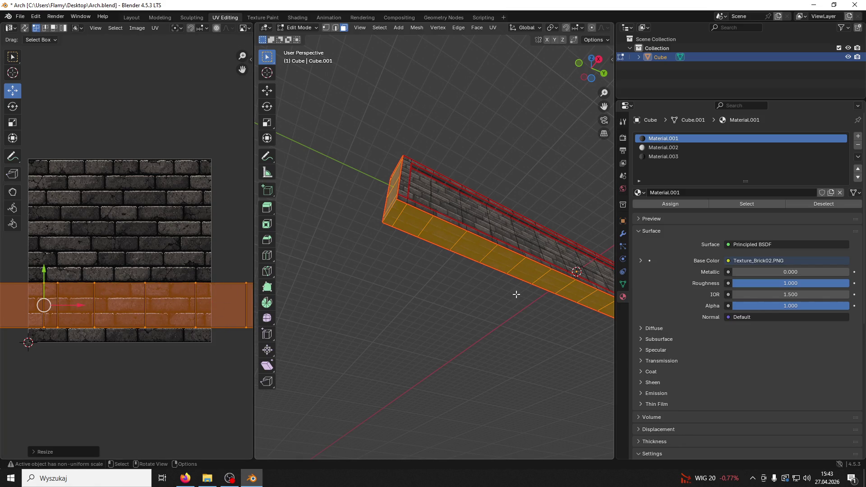
click(469, 300)
mouse_move(473, 274)
mouse_down()
mouse_move(460, 358)
mouse_move(438, 348)
mouse_up()
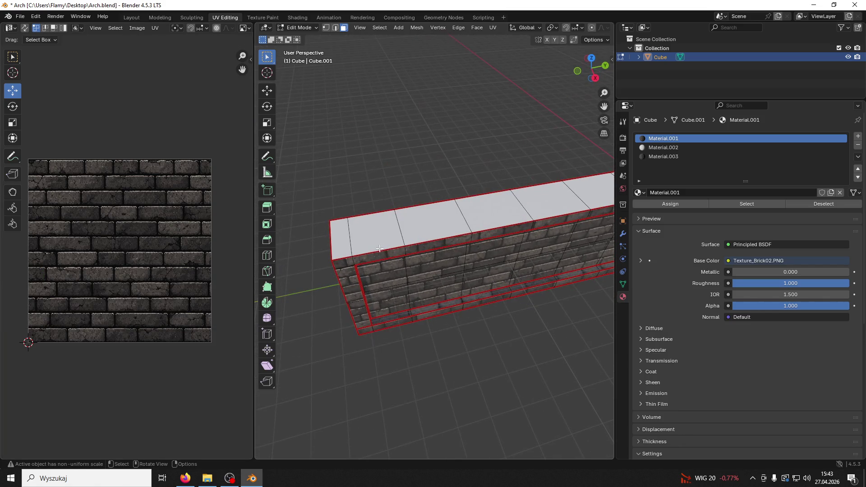
- Select the connected top faces with Ctrl+L and assign Material.003
click(384, 234)
key(ctrl+l)
scroll(156, 258, up, 5)
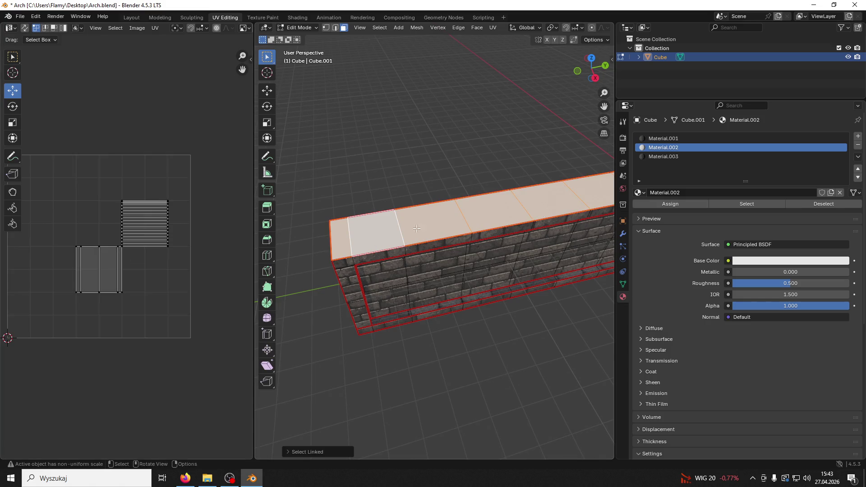
click(661, 156)
click(658, 139)
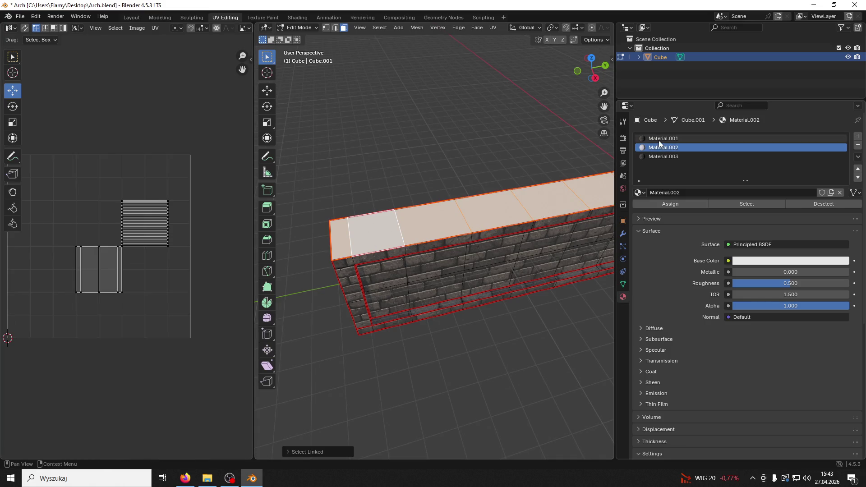
click(661, 156)
click(667, 204)
- Select the connected bottom faces and assign Material.001
drag(494, 225, 473, 255)
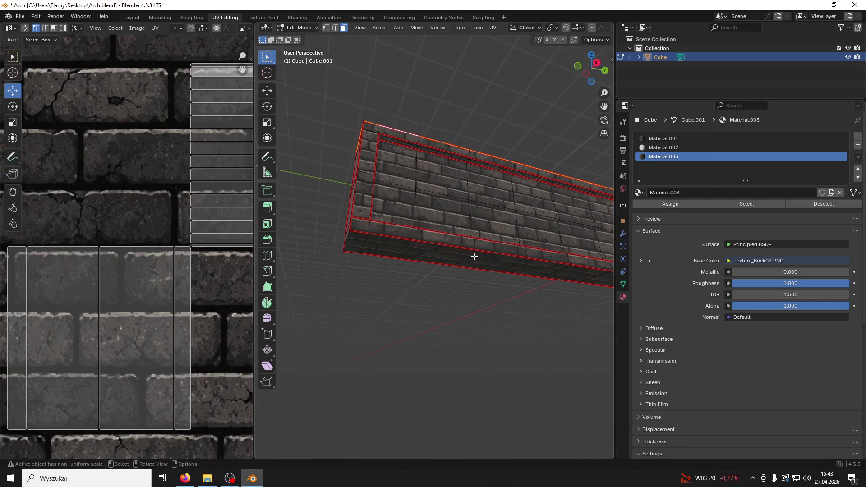
click(478, 261)
key(ctrl+l)
click(663, 157)
click(663, 138)
click(670, 204)
- Reselect the connected top faces and assign Material.001 to them
drag(500, 193, 460, 271)
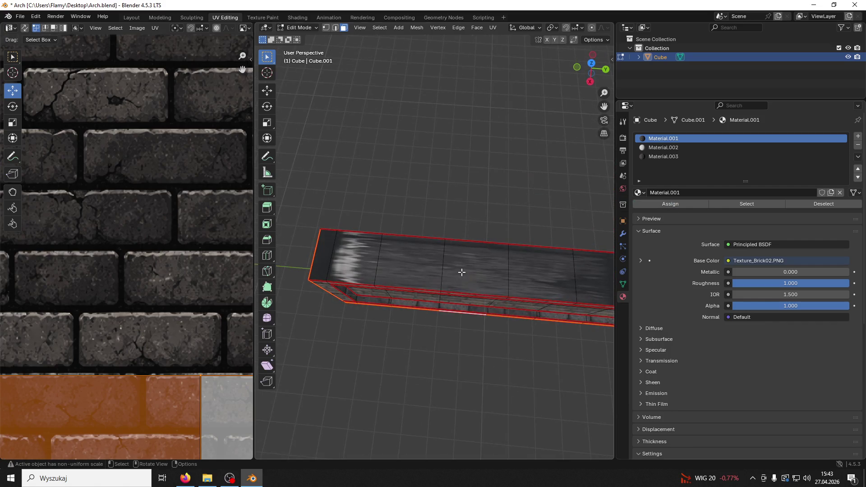
click(474, 268)
key(ctrl+l)
click(663, 138)
click(670, 204)
- Unwrap all the selected faces' UVs with Follow Active Quads
mouse_move(571, 216)
mouse_down()
mouse_move(273, 218)
mouse_move(267, 235)
mouse_up()
scroll(221, 266, down, 3)
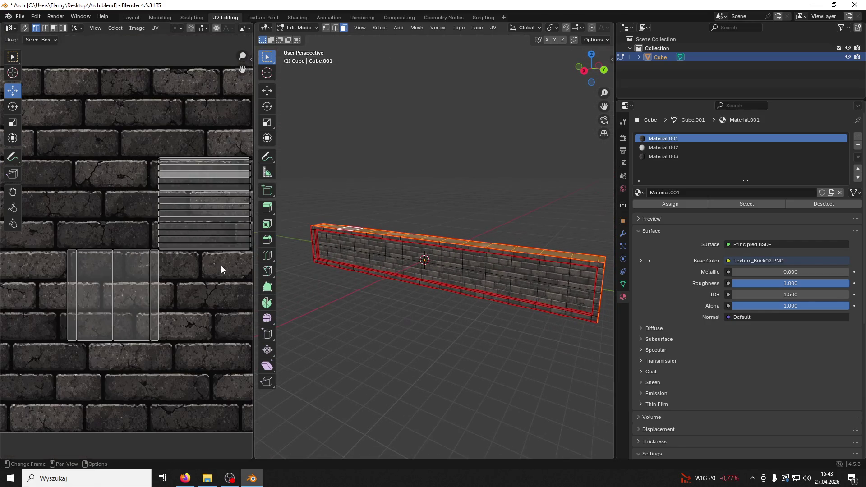
key(a)
key(u)
click(221, 266)
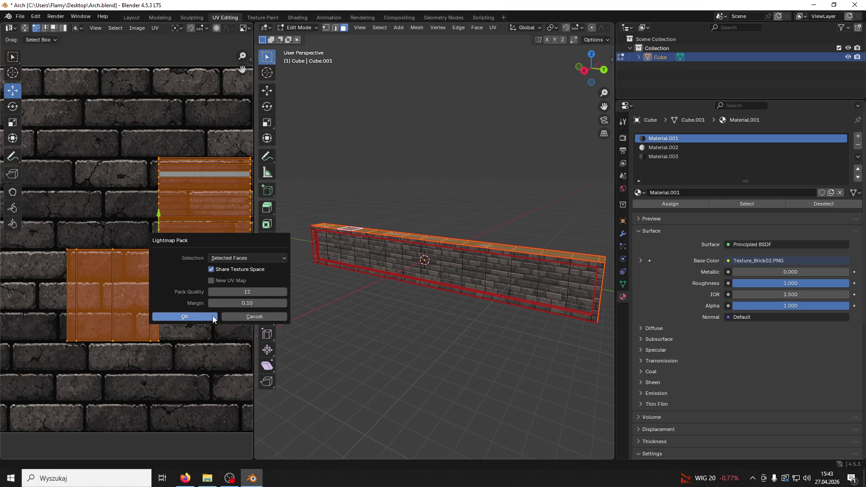
click(208, 318)
key(alt+Tab)
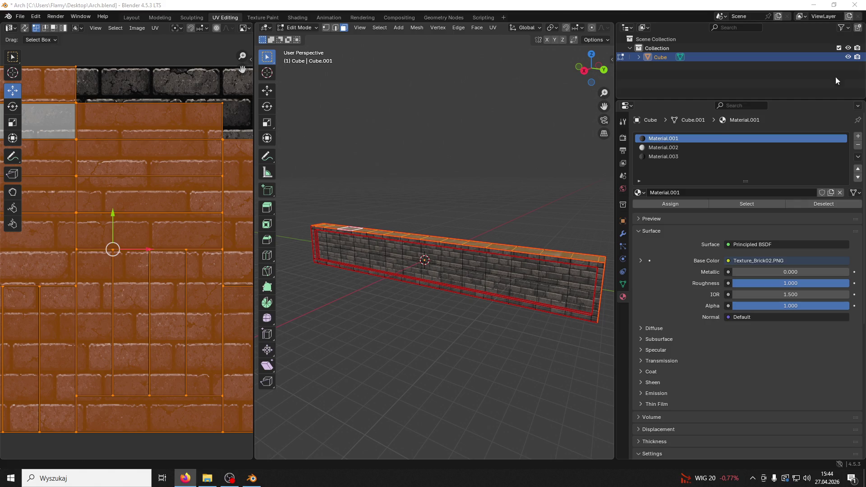
- Select all the top-face UVs and unwrap them with Follow Active Quads
drag(339, 194, 404, 219)
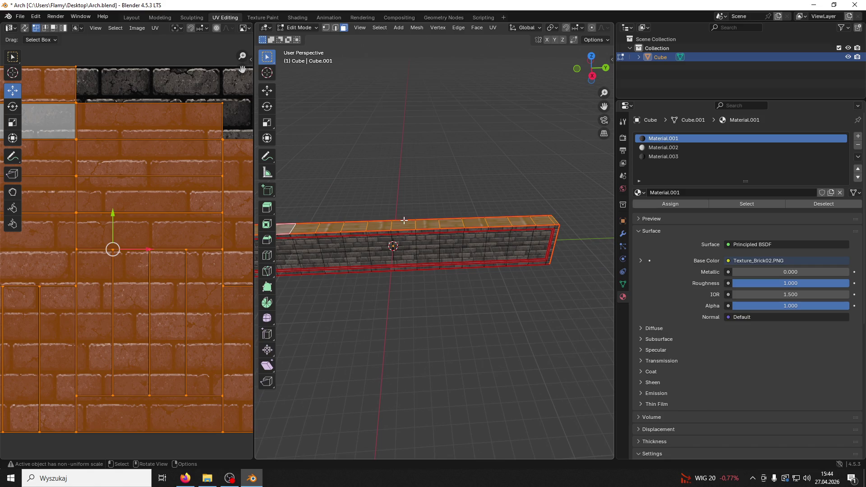
drag(434, 253, 594, 284)
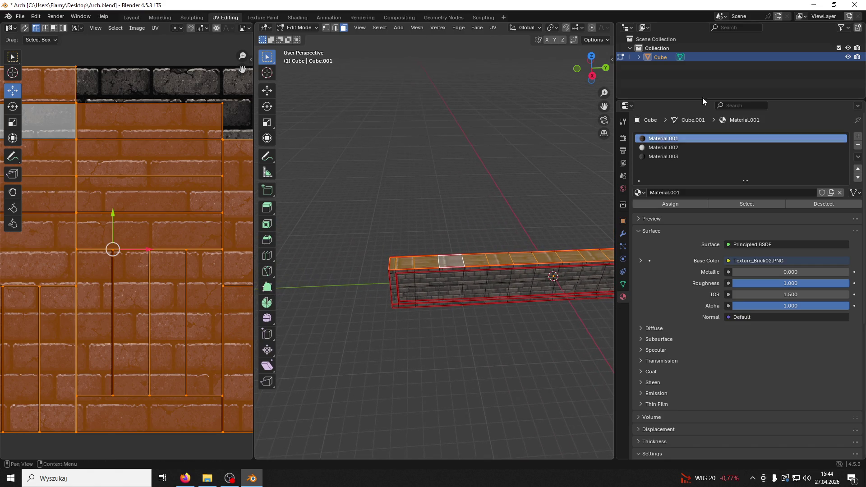
key(alt+Tab)
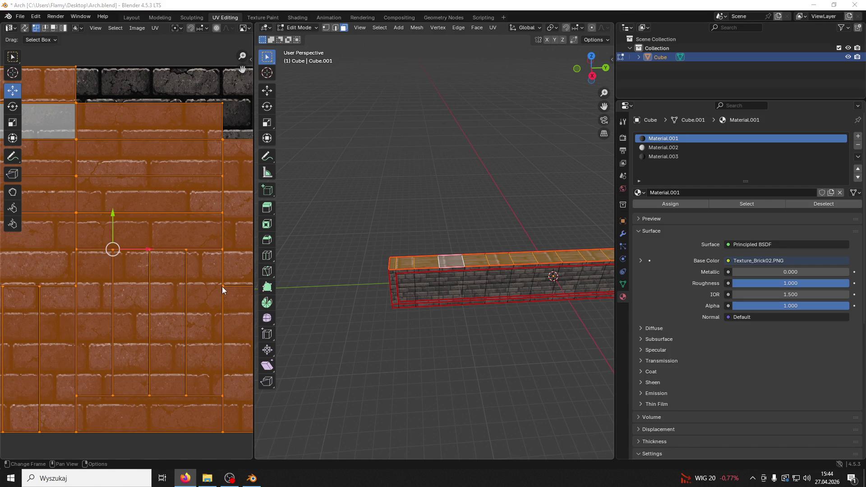
click(229, 123)
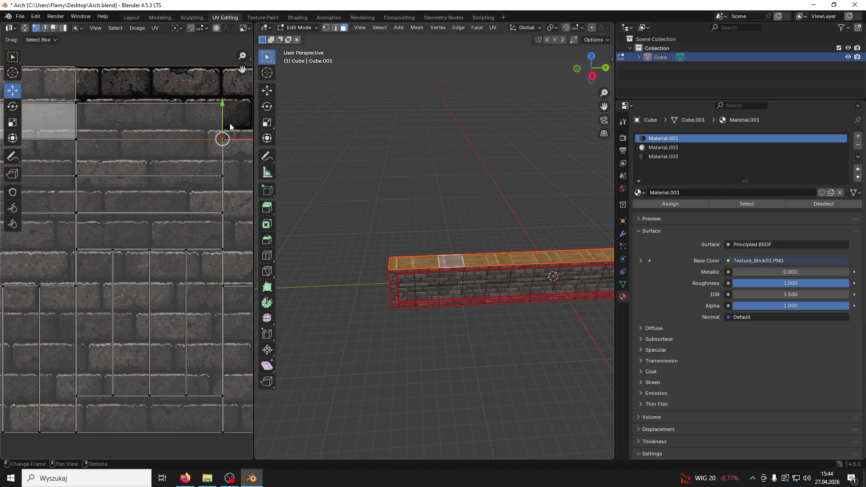
key(a)
key(u)
click(204, 134)
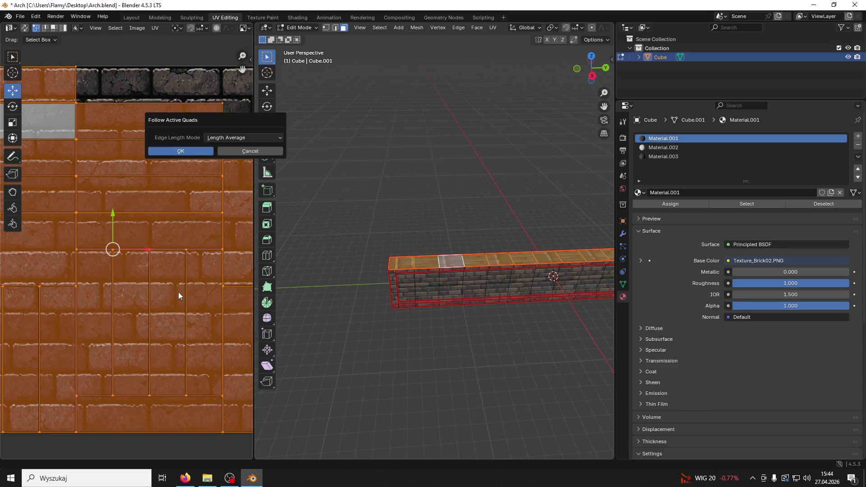
click(194, 150)
- Rotate the UV strip horizontal, scale it, and move it down onto the bricks
scroll(155, 222, down, 2)
key(r)
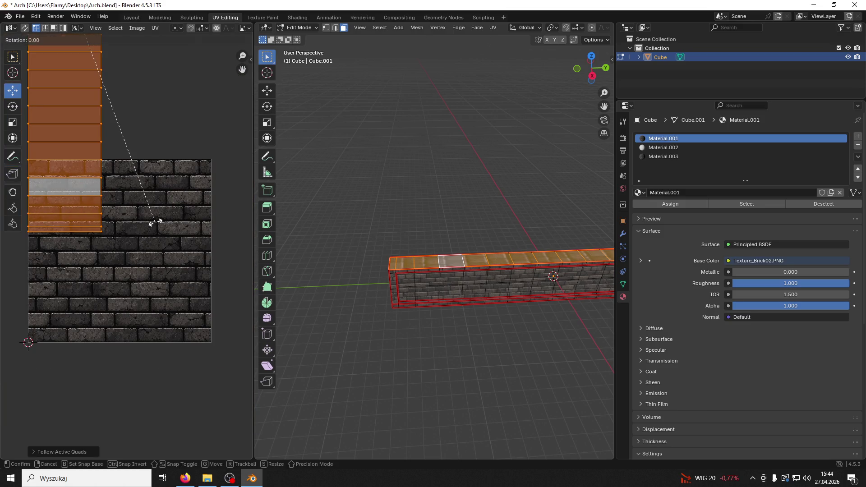
click(208, 222)
scroll(166, 229, down, 3)
key(s)
click(152, 207)
drag(124, 156, 127, 246)
- Scale the strip over a brick band, nudge it lower, and stretch it along X
scroll(138, 251, up, 6)
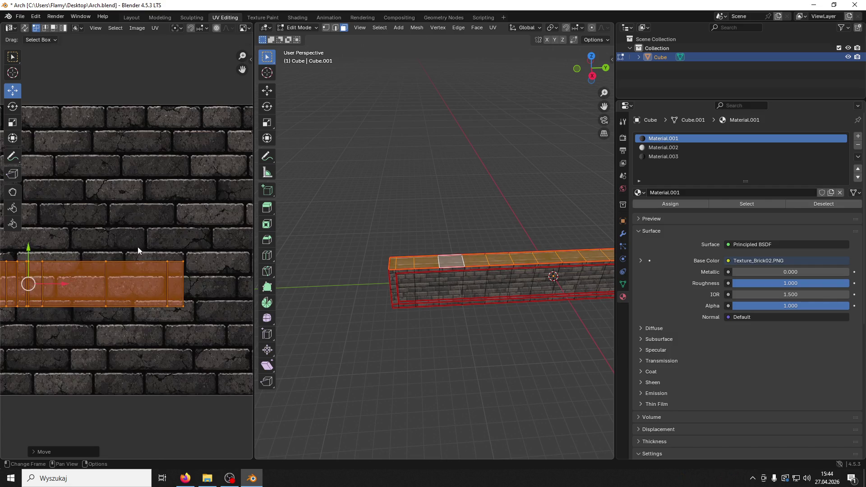
key(s)
click(200, 239)
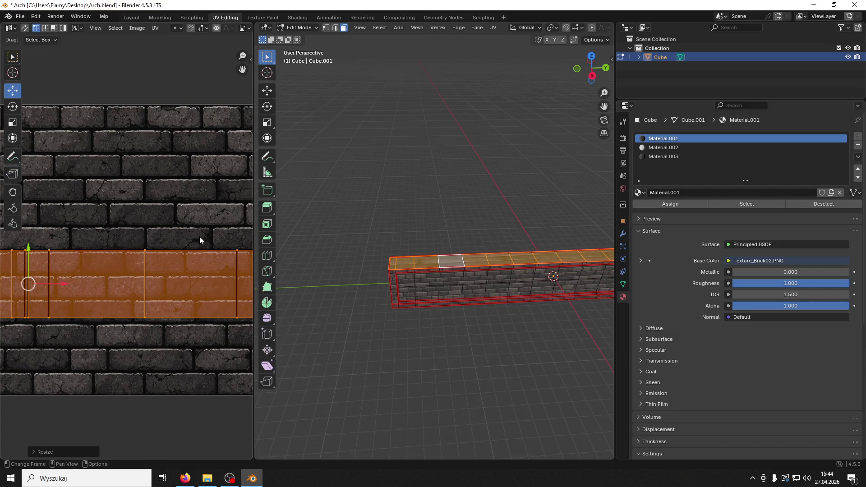
drag(28, 250, 28, 254)
scroll(428, 279, up, 2)
scroll(429, 279, up, 1)
key(s)
key(x)
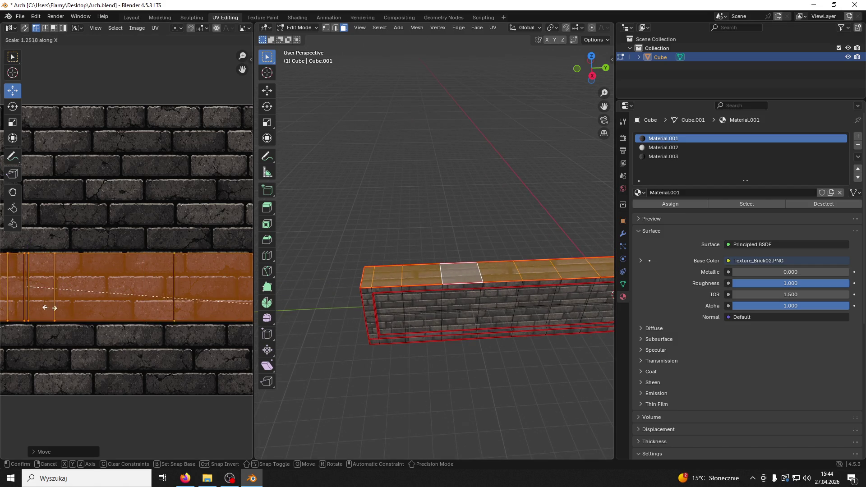
click(7, 294)
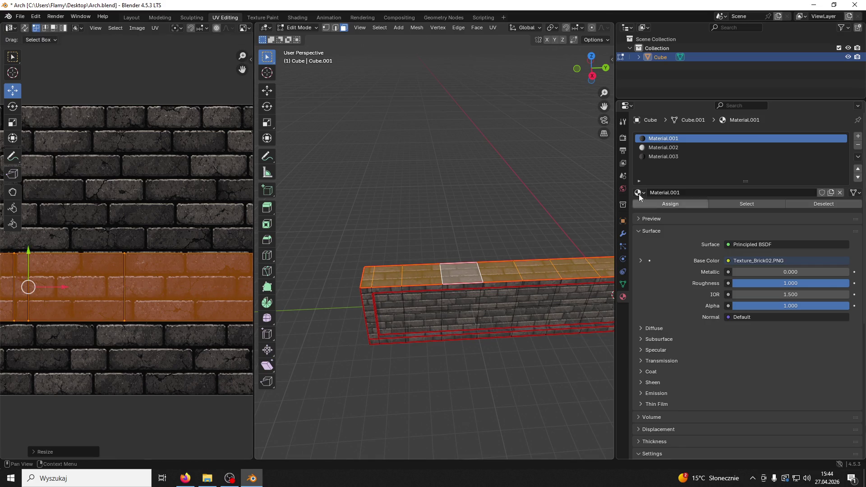
- Assign Material.003 to the selected top faces, then deselect them
click(672, 157)
click(684, 204)
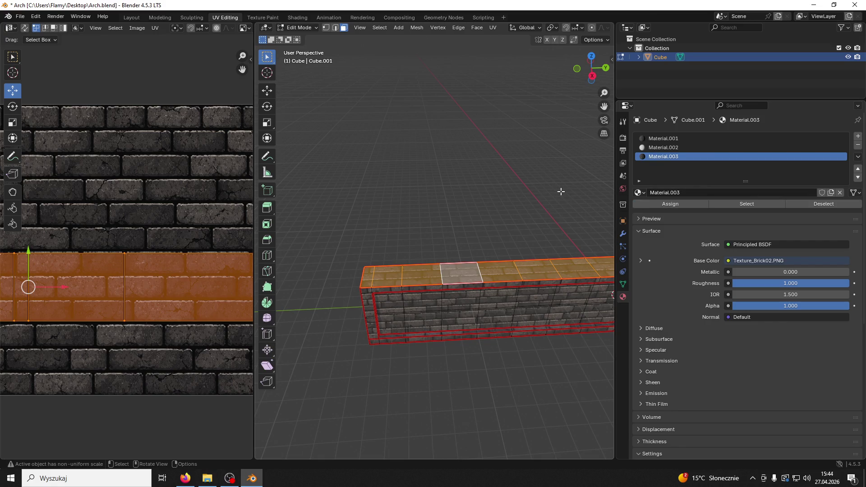
click(438, 253)
drag(438, 252, 488, 279)
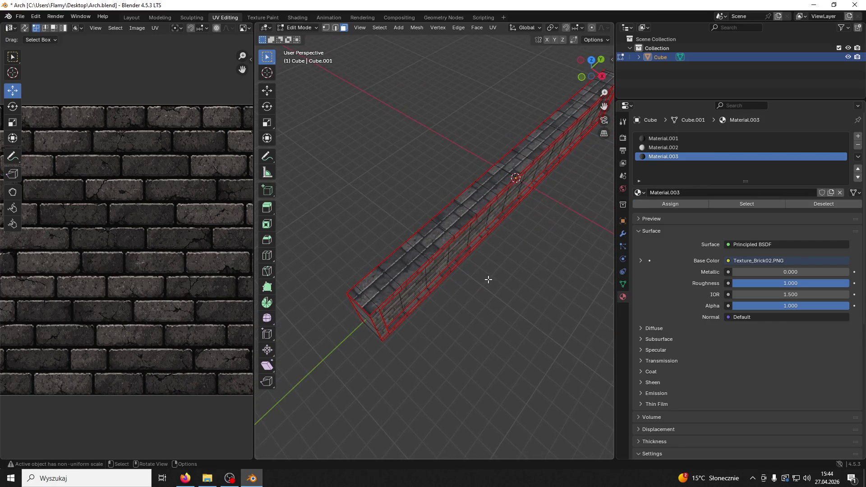
- Select the connected top faces and rotate their UVs 180° with r180
click(455, 219)
key(ctrl+l)
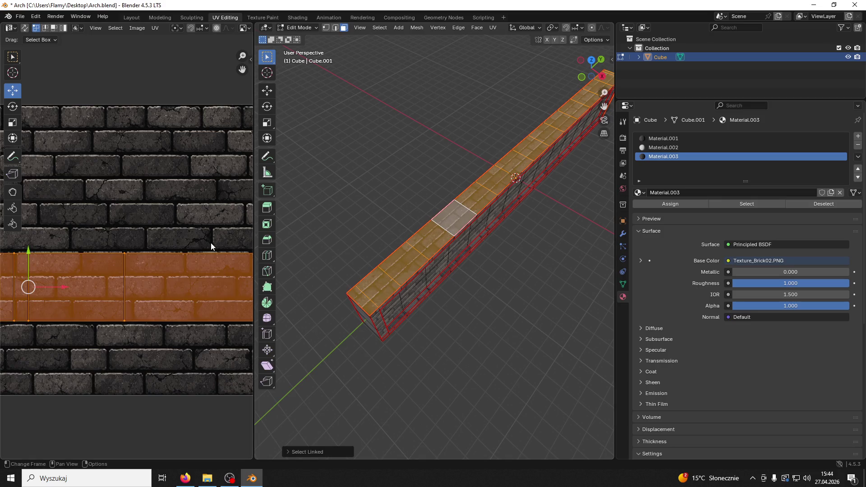
text(r180)
key(Return)
click(431, 185)
mouse_move(431, 185)
mouse_down()
mouse_move(390, 133)
mouse_move(461, 204)
mouse_move(456, 239)
mouse_up()
- Return to Object Mode, switch to Right Orthographic view, and save Arch.blend
click(298, 27)
click(296, 38)
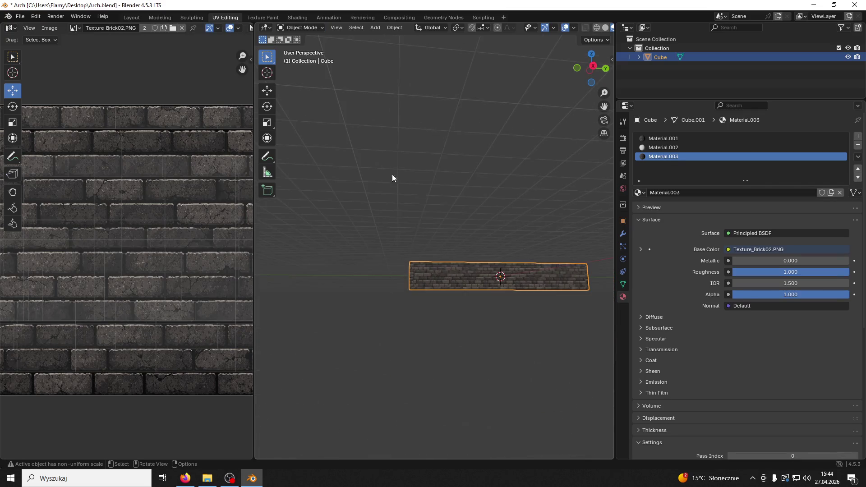
click(595, 68)
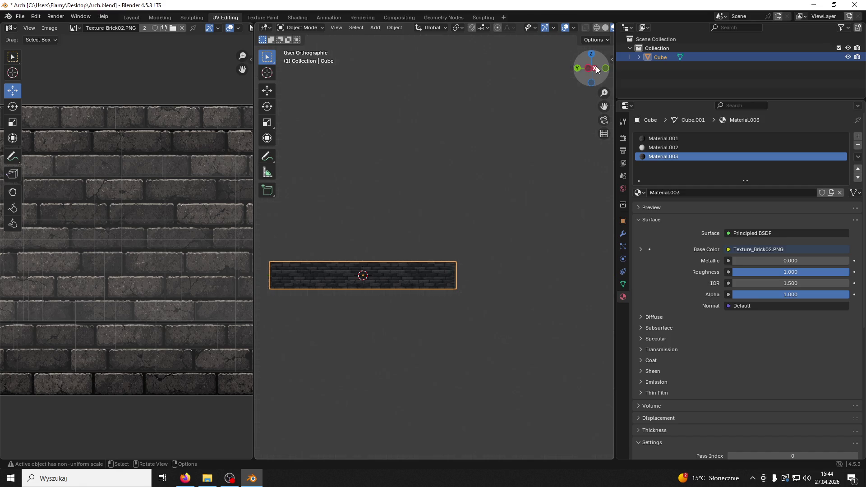
click(596, 69)
key(ctrl+s)
- Show the wall in the Modeling workspace in Right Orthographic with Material Preview shading
click(150, 18)
scroll(365, 185, down, 3)
click(692, 68)
click(689, 28)
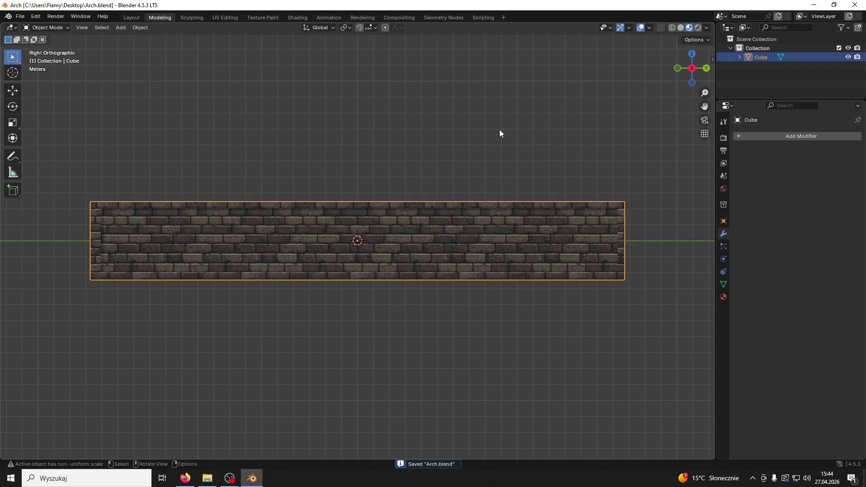
scroll(356, 200, down, 4)
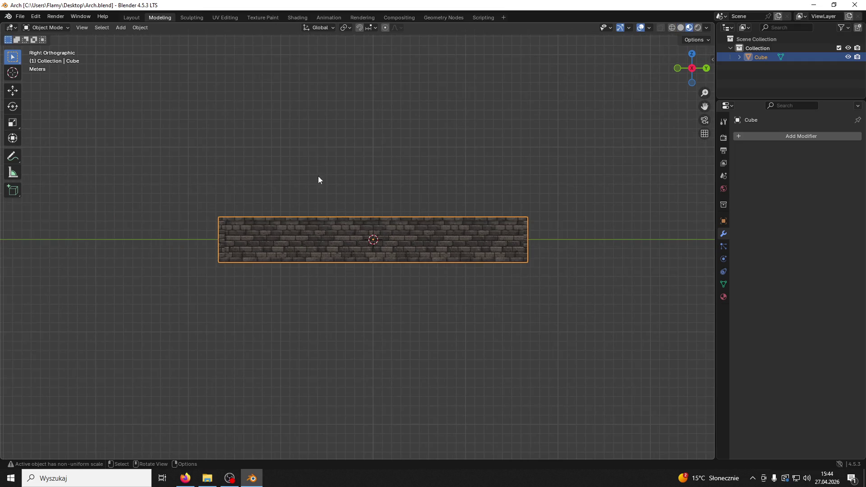
click(130, 44)
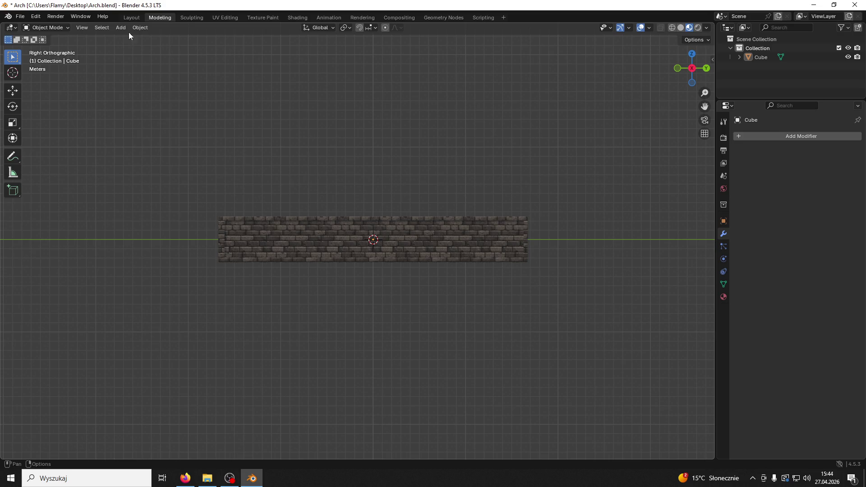
- Add a Bézier curve to the scene and enter its Edit Mode
click(125, 28)
mouse_move(135, 40)
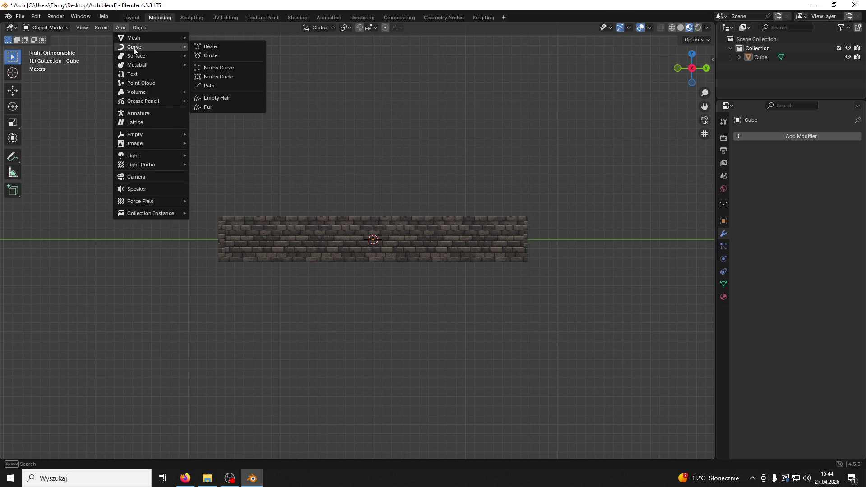
click(221, 47)
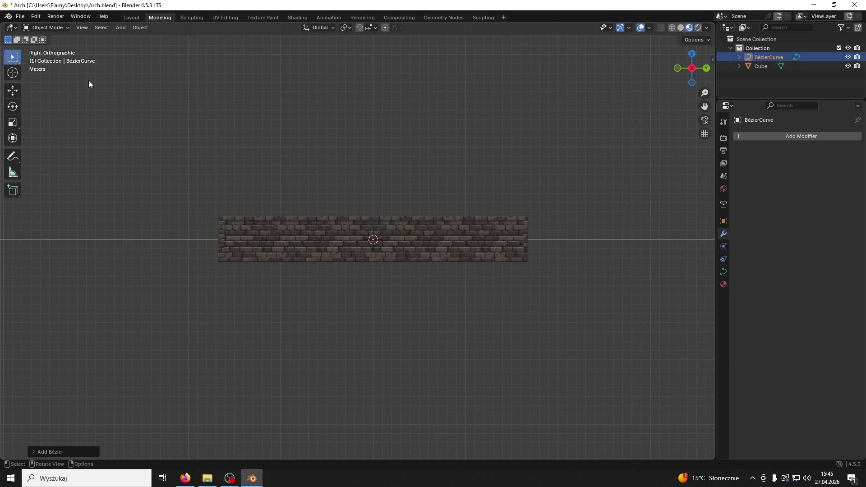
click(77, 73)
click(57, 30)
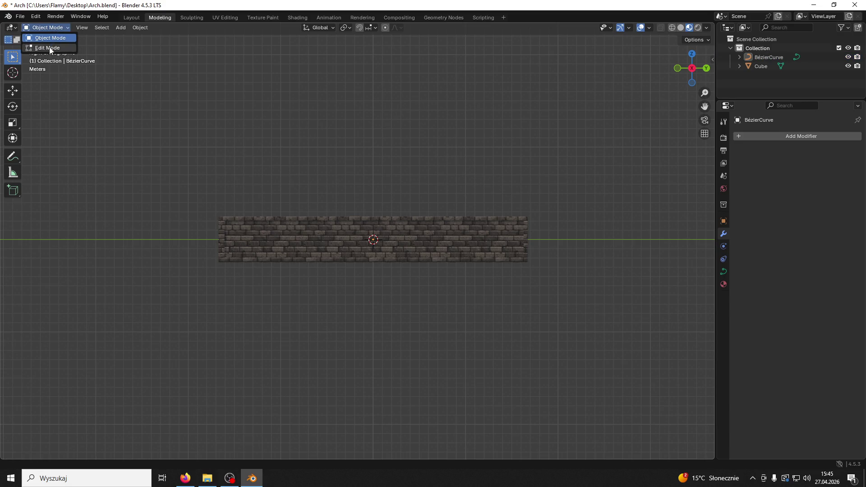
click(50, 47)
key(shift+a)
key(Escape)
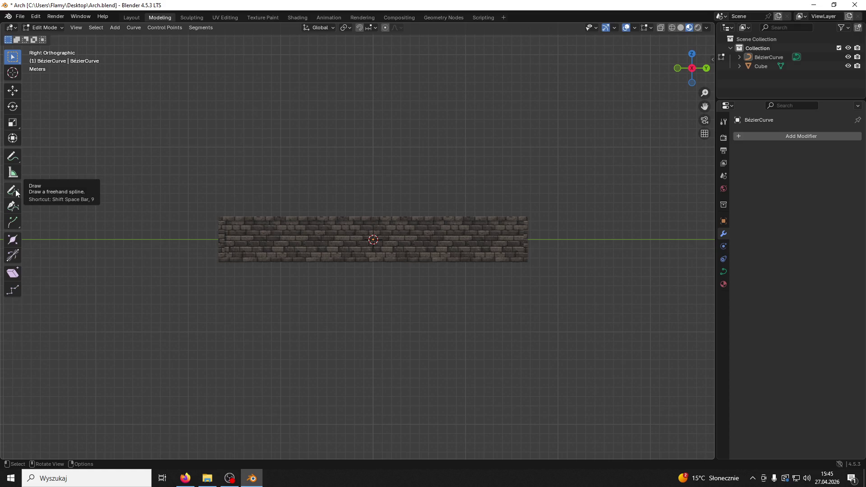
- Draw a freehand curve, undo it, and redraw it from the upper left down to the wall
click(17, 193)
mouse_move(239, 81)
mouse_down()
mouse_move(394, 123)
mouse_move(493, 267)
mouse_up()
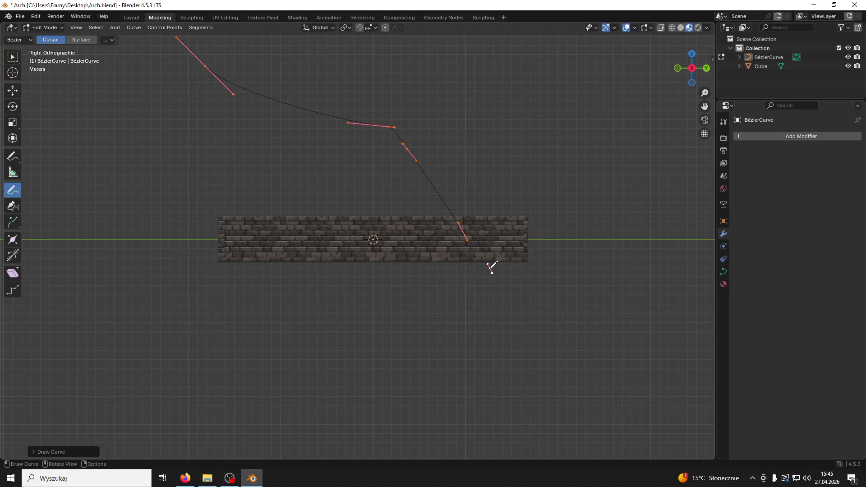
key(ctrl+z)
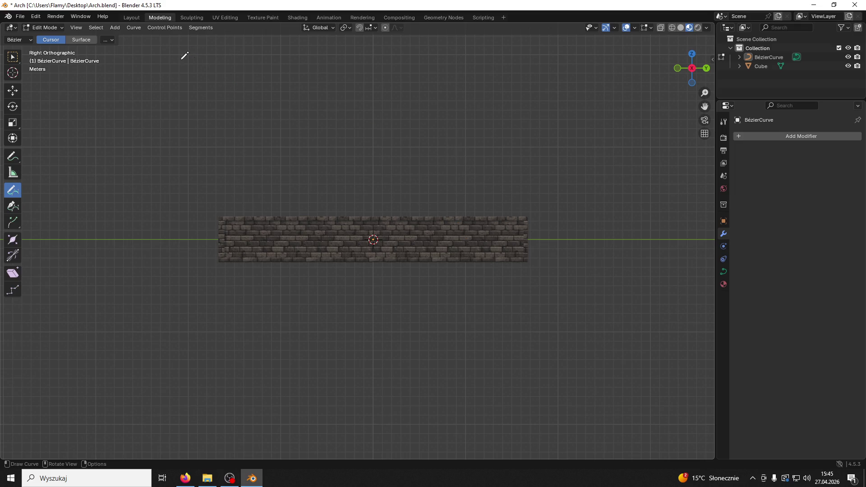
mouse_move(174, 49)
mouse_down()
mouse_move(368, 101)
mouse_move(448, 240)
mouse_up()
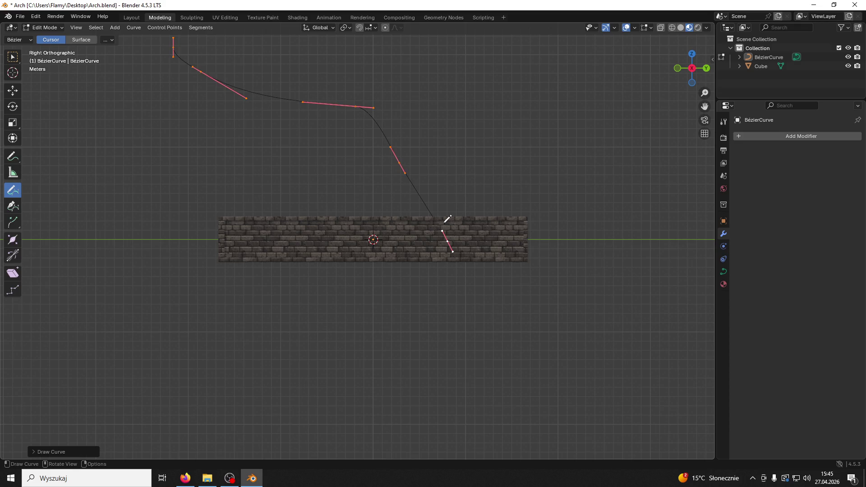
click(13, 91)
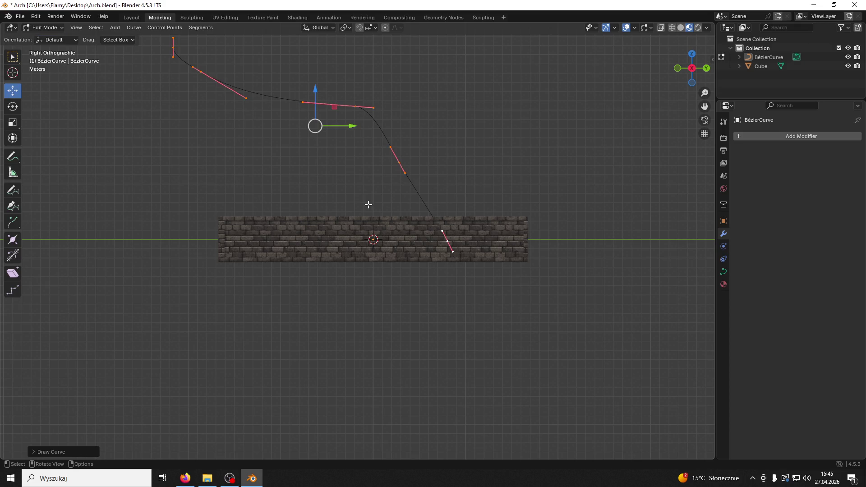
- Rotate the curve end point's handle and shift a neighbouring control point to the right
click(443, 232)
click(447, 241)
click(13, 106)
drag(478, 222, 477, 221)
click(400, 163)
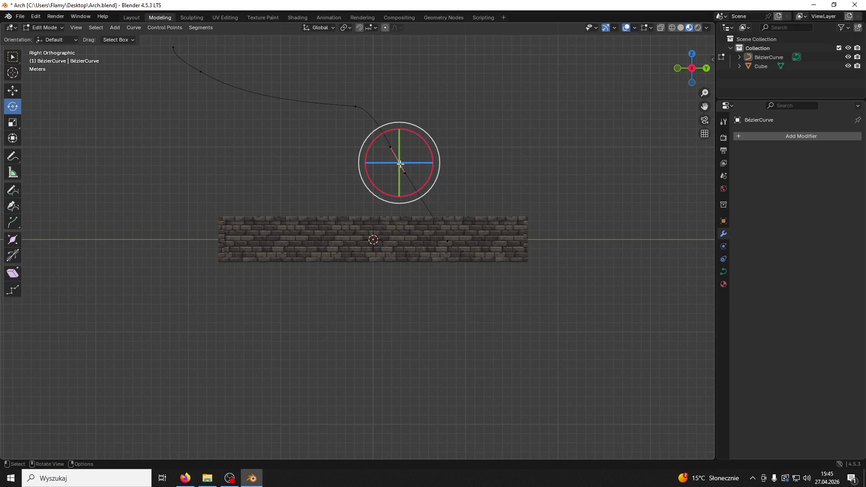
click(12, 91)
drag(432, 163, 445, 120)
- Rotate the handles of the curve's top-left end point
click(269, 109)
click(173, 47)
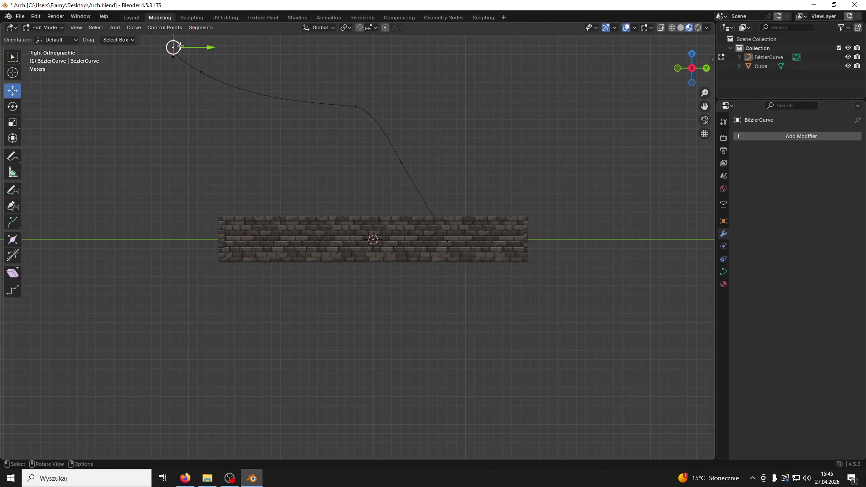
click(13, 106)
drag(257, 104, 251, 98)
- Delete a middle control point of the curve with X > Vertices
click(259, 150)
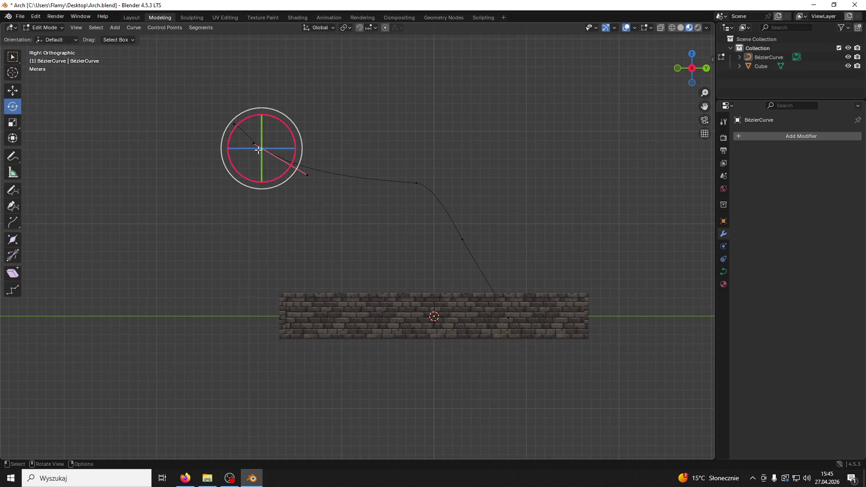
key(x)
click(337, 156)
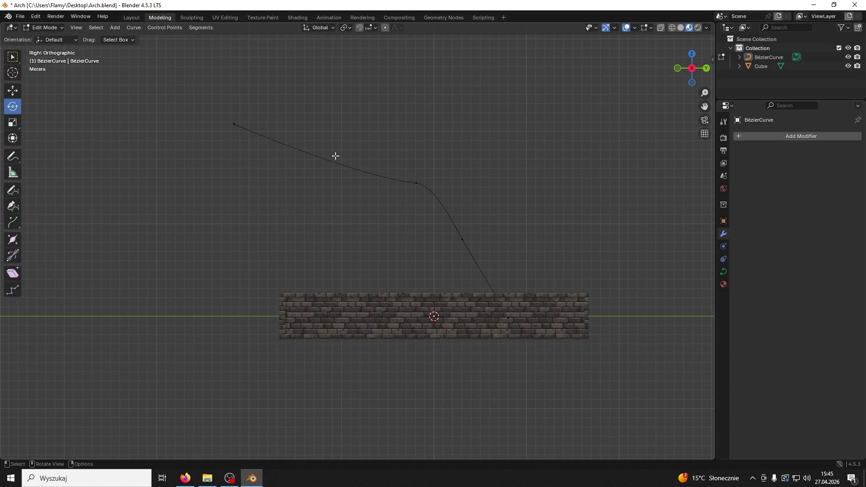
- Pull a control point's left handle further out, rotate its handles and lower the point
click(412, 182)
click(366, 180)
click(12, 90)
mouse_move(404, 181)
mouse_down()
mouse_move(440, 173)
mouse_move(474, 179)
mouse_move(470, 222)
mouse_up()
click(435, 187)
click(13, 107)
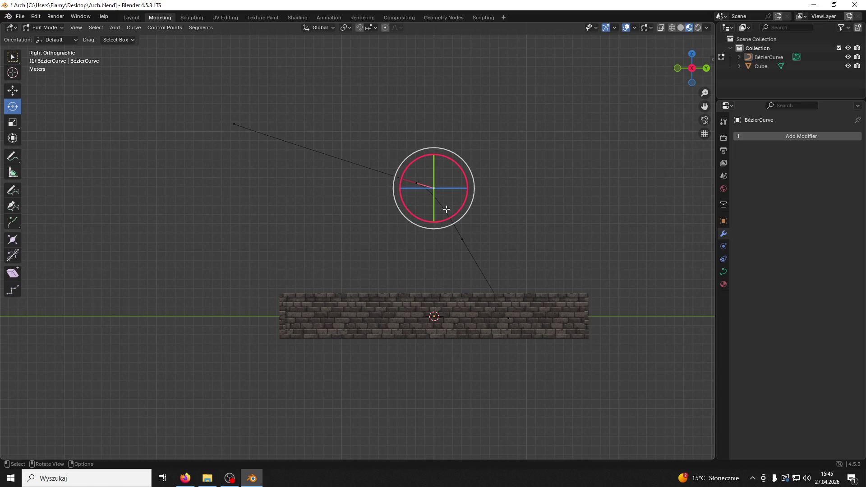
click(9, 91)
drag(432, 154, 441, 178)
- Delete an extra curve point near the wall with X > Vertices
click(462, 240)
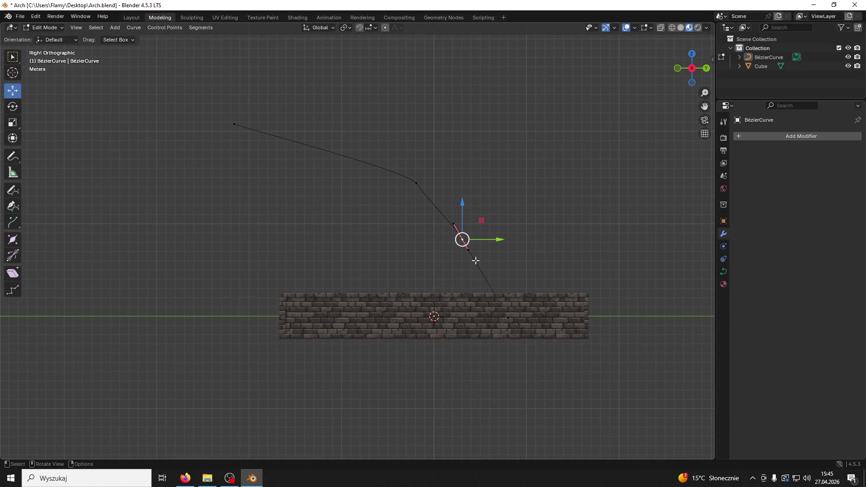
shift+click(508, 318)
drag(520, 278, 503, 282)
right_click(503, 282)
key(x)
click(436, 238)
- Shift the control point at the curve's bend slightly to the left
click(414, 182)
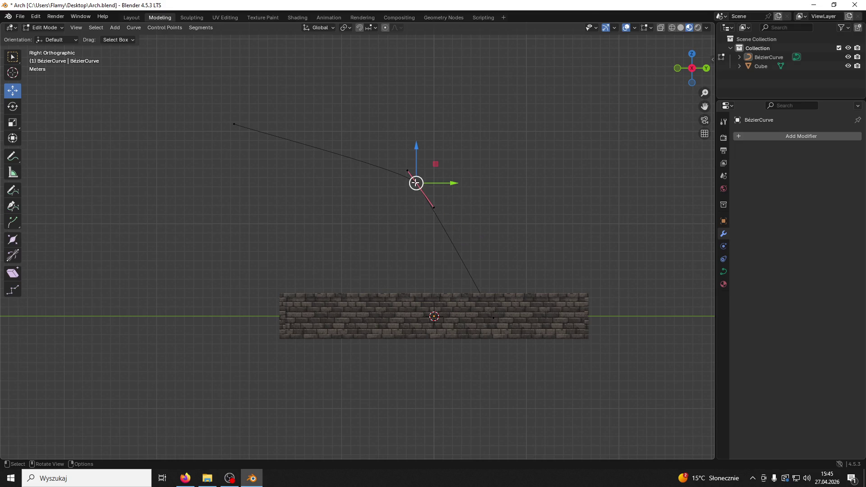
drag(408, 165, 395, 143)
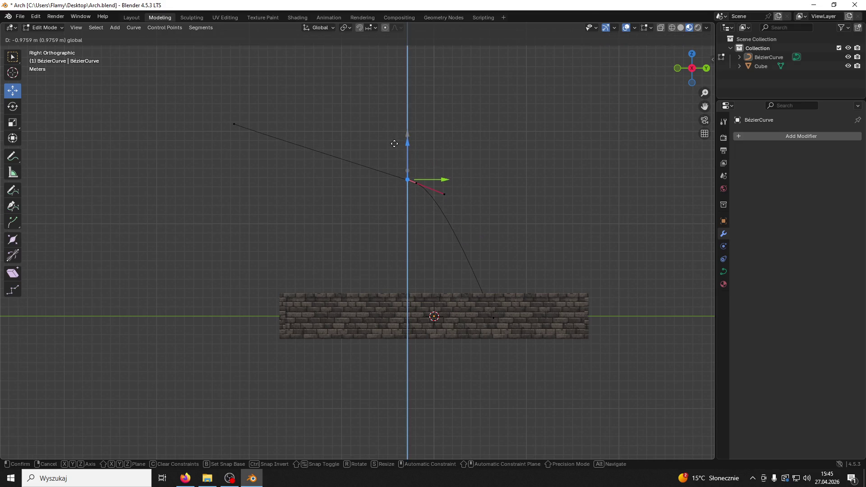
key(Escape)
mouse_move(442, 168)
mouse_down()
mouse_move(418, 172)
mouse_move(444, 186)
mouse_move(444, 164)
mouse_up()
click(444, 193)
click(12, 106)
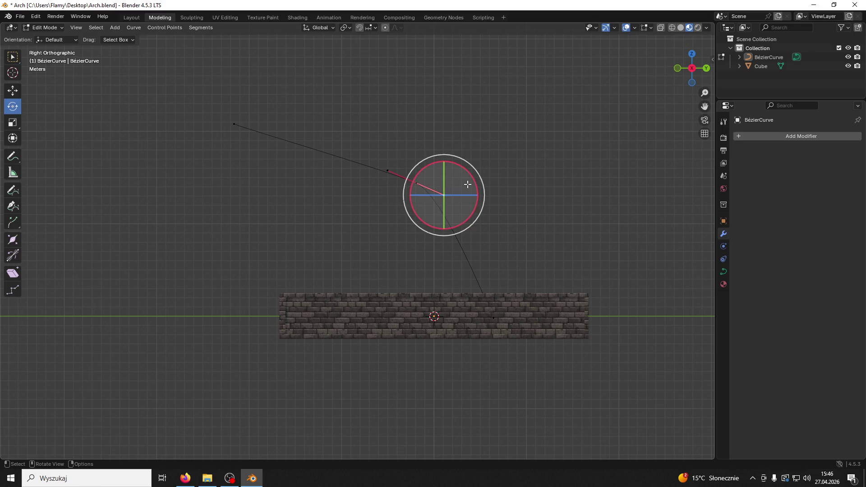
click(417, 183)
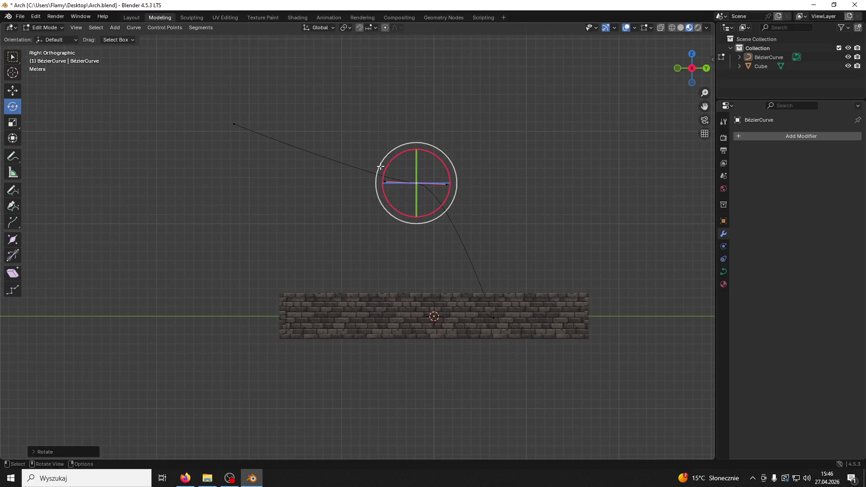
click(506, 137)
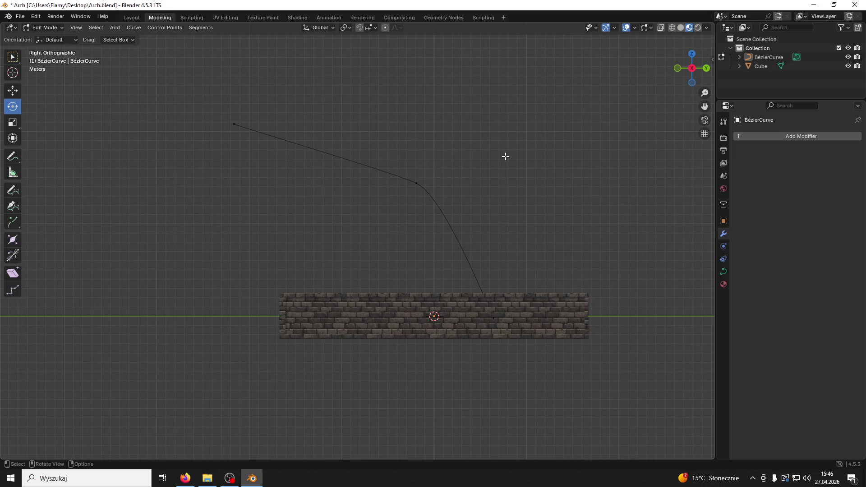
- Move the wall-side end point left onto the wall's top edge and rotate its handles to steepen the curve
click(499, 320)
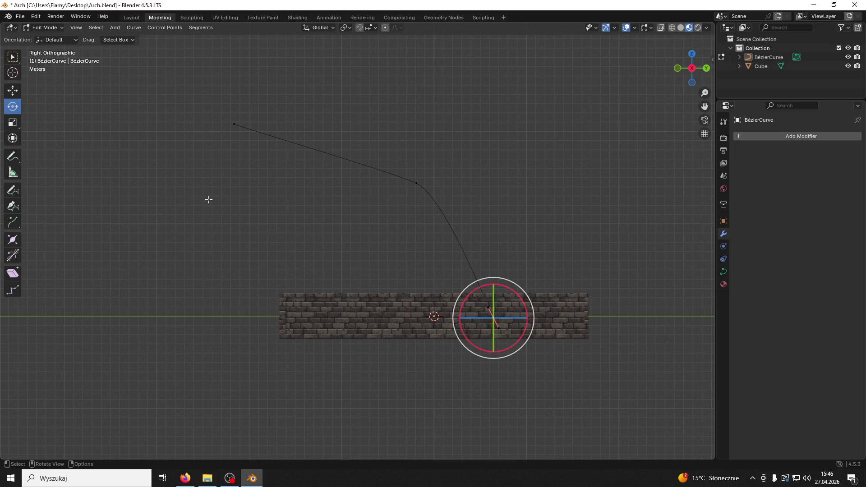
click(13, 90)
drag(523, 318, 497, 324)
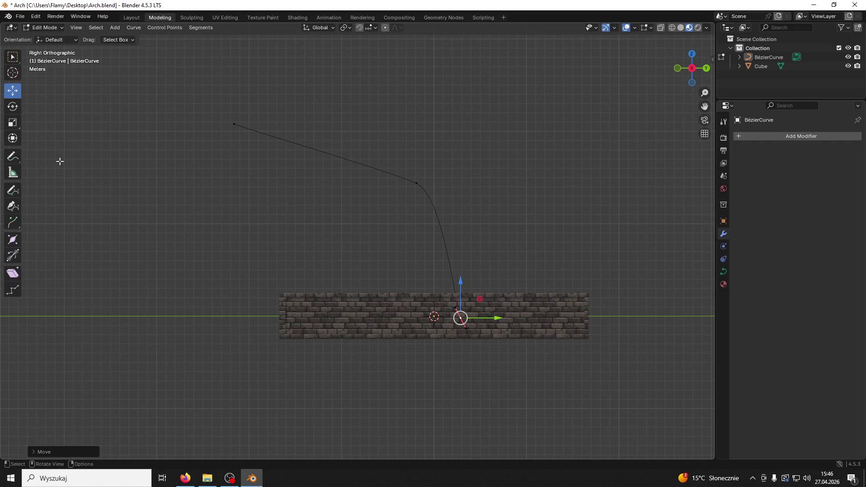
click(13, 106)
drag(482, 291, 501, 292)
click(338, 132)
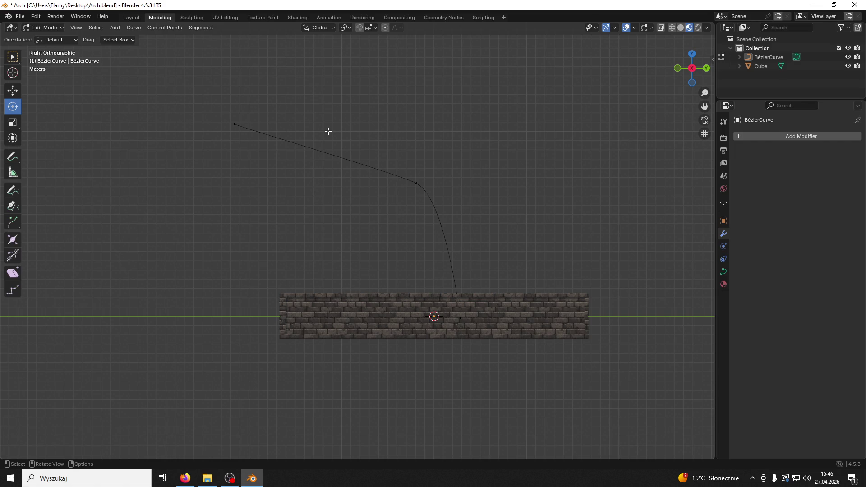
click(12, 90)
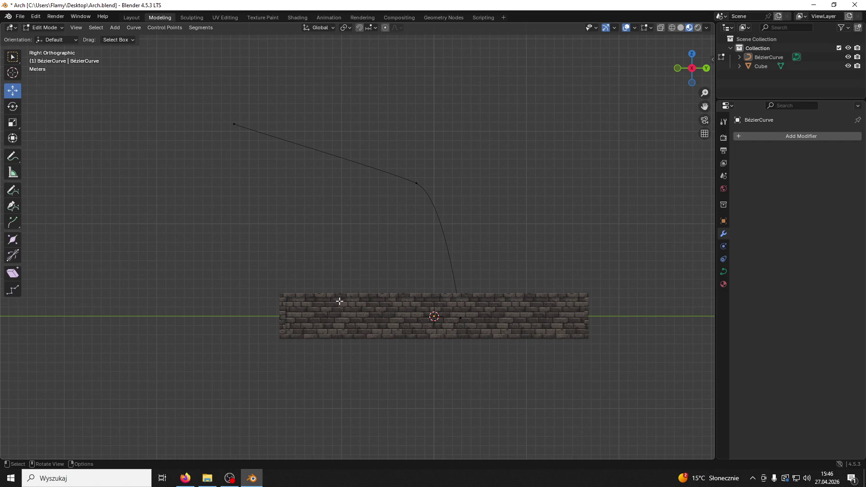
click(44, 27)
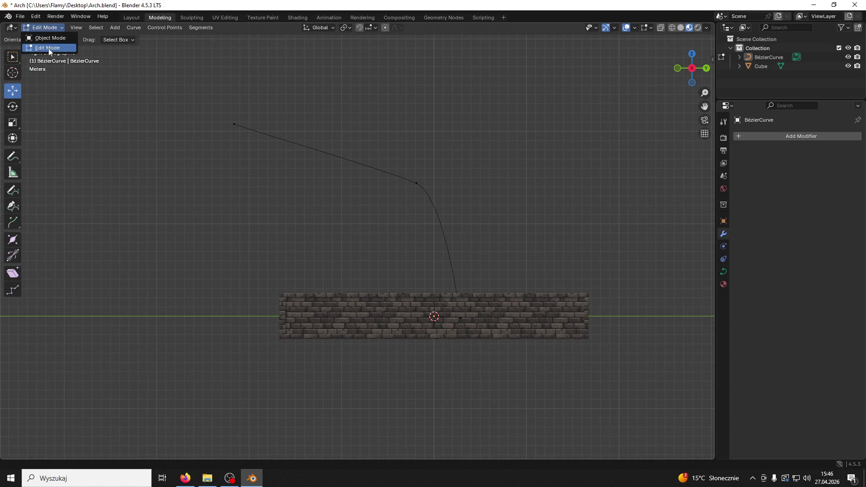
- In Object Mode, add a Deform > Curve modifier to the wall with BézierCurve as Curve Object
click(45, 37)
click(363, 310)
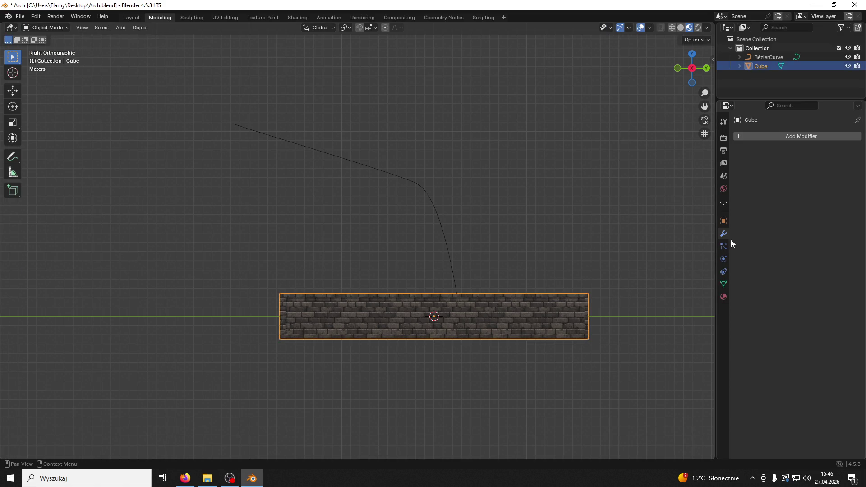
click(727, 221)
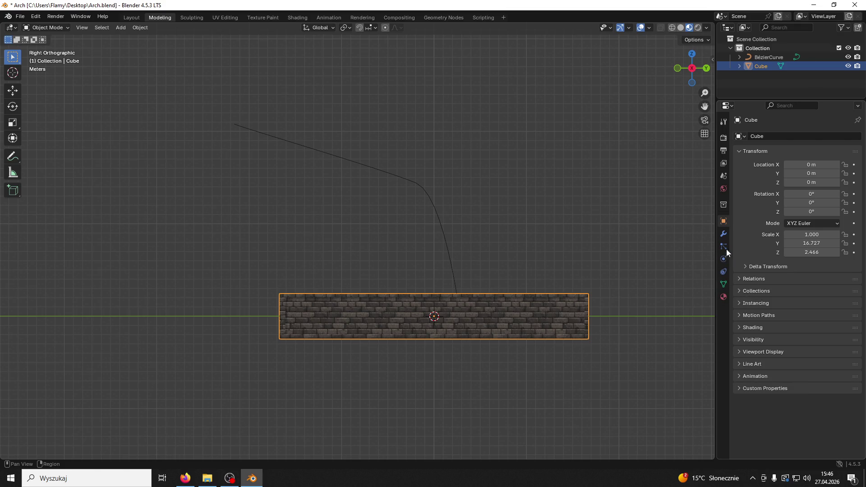
click(723, 234)
click(742, 132)
click(742, 133)
click(694, 162)
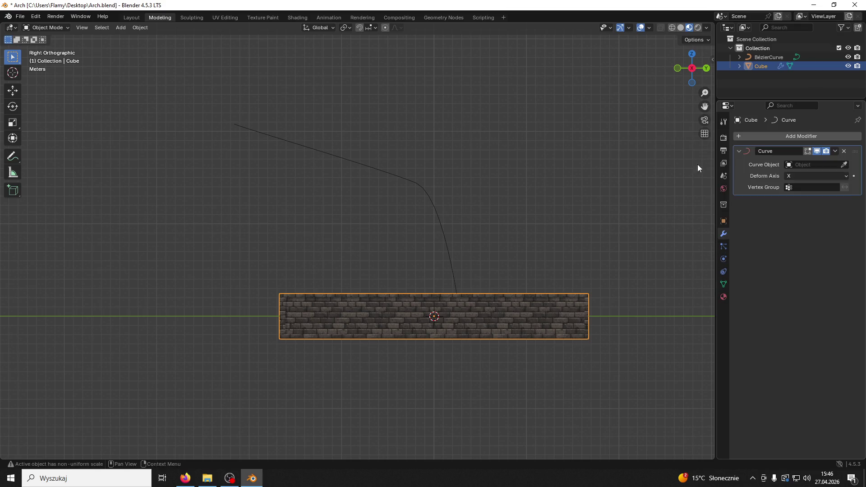
click(843, 164)
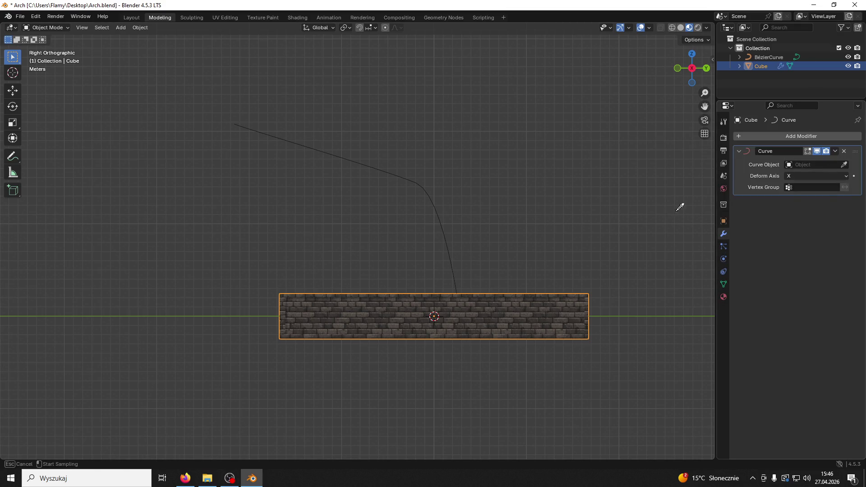
click(432, 212)
- Inspect the deformed wall, hide the Curve modifier in the viewport, and undo a trial rotation
mouse_move(427, 194)
mouse_down()
mouse_move(457, 211)
mouse_move(391, 216)
mouse_move(413, 224)
mouse_move(346, 218)
mouse_up()
mouse_move(541, 201)
mouse_down()
mouse_move(512, 185)
mouse_move(570, 188)
mouse_move(537, 203)
mouse_move(464, 201)
mouse_up()
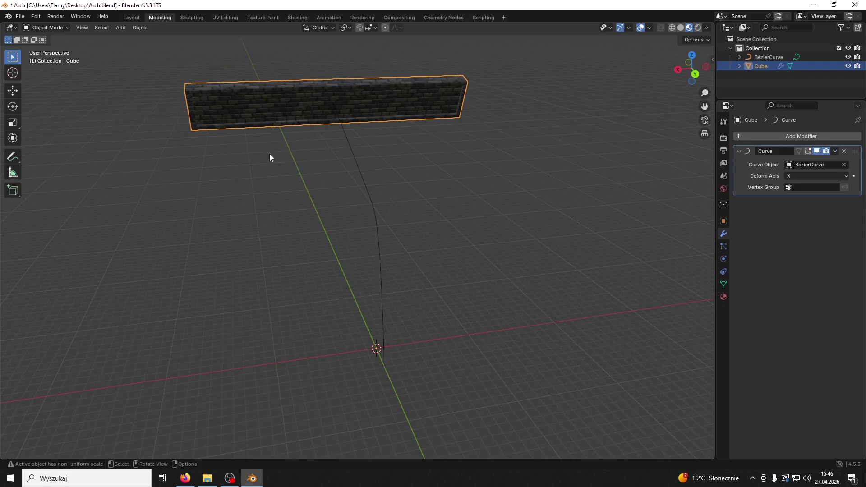
key(r)
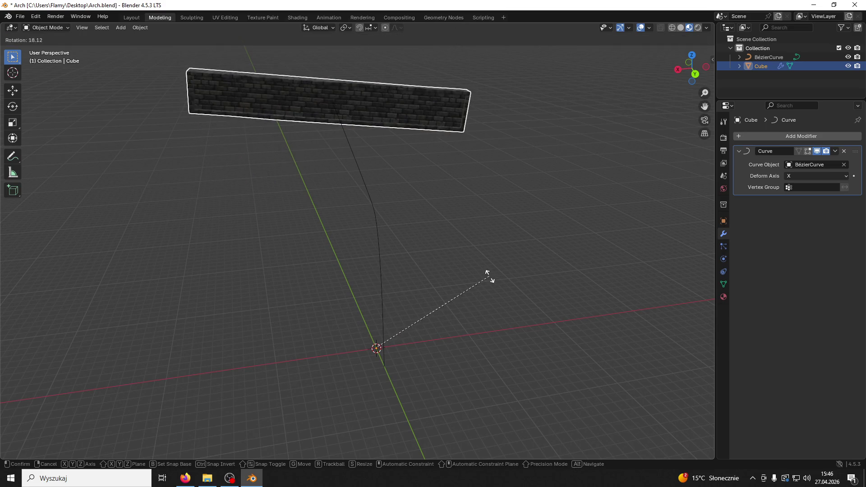
key(Escape)
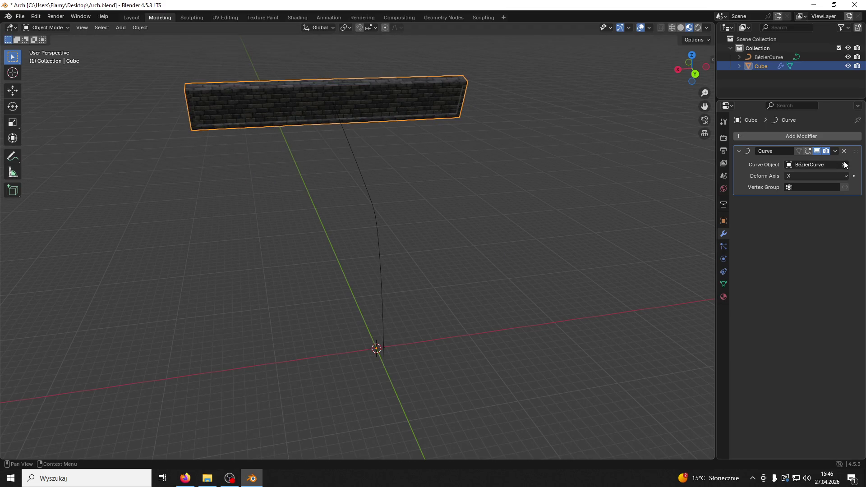
click(818, 151)
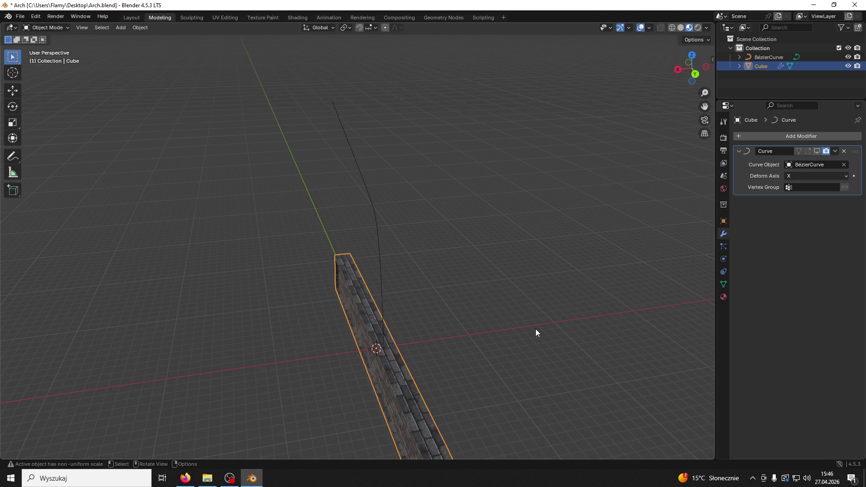
key(r)
click(613, 378)
key(ctrl+z)
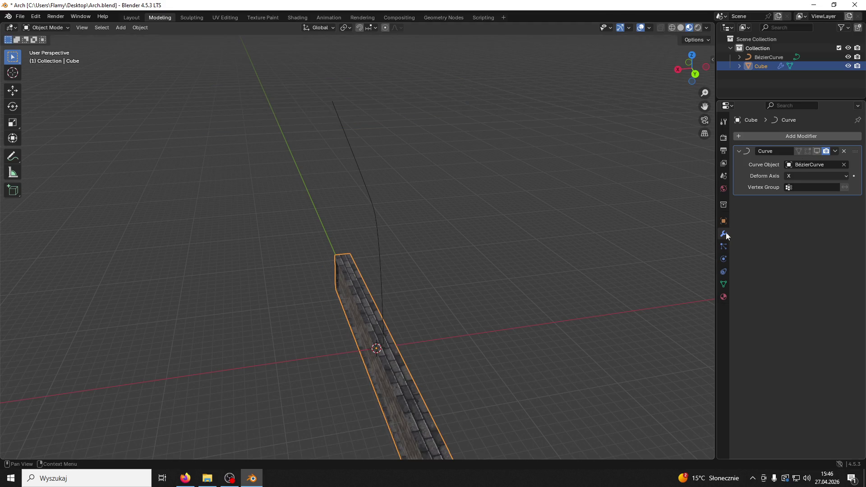
- Apply the wall's scale with Ctrl+A so it reads 1, 1, 1
key(ctrl+a)
click(478, 343)
key(ctrl+a)
click(440, 318)
key(ctrl+a)
click(368, 319)
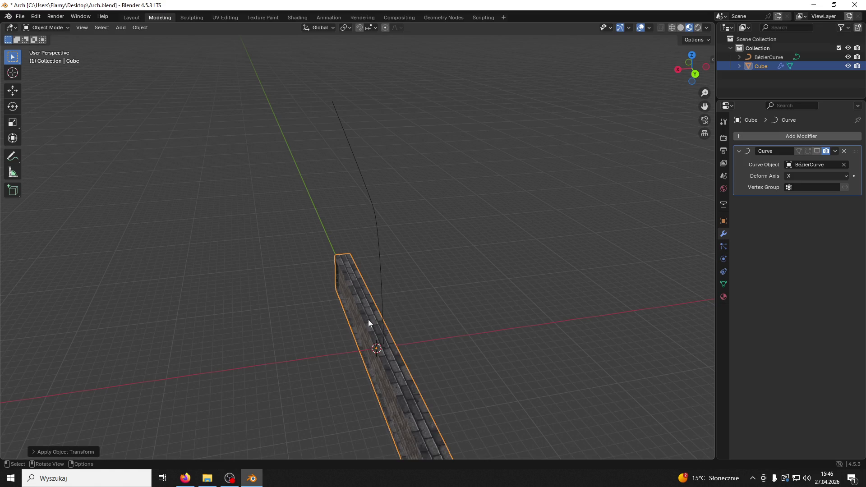
click(12, 92)
click(724, 221)
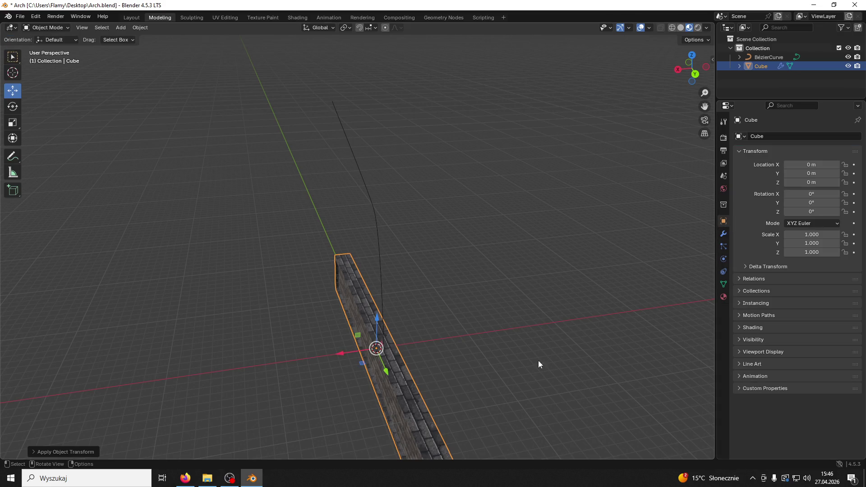
- Set the wall's Z rotation to 90°
click(12, 106)
mouse_move(384, 378)
mouse_down()
mouse_move(386, 368)
mouse_move(713, 294)
mouse_up()
double_click(811, 212)
text(90)
key(Return)
- Re-enable the Curve modifier's viewport display on the wall to show the bend
click(441, 270)
click(379, 231)
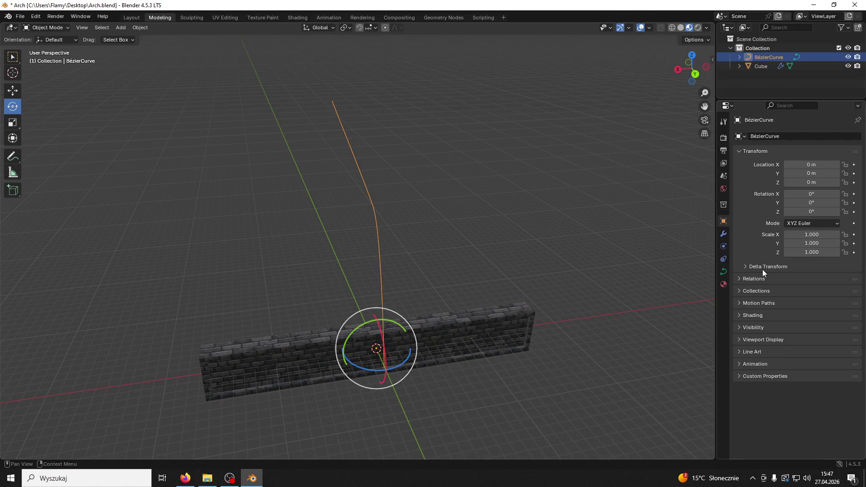
click(722, 236)
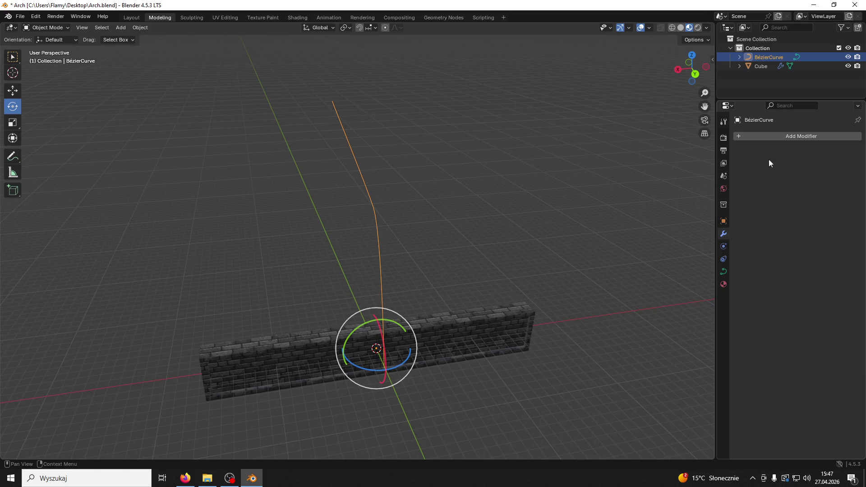
click(510, 331)
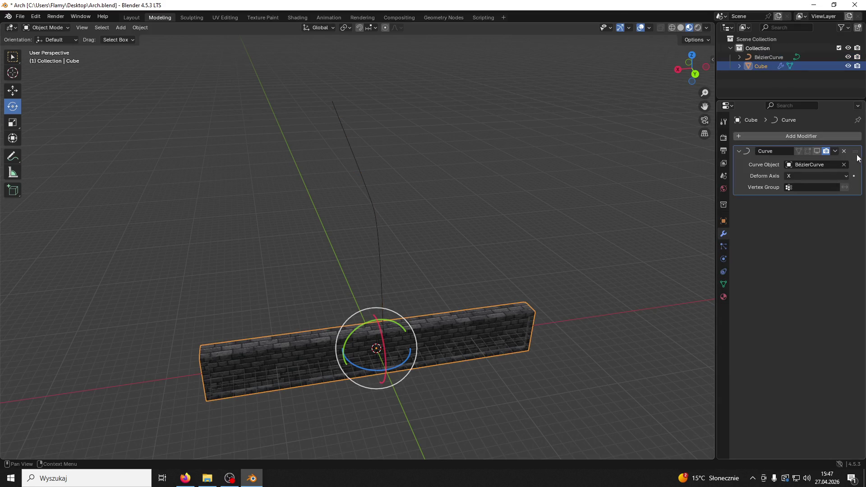
click(817, 151)
mouse_move(659, 202)
mouse_down()
mouse_move(537, 237)
mouse_move(119, 218)
mouse_up()
- Slide the wall along X so it follows the curve, and lower it slightly along Z
click(13, 91)
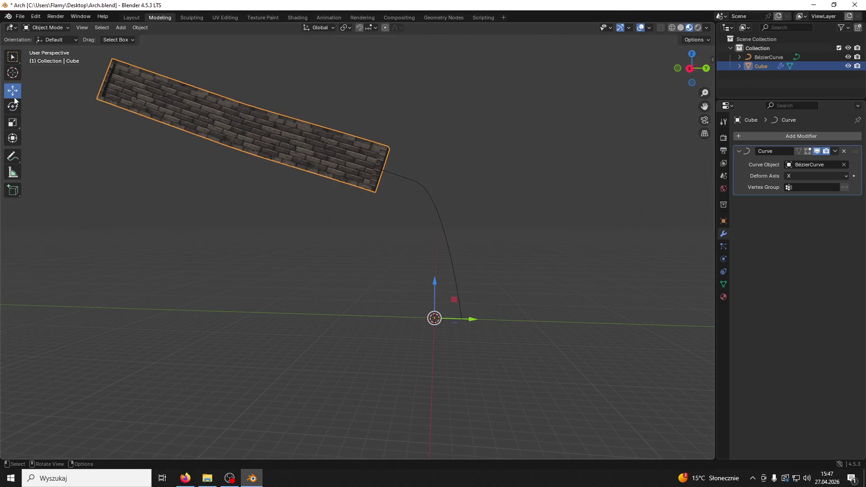
drag(478, 318, 559, 320)
key(Escape)
mouse_move(431, 292)
mouse_down()
mouse_move(434, 212)
mouse_move(440, 243)
mouse_up()
key(Escape)
mouse_move(434, 284)
mouse_down()
mouse_move(434, 316)
mouse_move(460, 318)
mouse_move(398, 316)
mouse_up()
key(Escape)
- Scale the wall along the X axis, then reselect the Bézier curve
key(Escape)
mouse_move(441, 334)
mouse_down()
mouse_move(435, 325)
mouse_move(421, 329)
mouse_move(294, 410)
mouse_up()
drag(431, 313, 426, 314)
mouse_move(448, 370)
mouse_down()
mouse_move(446, 401)
mouse_move(457, 299)
mouse_move(451, 352)
mouse_up()
key(s)
key(Escape)
key(s)
key(x)
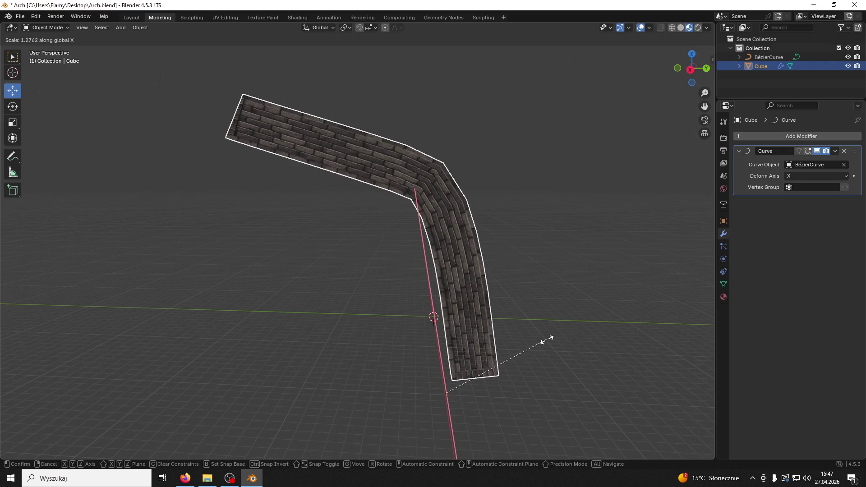
click(545, 340)
key(ctrl+z)
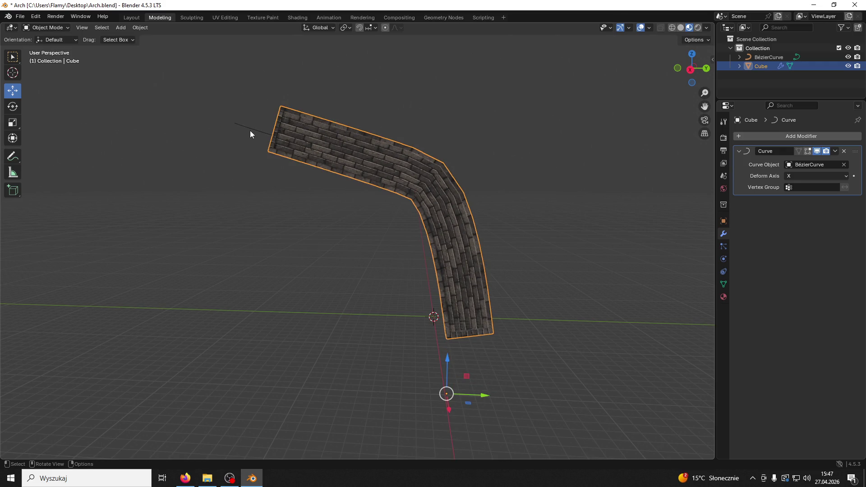
click(250, 132)
click(56, 28)
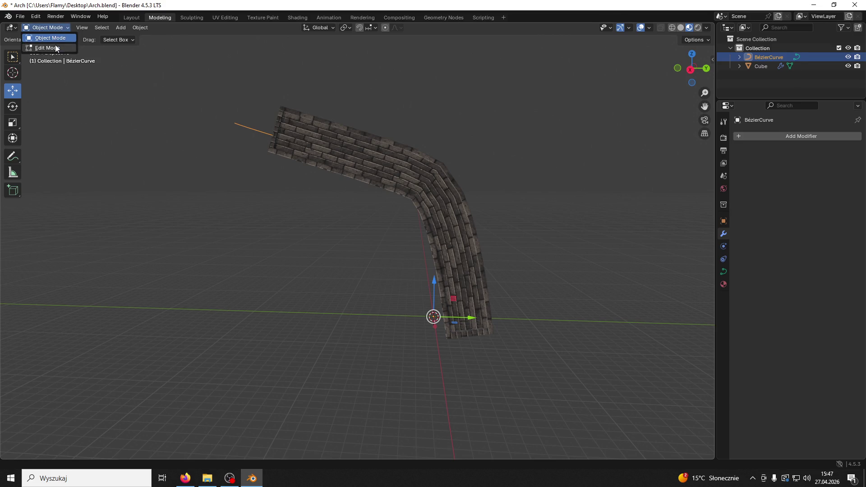
- Enter Edit Mode on the curve and slide its end control point along Y
click(52, 48)
click(232, 121)
mouse_move(264, 121)
mouse_down()
mouse_move(344, 122)
mouse_move(291, 124)
mouse_up()
drag(291, 90, 282, 6)
key(Escape)
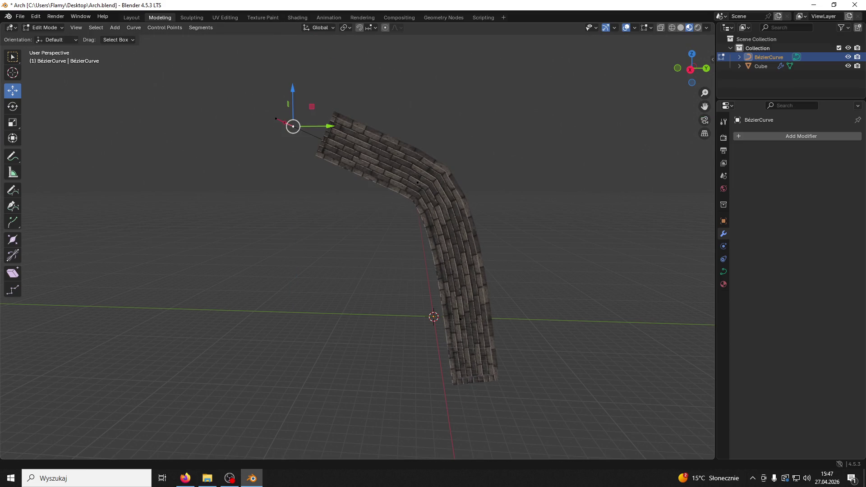
- Reselect the curve endpoint and lift it upward
click(12, 107)
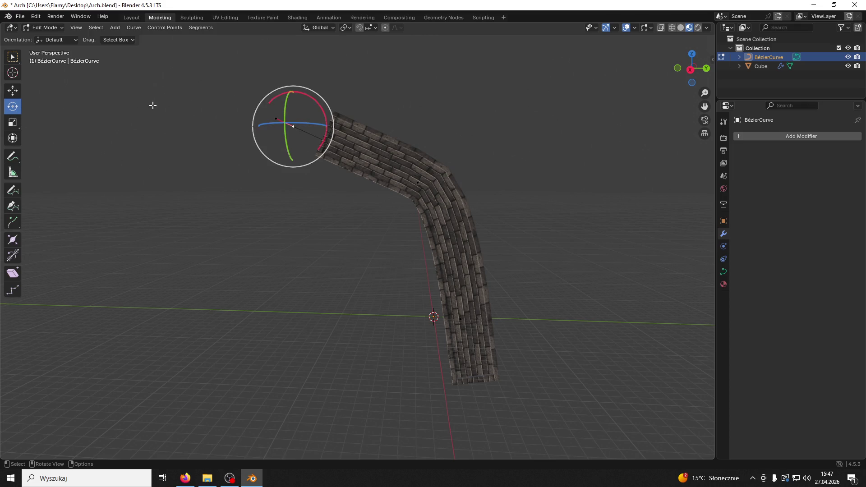
click(271, 142)
click(284, 126)
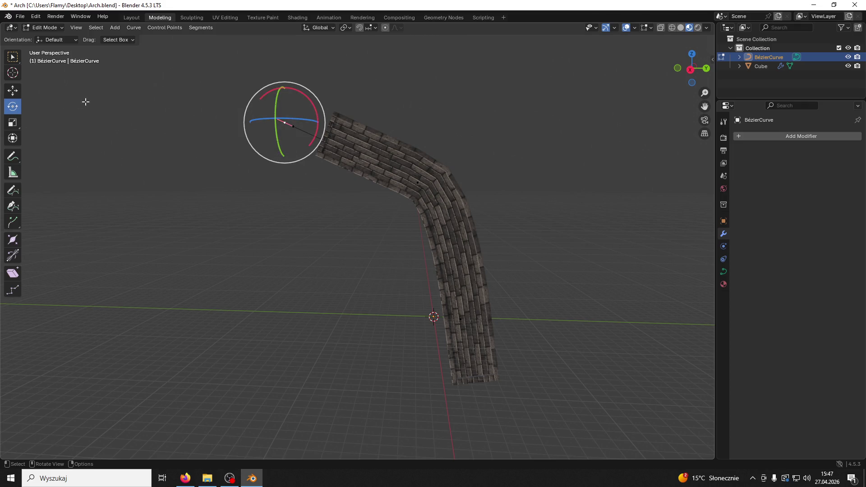
click(18, 94)
mouse_move(283, 85)
mouse_down()
mouse_move(274, 48)
mouse_move(284, 92)
mouse_move(298, 96)
mouse_up()
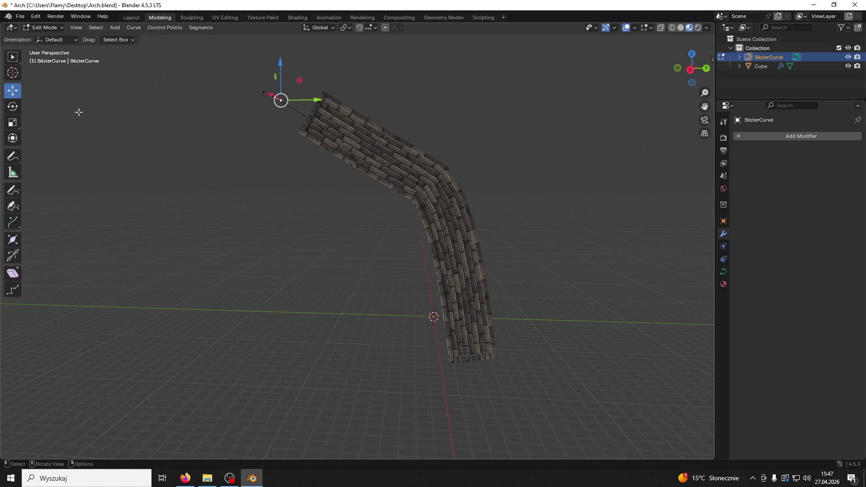
- In Right Orthographic view, rotate the handles of the endpoint and middle control point
click(12, 107)
click(690, 70)
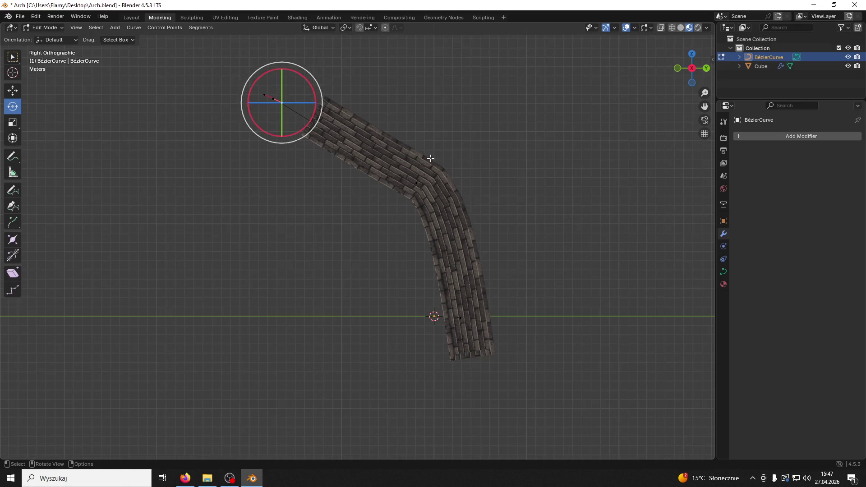
drag(352, 143, 350, 154)
click(457, 241)
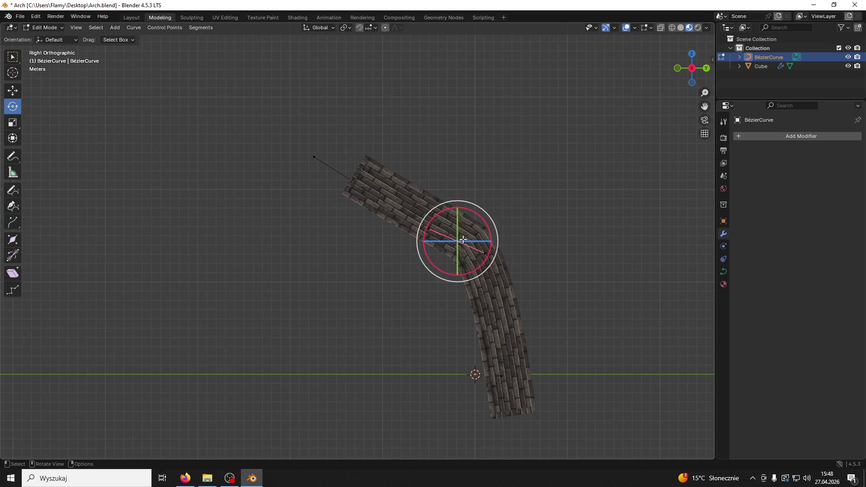
drag(487, 229, 492, 232)
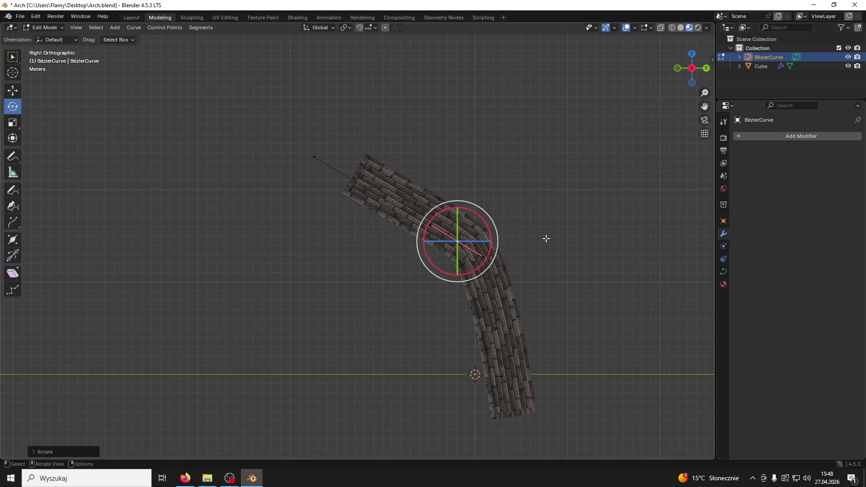
- Move the bottom control point's upper handle along Y
click(501, 378)
click(500, 364)
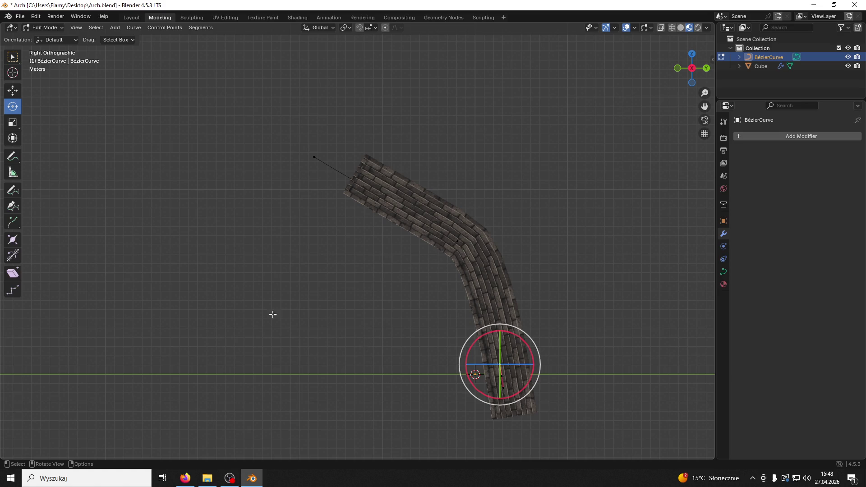
click(13, 91)
mouse_move(527, 365)
mouse_down()
mouse_move(498, 367)
mouse_move(572, 368)
mouse_move(514, 367)
mouse_up()
- Lower the bend point's top-left handle along Z and rotate it to change the bend
click(458, 244)
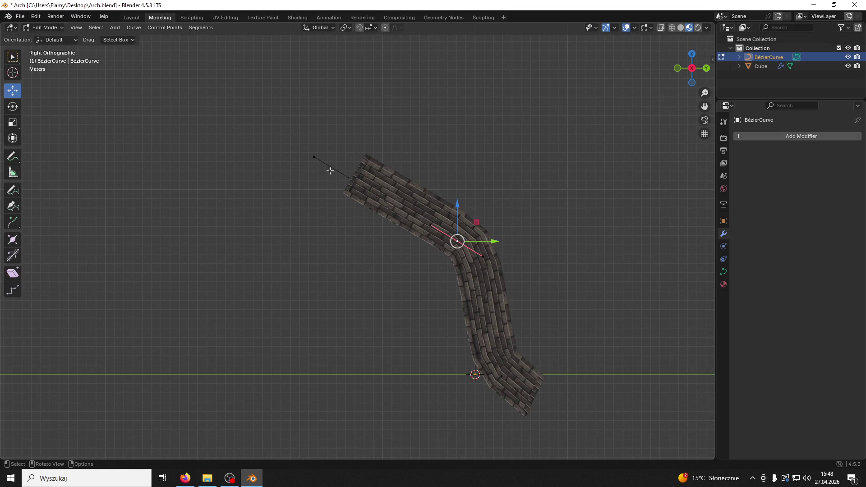
click(316, 155)
mouse_move(314, 121)
mouse_down()
mouse_move(313, 180)
mouse_move(312, 130)
mouse_up()
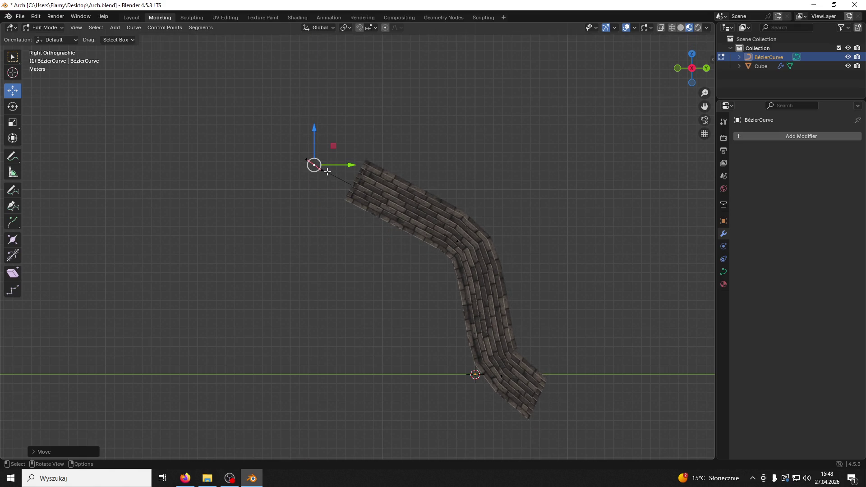
mouse_move(336, 142)
mouse_down()
mouse_move(313, 127)
mouse_move(327, 135)
mouse_move(329, 151)
mouse_up()
- Rotate the bend control point's handles after discarding an attempted handle move
click(458, 243)
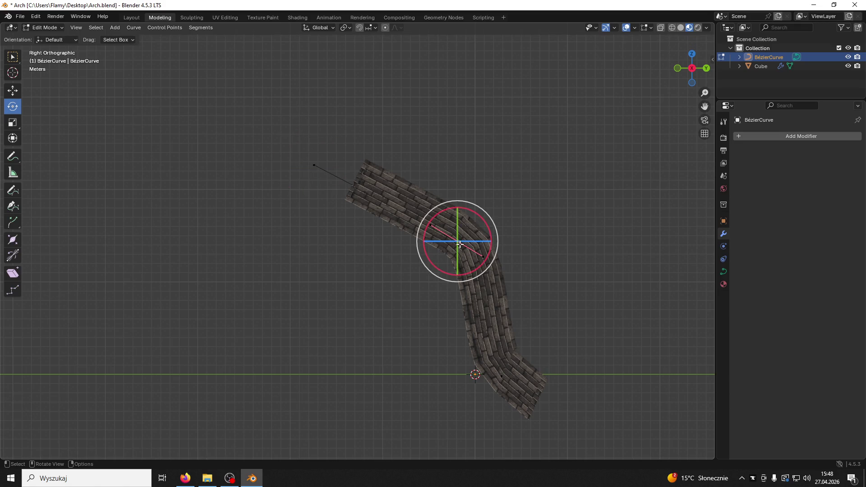
click(482, 255)
click(13, 90)
mouse_move(514, 257)
mouse_down()
mouse_move(499, 262)
mouse_move(488, 247)
mouse_move(456, 152)
mouse_move(466, 161)
mouse_up()
key(ctrl+z)
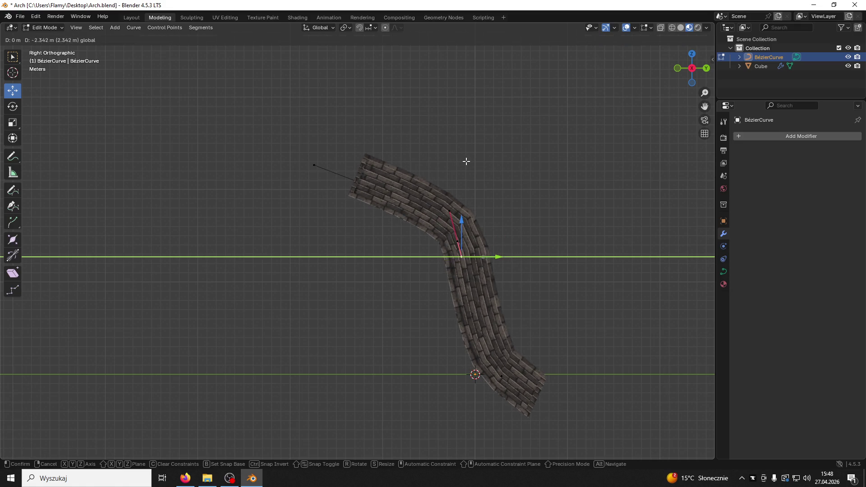
right_click(466, 161)
click(457, 242)
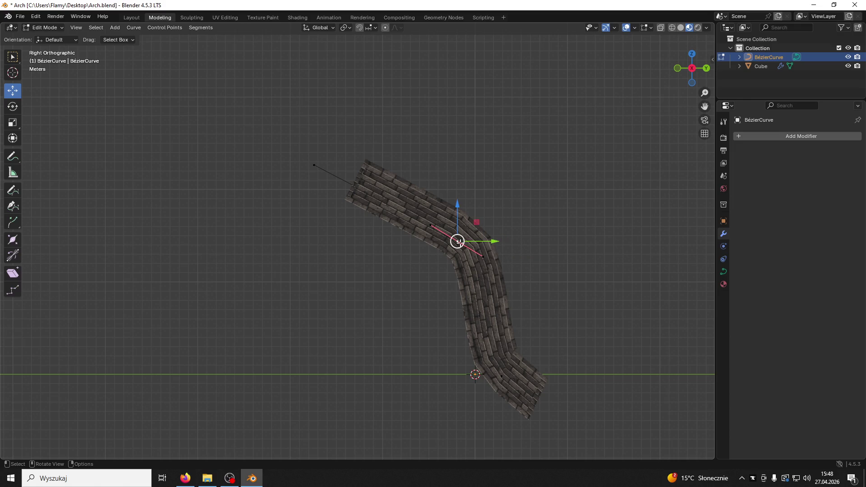
key(r)
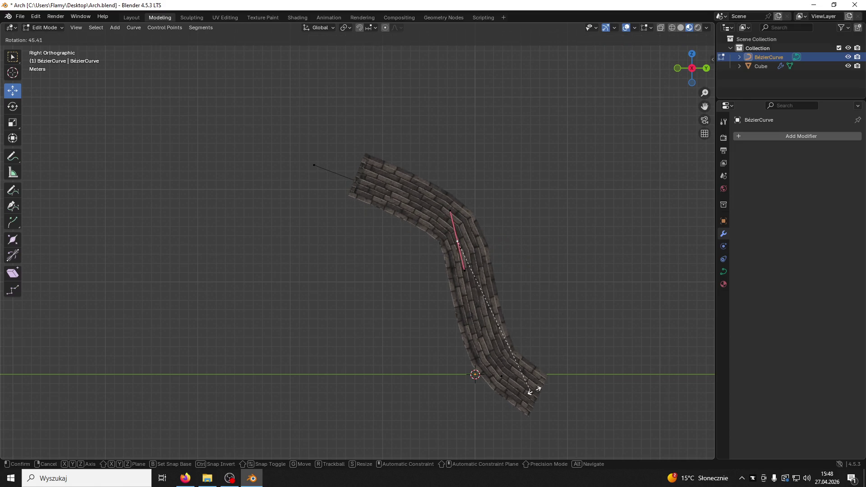
click(611, 369)
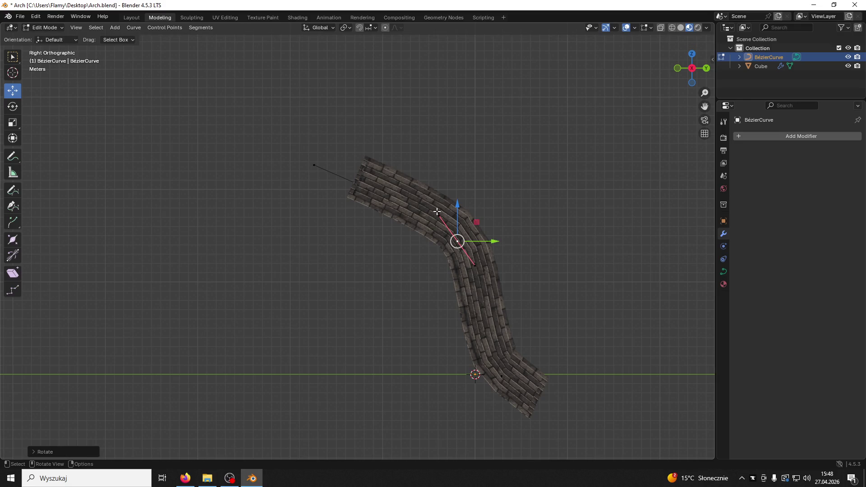
- Try moving the bend point vertically along Z, then undo and cancel the move
key(g)
key(z)
click(442, 210)
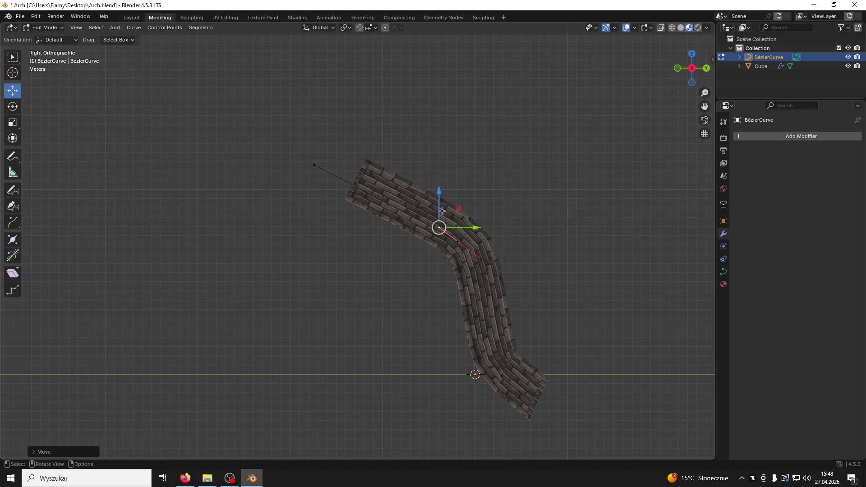
key(ctrl+z)
key(g)
key(z)
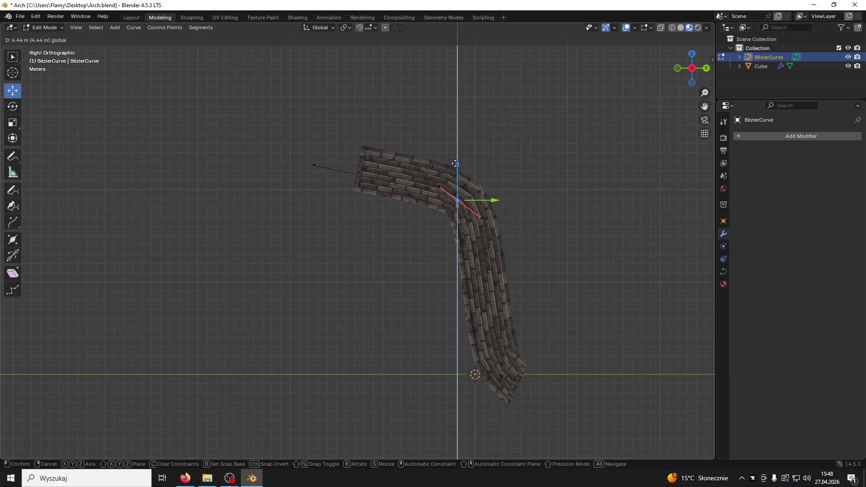
right_click(491, 264)
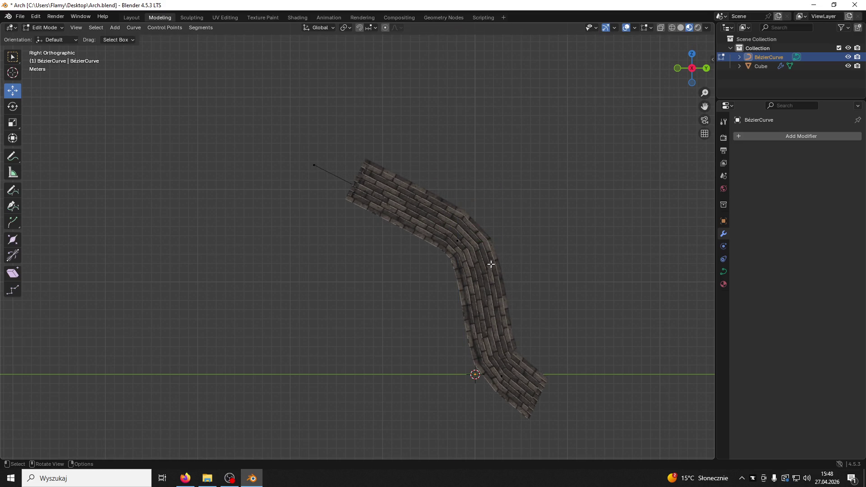
- Move the bottom control point and its left handle along Y
click(501, 377)
key(g)
key(y)
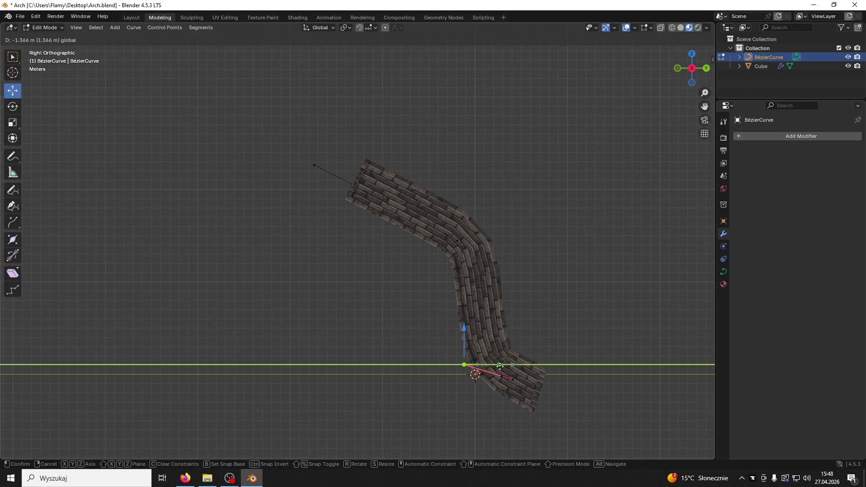
click(471, 359)
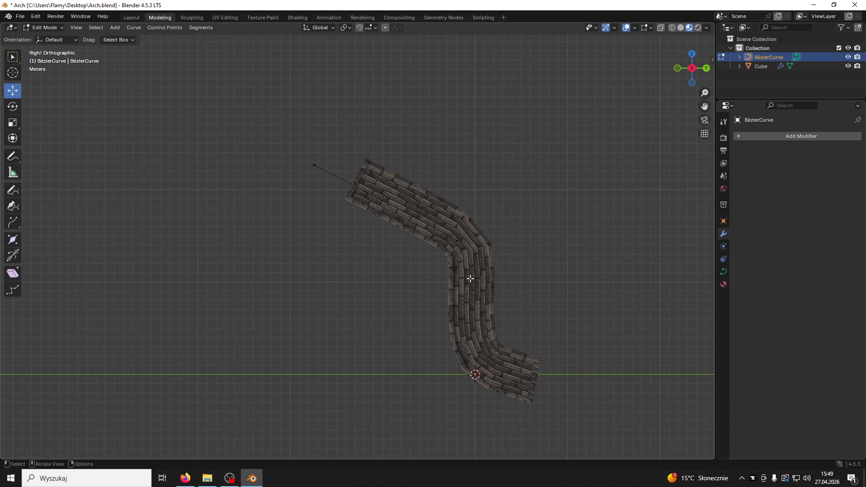
click(506, 374)
drag(530, 375, 598, 376)
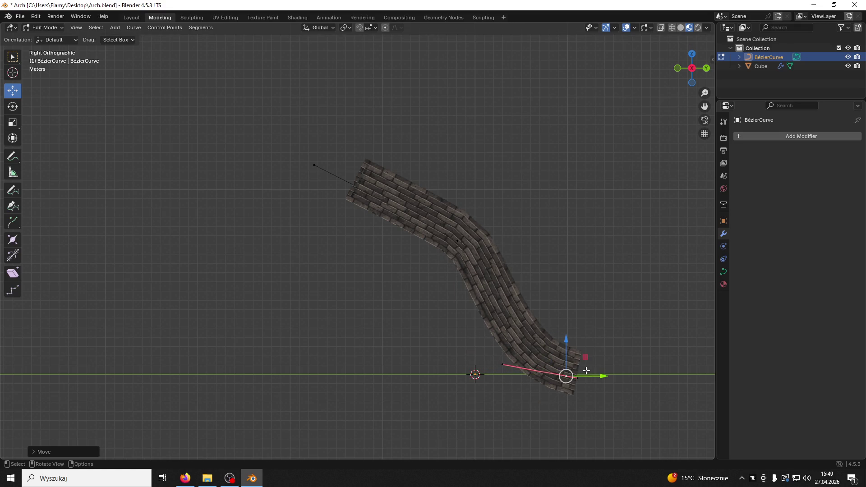
click(503, 365)
mouse_move(541, 365)
mouse_down()
mouse_move(586, 360)
mouse_move(530, 356)
mouse_up()
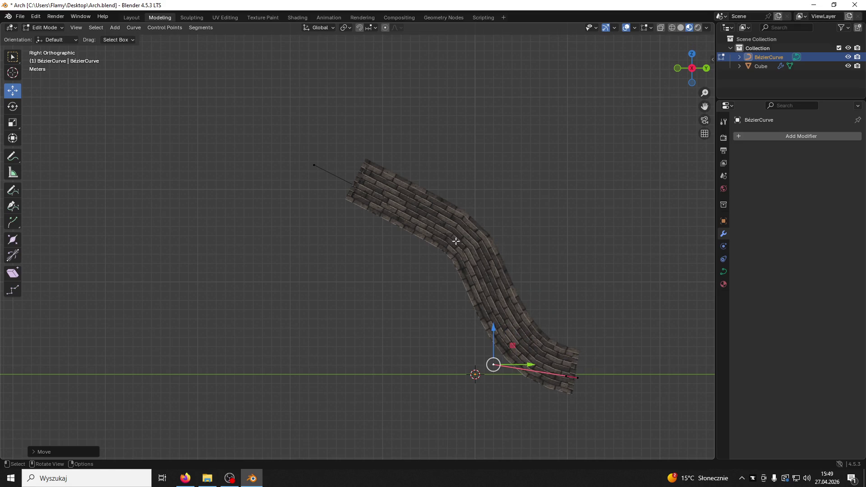
- Shift the middle control point right and slide its handle left along Y
click(455, 241)
mouse_move(491, 240)
mouse_down()
mouse_move(511, 243)
mouse_move(506, 270)
mouse_move(510, 242)
mouse_up()
click(500, 258)
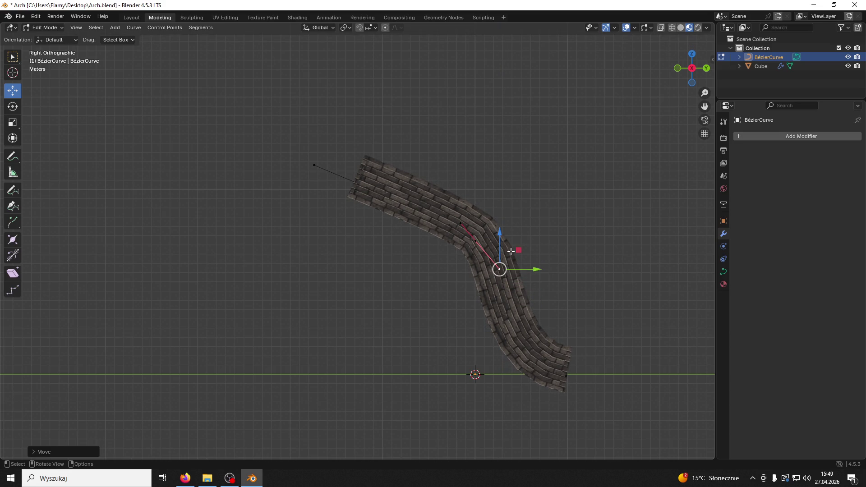
drag(533, 269, 493, 269)
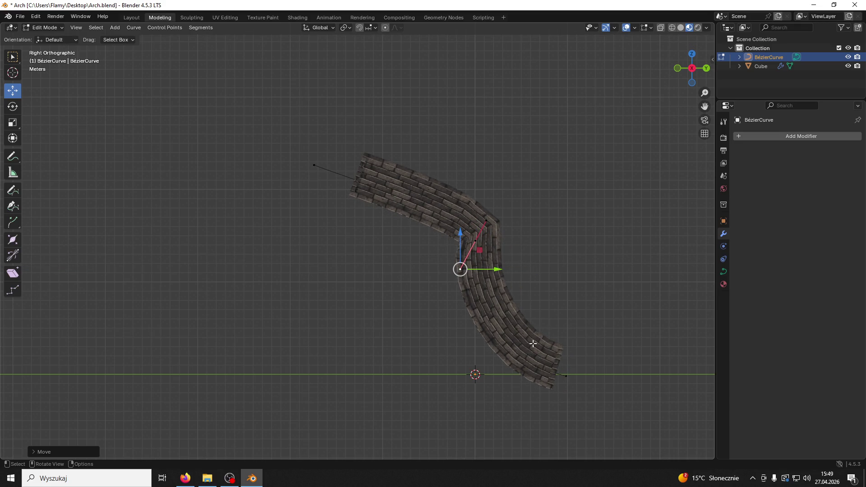
- Push the bottom end point along Y and raise the middle point into an arch
click(564, 374)
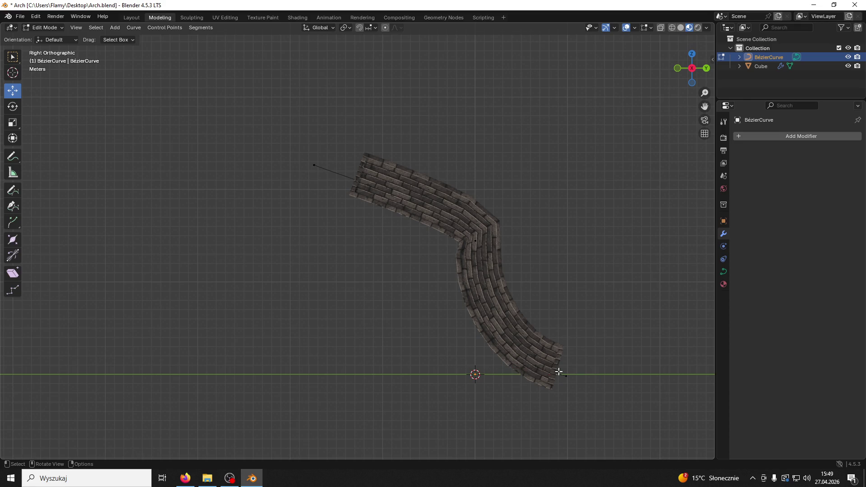
mouse_move(601, 375)
mouse_down()
mouse_move(588, 376)
mouse_move(646, 379)
mouse_up()
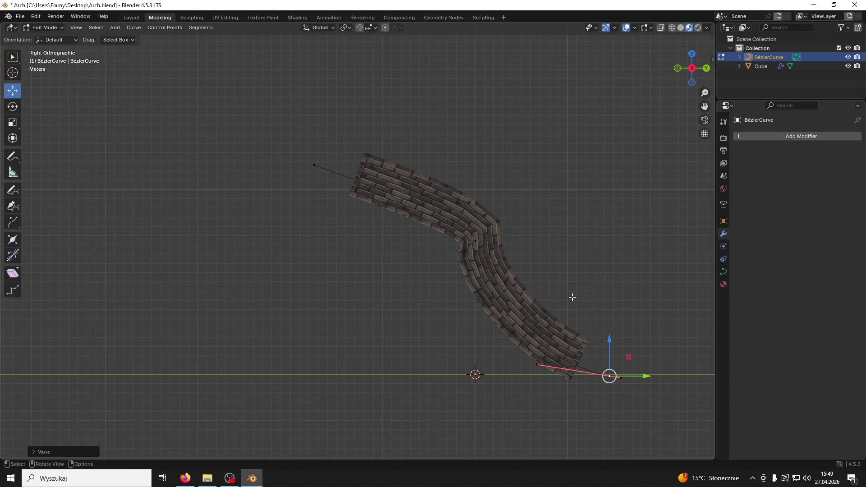
click(467, 241)
drag(482, 203, 352, 188)
click(352, 188)
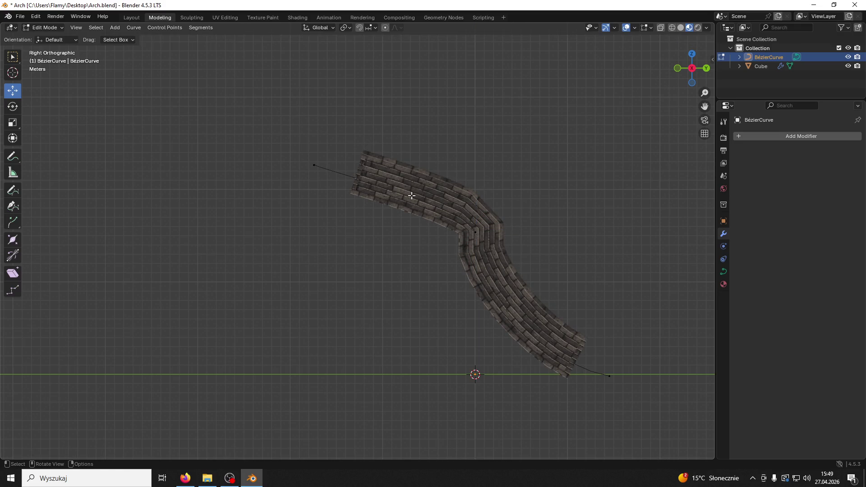
- Slide the left end point along Y and raise the middle curve point
click(315, 161)
mouse_move(350, 163)
mouse_down()
mouse_move(397, 171)
mouse_move(329, 172)
mouse_move(352, 174)
mouse_up()
click(475, 232)
mouse_move(475, 198)
mouse_down()
mouse_move(474, 190)
mouse_move(473, 222)
mouse_move(474, 201)
mouse_move(473, 220)
mouse_move(490, 187)
mouse_move(489, 155)
mouse_move(484, 266)
mouse_move(487, 200)
mouse_up()
click(486, 233)
- Raise the right end point's handle and pull the middle point's lower handle down
click(609, 375)
click(536, 363)
mouse_move(535, 332)
mouse_down()
mouse_move(525, 272)
mouse_move(522, 324)
mouse_move(536, 354)
mouse_move(618, 356)
mouse_move(550, 361)
mouse_up()
click(476, 255)
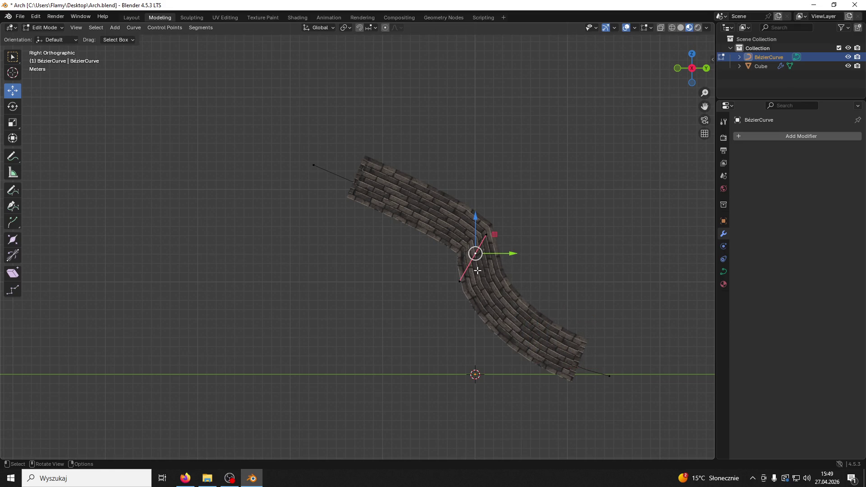
click(459, 283)
drag(459, 282, 459, 291)
- Push the right end point's handles outward along Y and slightly up
click(555, 358)
click(610, 376)
click(518, 355)
mouse_move(559, 357)
mouse_down()
mouse_move(531, 361)
mouse_move(622, 371)
mouse_up()
mouse_move(583, 335)
mouse_down()
mouse_move(588, 323)
mouse_move(604, 359)
mouse_move(605, 390)
mouse_up()
click(609, 374)
drag(645, 425, 706, 433)
click(477, 287)
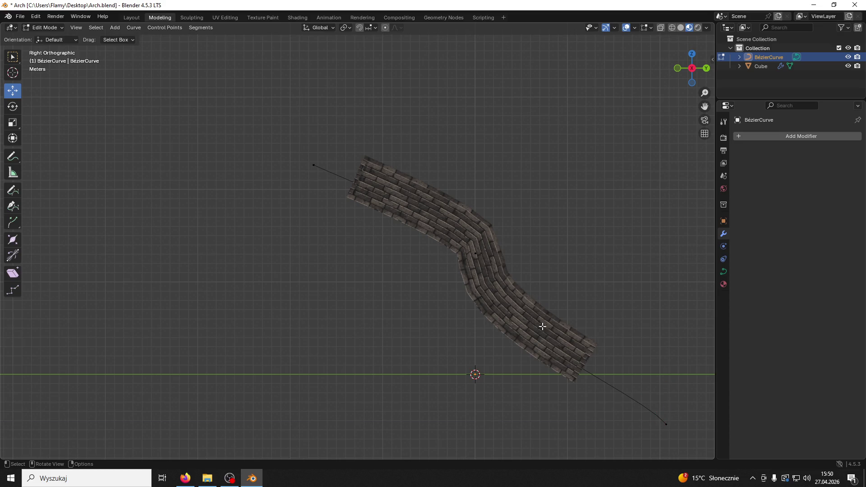
- Delete the curve's end point with X > Vertices
click(665, 423)
key(x)
click(661, 418)
- Adjust the bend point's lower handle, finally moving it 3 m along Y with gy-3
click(475, 254)
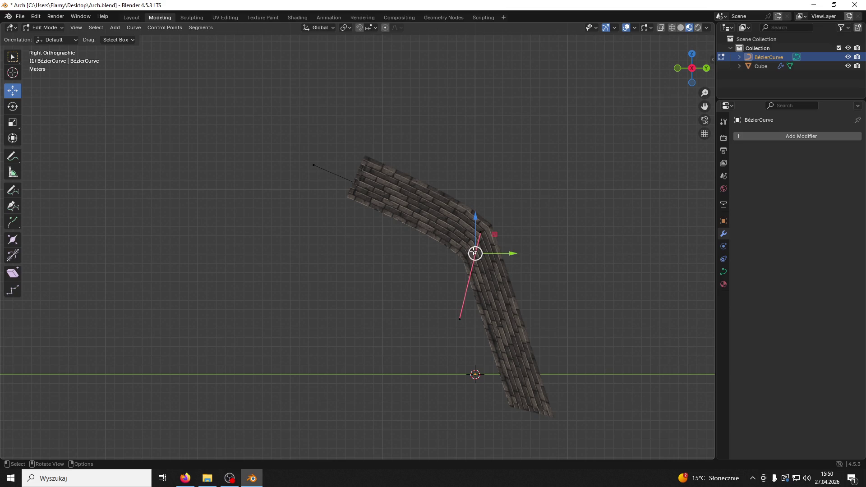
click(469, 313)
mouse_move(498, 319)
mouse_down()
mouse_move(559, 318)
mouse_move(523, 319)
mouse_move(530, 323)
mouse_up()
click(473, 253)
click(490, 319)
mouse_move(524, 318)
mouse_down()
mouse_move(550, 318)
mouse_move(504, 317)
mouse_up()
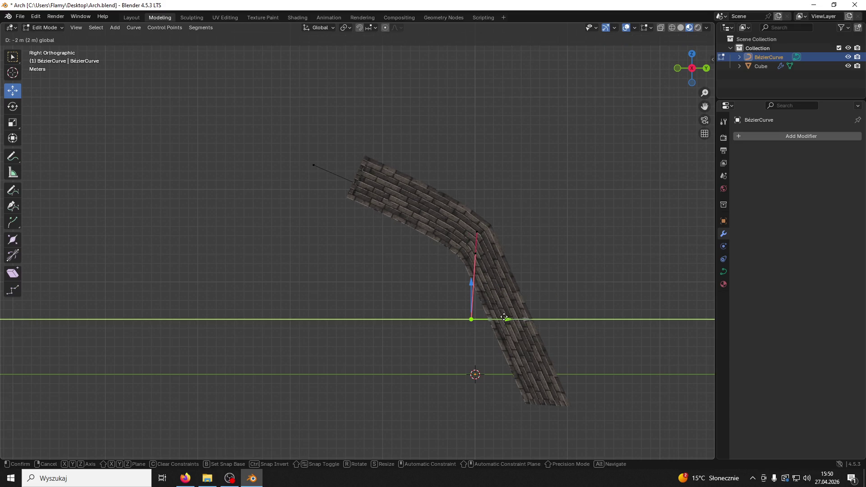
right_click(505, 318)
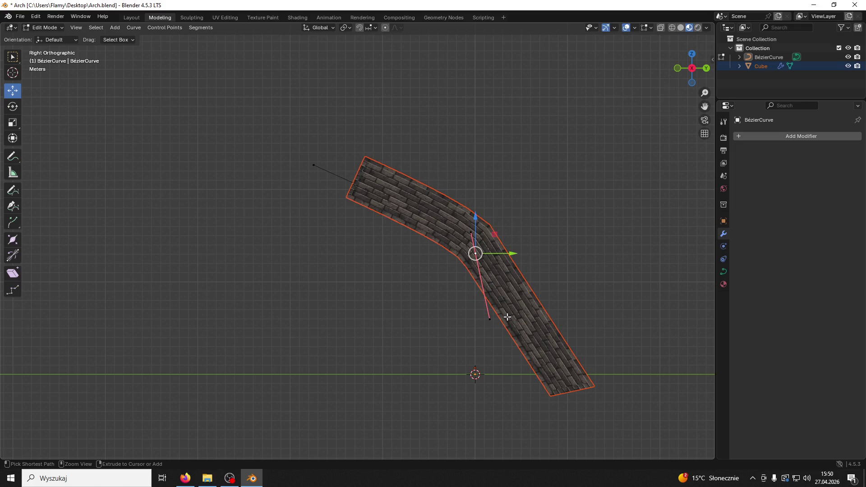
text(gy-3)
key(Return)
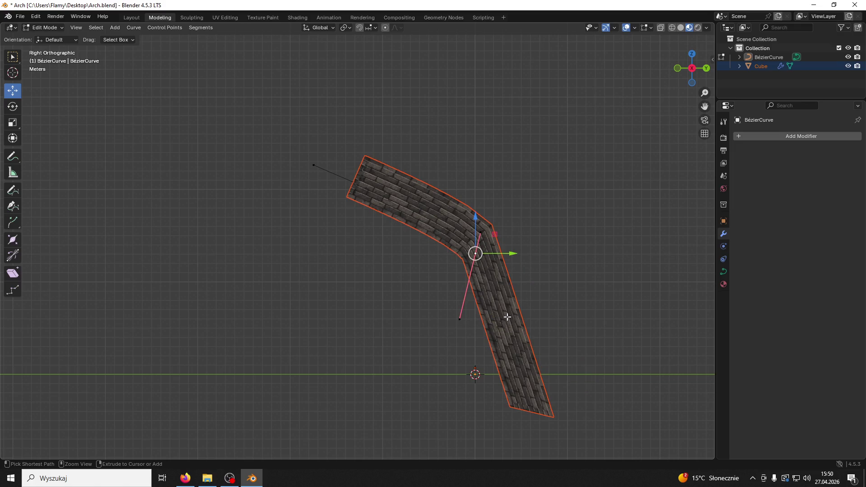
- Extrude a new lower-right curve point and drag its handle down and far left
ctrl+right_click(666, 421)
click(641, 392)
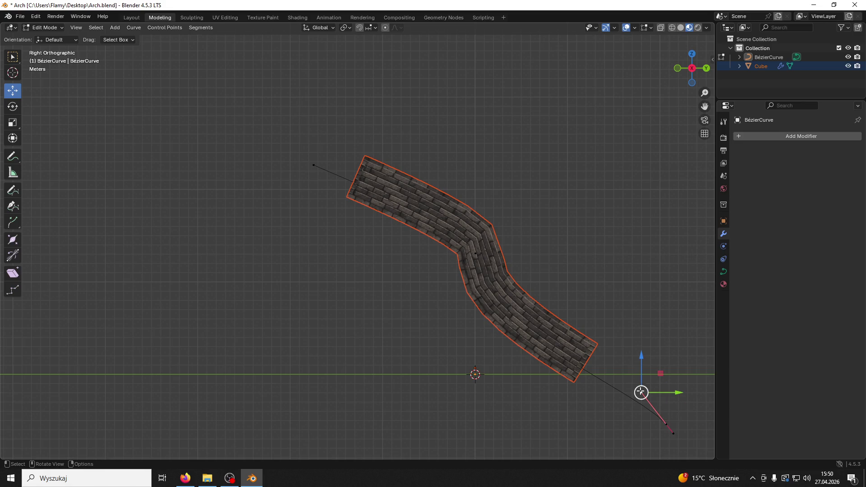
drag(637, 363, 621, 400)
mouse_move(672, 425)
mouse_down()
mouse_move(524, 419)
mouse_move(532, 420)
mouse_up()
click(532, 420)
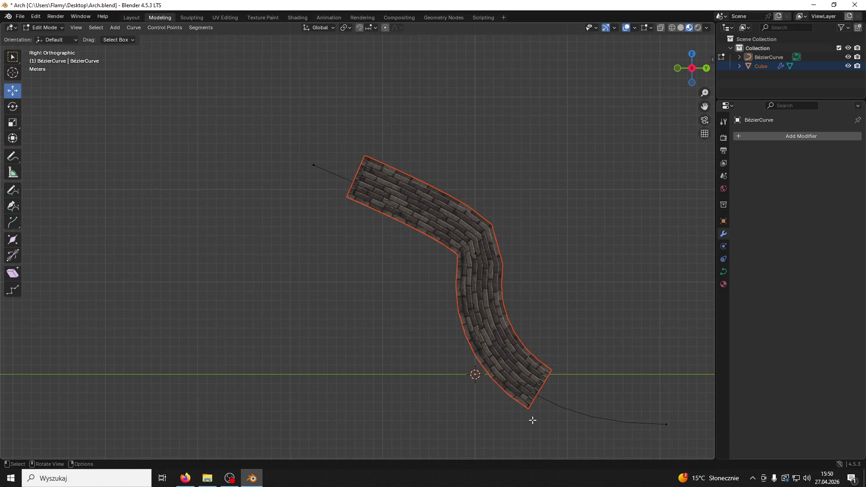
- Move the new right end point to the left, then select the upper-left end point
click(667, 425)
mouse_move(701, 424)
mouse_down()
mouse_move(531, 422)
mouse_move(603, 420)
mouse_up()
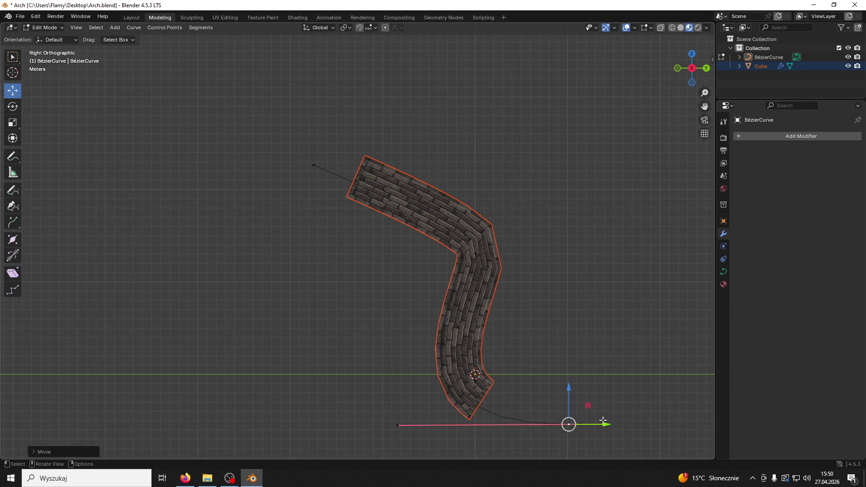
click(331, 176)
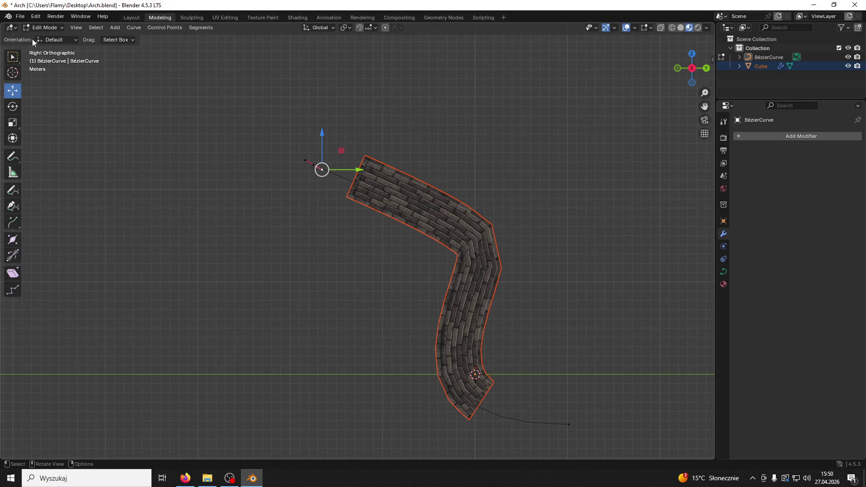
- Undo the accidental curve deletion and move the lower-right end point right along Y
key(Delete)
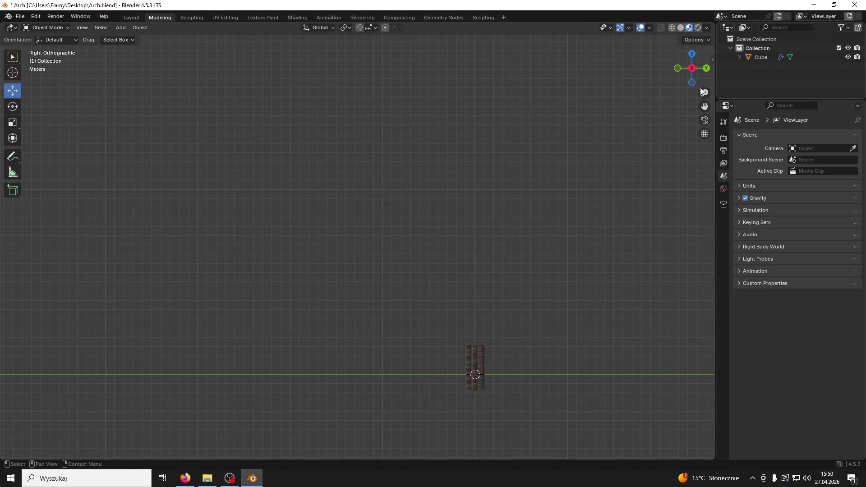
key(ctrl+z)
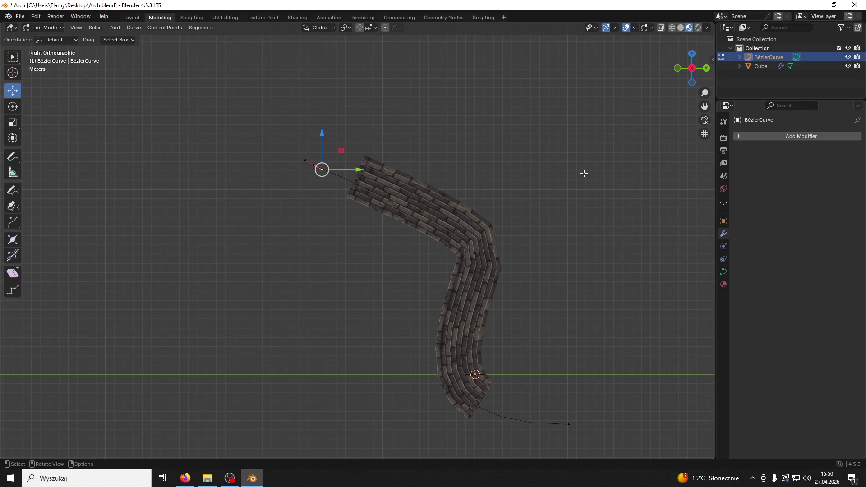
click(569, 424)
click(397, 425)
drag(433, 425, 523, 424)
key(r)
right_click(585, 381)
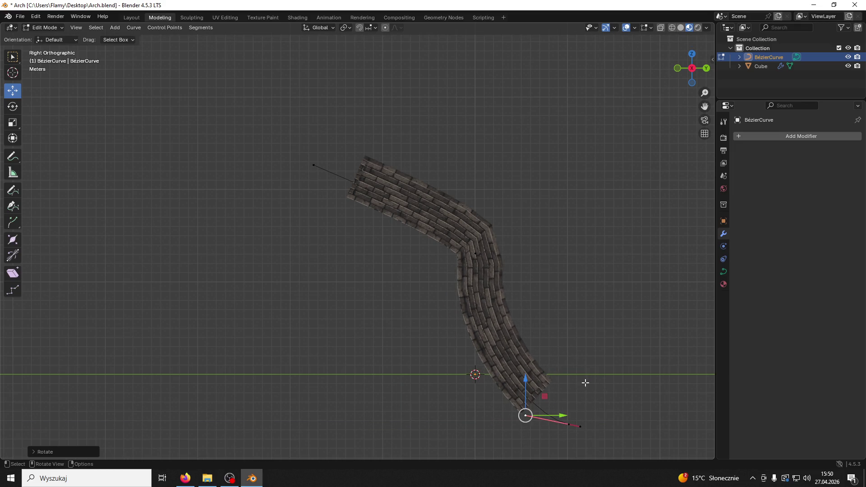
- Raise the end point's left handle high up toward the upper left
click(581, 424)
mouse_move(599, 405)
mouse_down()
mouse_move(639, 350)
mouse_move(568, 435)
mouse_move(518, 387)
mouse_move(550, 412)
mouse_up()
right_click(551, 412)
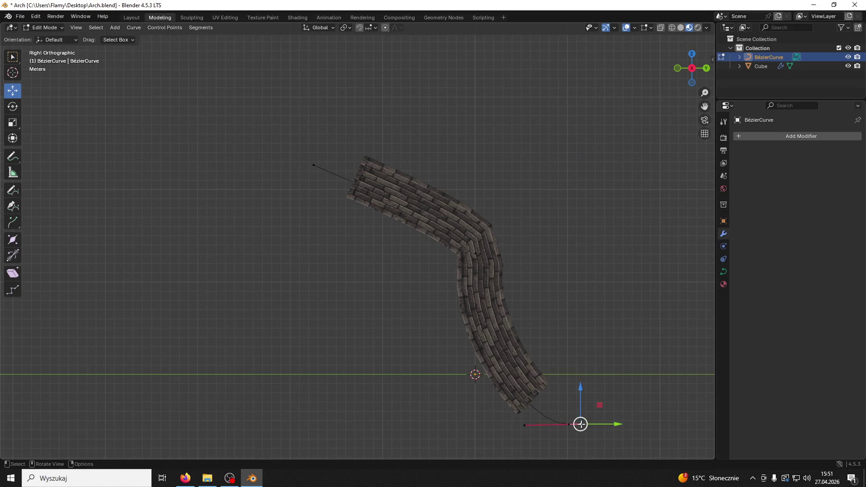
click(525, 424)
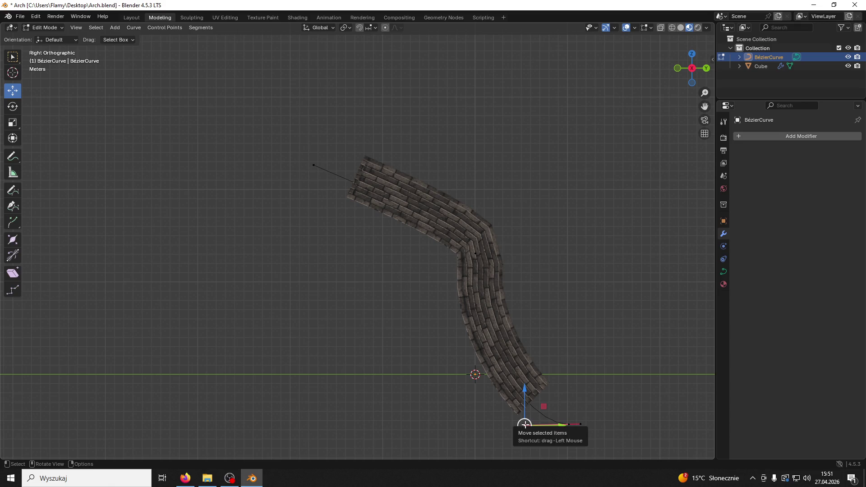
right_click(525, 427)
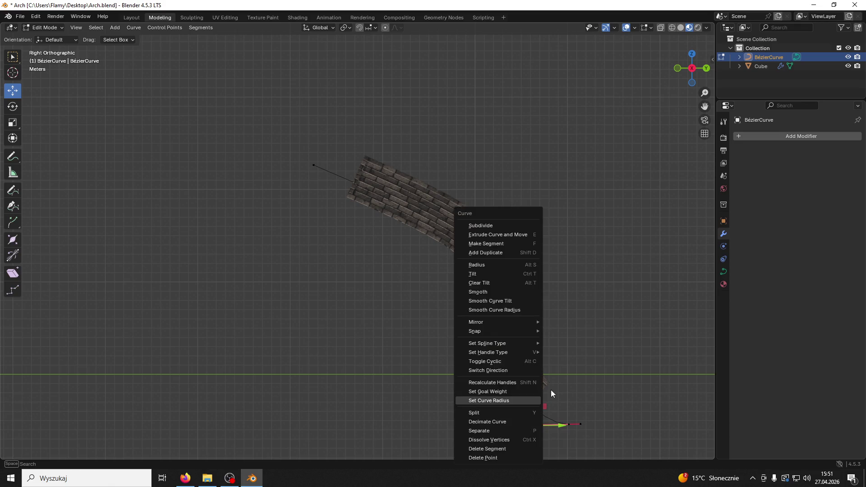
click(566, 424)
click(525, 425)
mouse_move(524, 424)
mouse_down()
mouse_move(541, 396)
mouse_move(522, 367)
mouse_move(495, 368)
mouse_move(481, 343)
mouse_move(485, 423)
mouse_move(435, 24)
mouse_move(350, 62)
mouse_move(290, 146)
mouse_move(264, 155)
mouse_up()
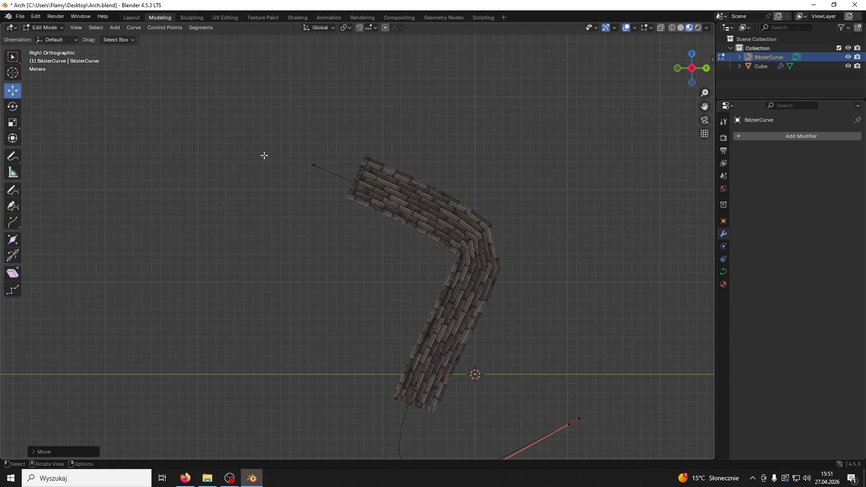
- Swing the other handle along Y and orbit into perspective to inspect the wall
click(578, 418)
mouse_move(616, 419)
mouse_down()
mouse_move(102, 426)
mouse_move(545, 410)
mouse_move(649, 415)
mouse_move(597, 416)
mouse_move(604, 414)
mouse_up()
mouse_move(604, 415)
mouse_down()
mouse_move(591, 241)
mouse_move(584, 240)
mouse_move(644, 253)
mouse_move(459, 194)
mouse_up()
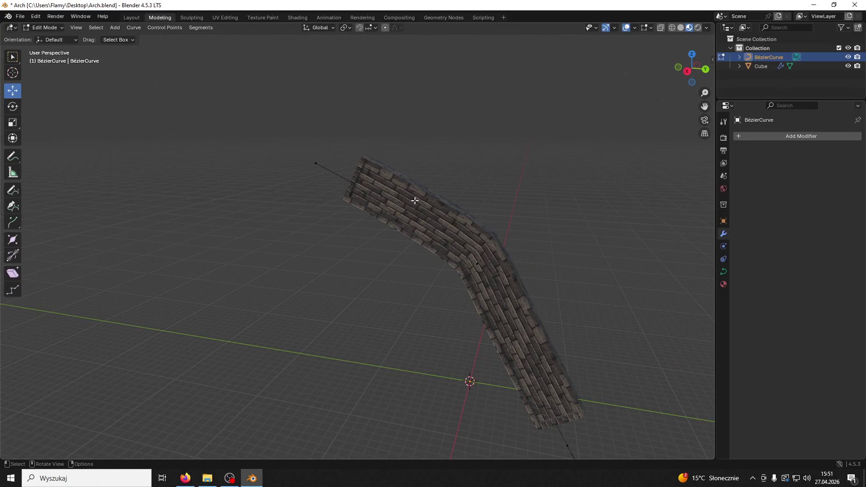
- Save the Blender project with Ctrl+S
click(724, 284)
key(ctrl+s)
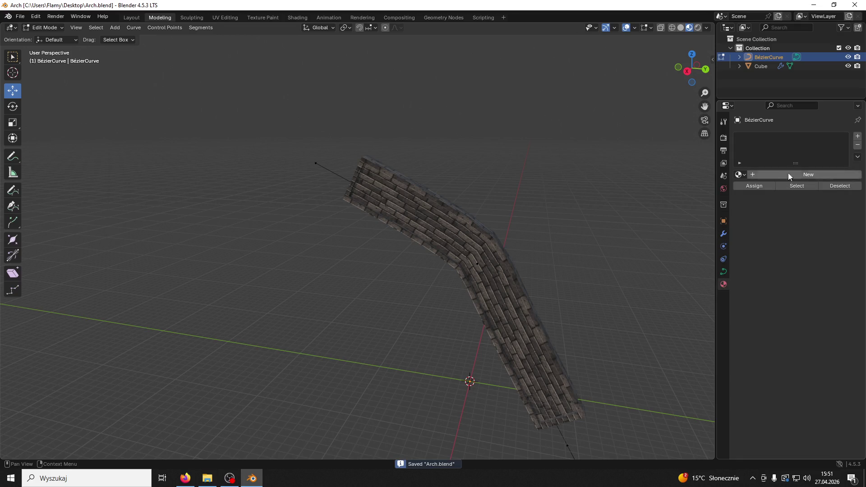
click(724, 234)
click(492, 256)
- Return to Object Mode, select the brick wall Cube and apply its Curve modifier
click(10, 27)
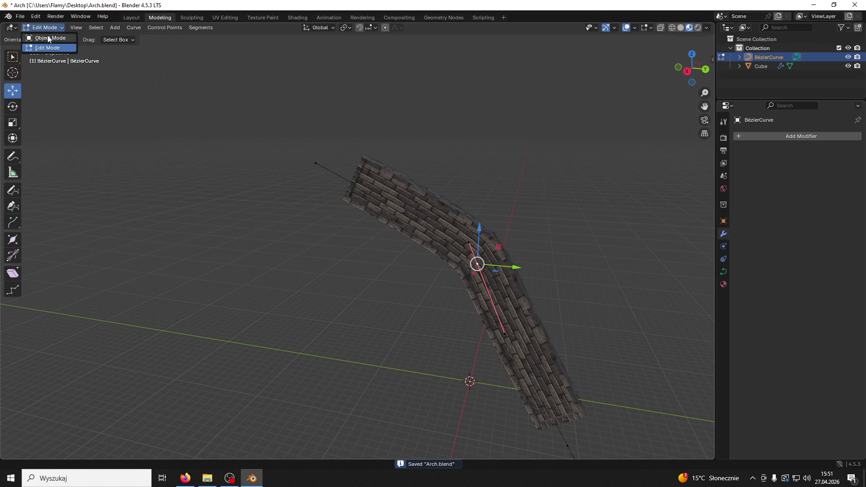
click(49, 37)
click(397, 180)
click(828, 156)
click(779, 161)
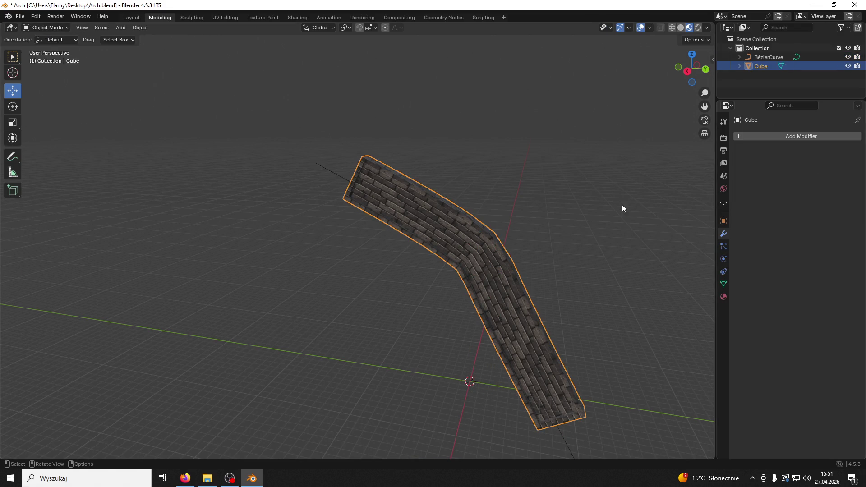
mouse_move(478, 247)
mouse_down()
mouse_move(521, 241)
mouse_move(508, 241)
mouse_up()
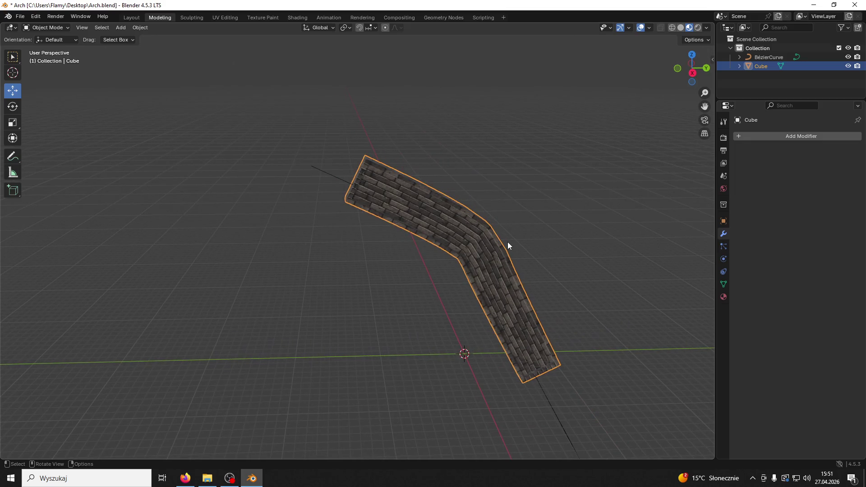
- Export only the selected wall as Arch01.fbx and minimise Blender
click(21, 17)
mouse_move(48, 152)
click(136, 234)
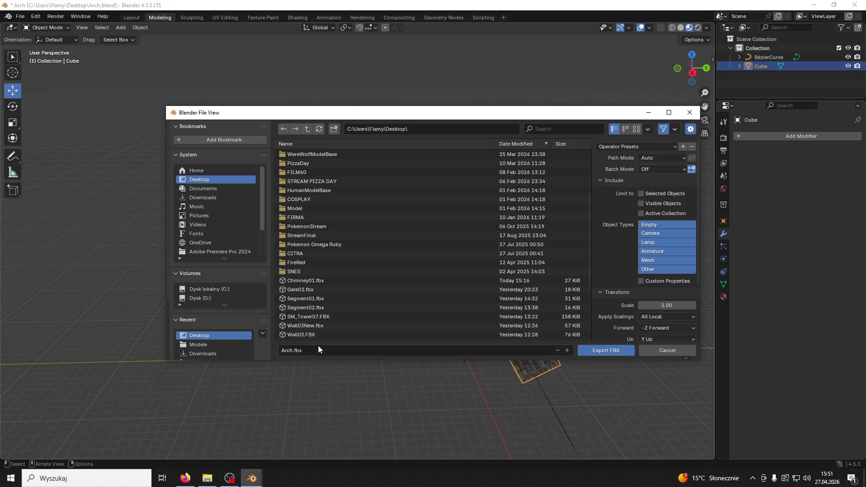
click(296, 351)
text(01)
click(642, 195)
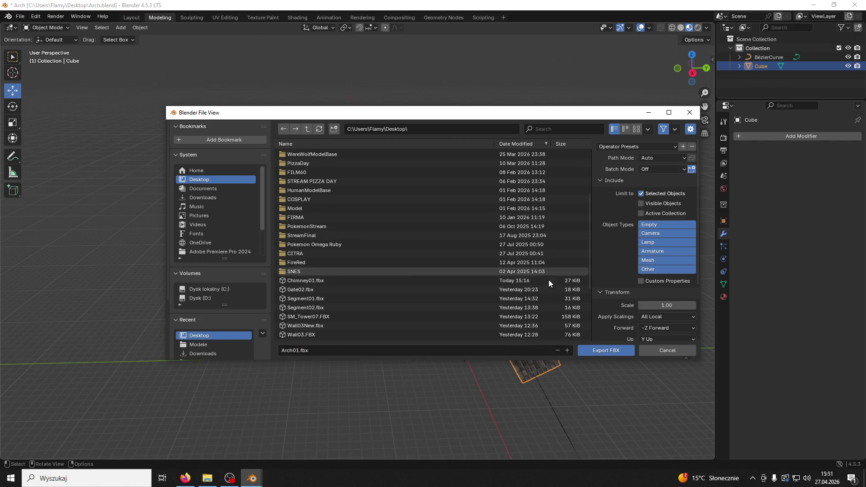
click(611, 352)
click(822, 6)
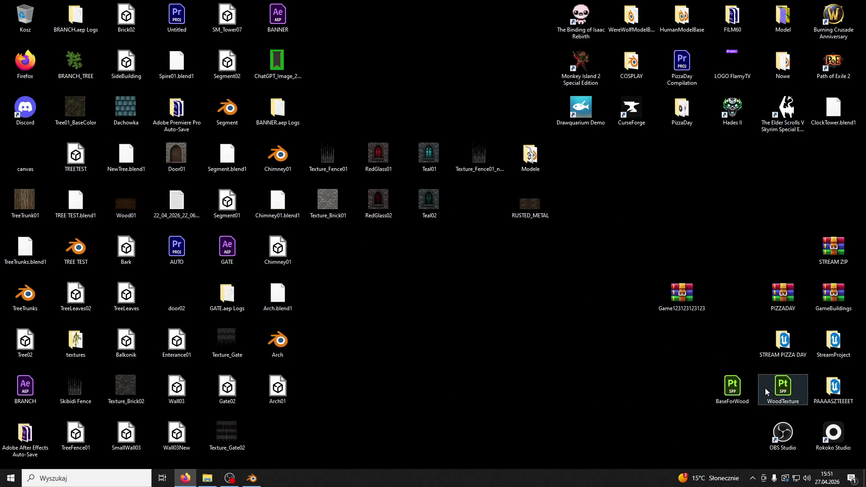
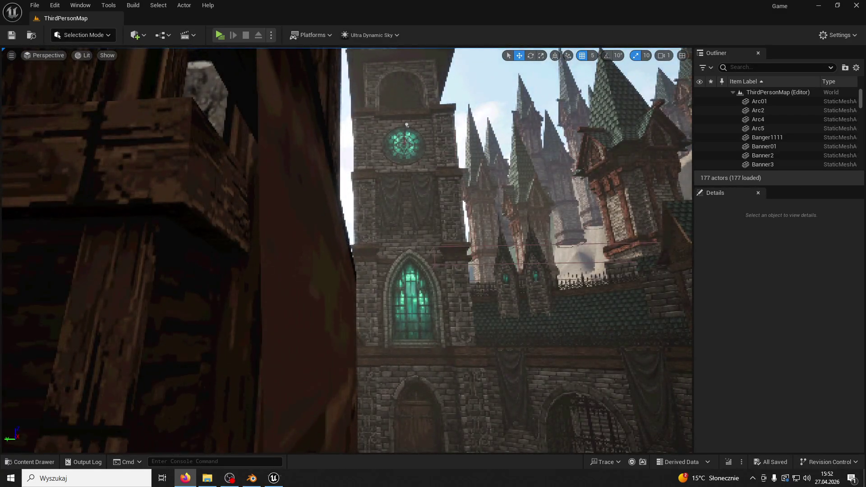
- Open the ModularV3 Structures folder in the Content Drawer
key(Right)
key(Up)
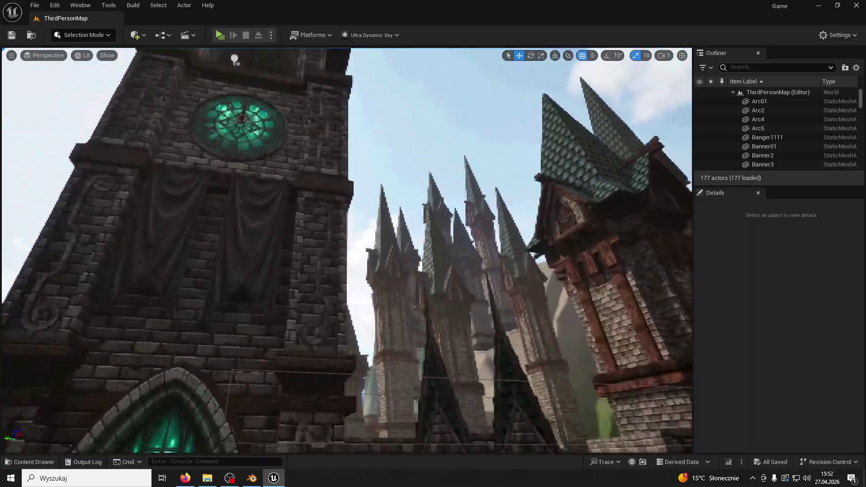
key(Down)
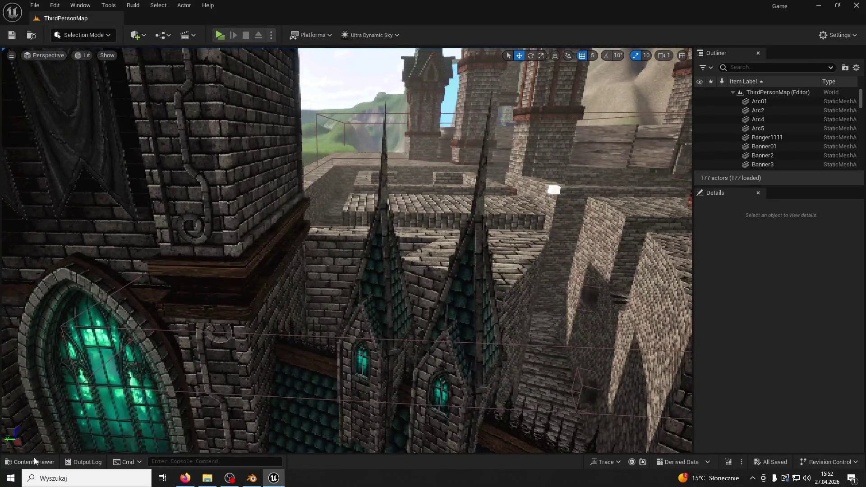
key(ctrl+space)
click(238, 186)
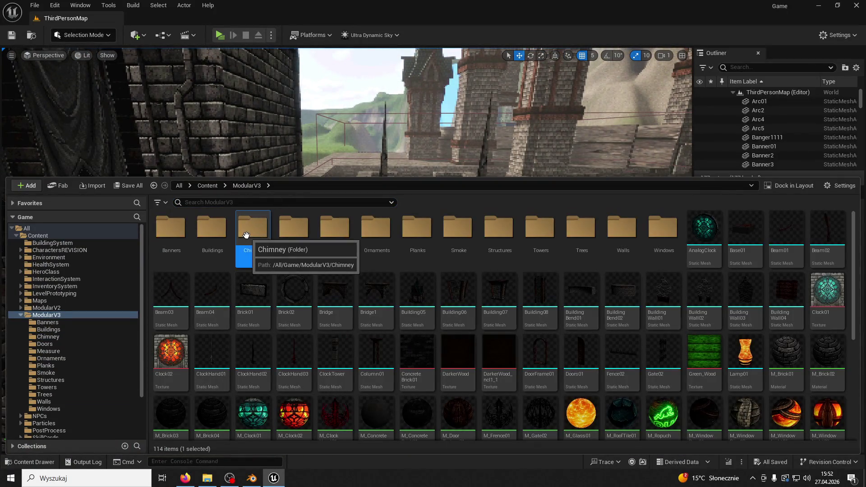
double_click(499, 228)
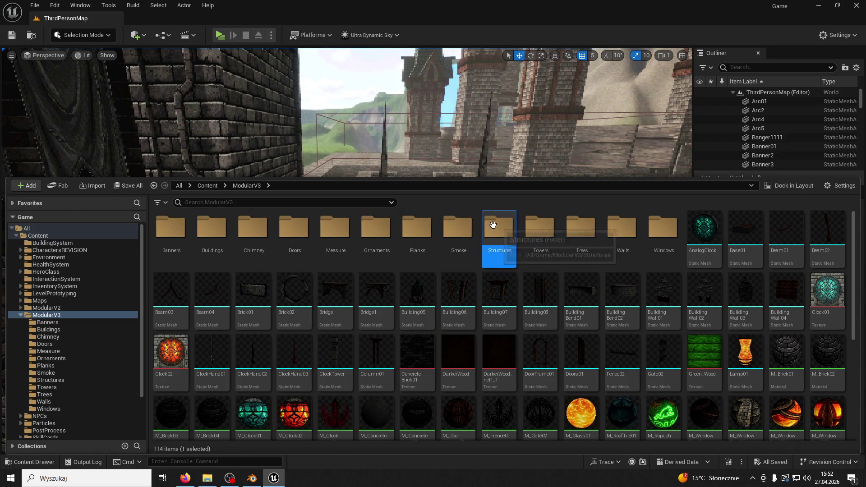
- Import the arch FBX from the desktop into Structures, then bring up Blender's Arch scene
drag(271, 6, 683, 65)
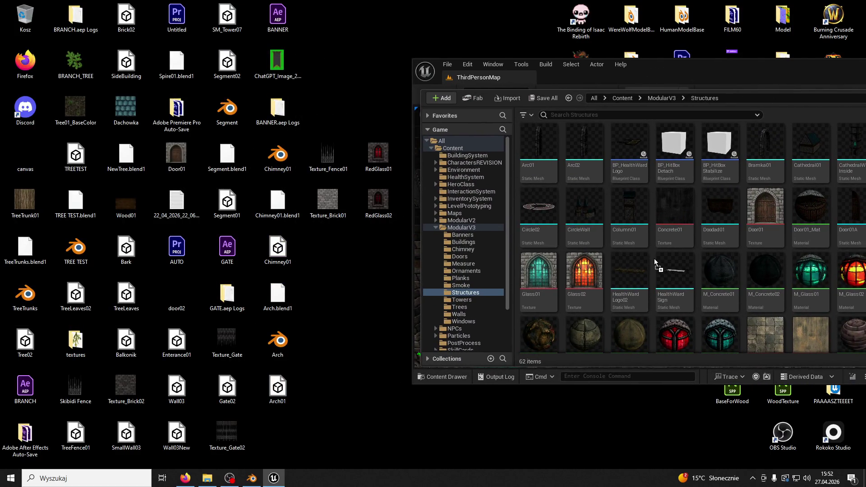
drag(655, 263, 655, 263)
click(448, 408)
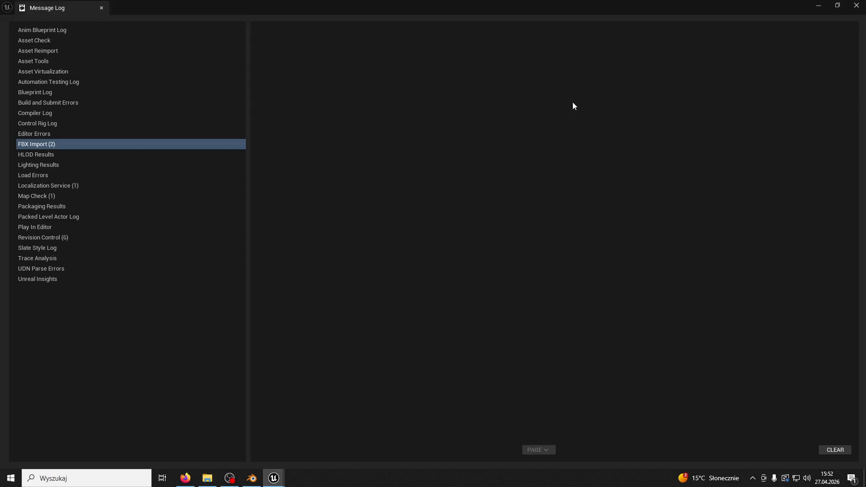
click(102, 7)
click(252, 478)
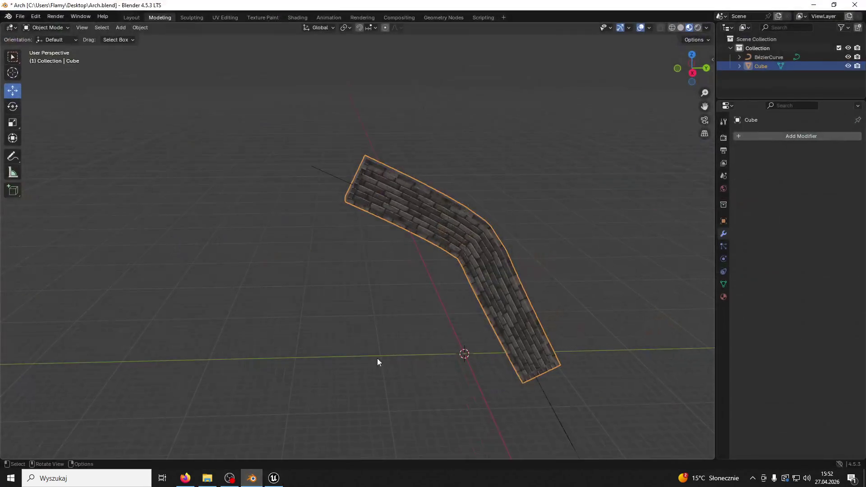
- Start an FBX export of the arch with Z as the up axis
click(19, 16)
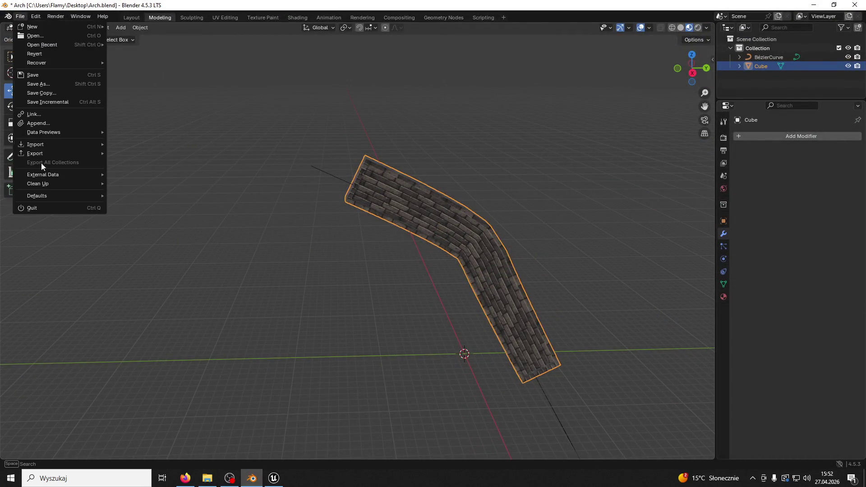
mouse_move(47, 150)
click(170, 240)
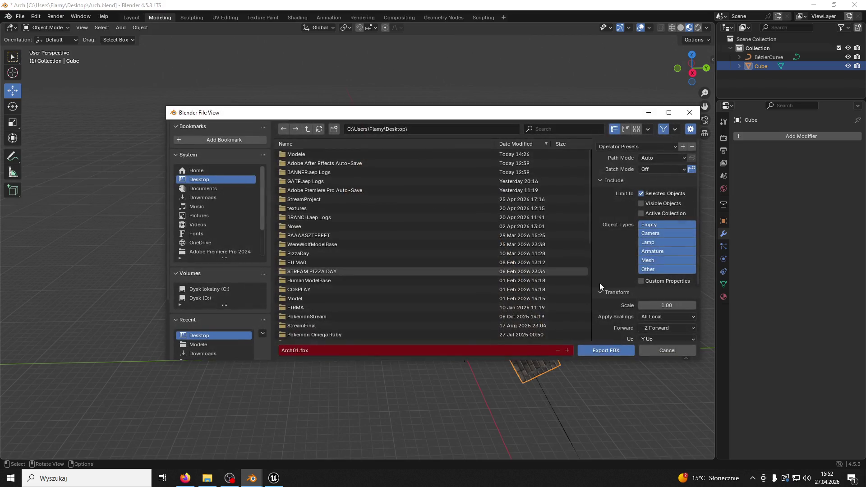
scroll(645, 289, down, 4)
click(671, 268)
click(651, 299)
- Export over Arch01.fbx, then return to the maximized Unreal editor
scroll(359, 289, down, 8)
click(323, 190)
click(615, 354)
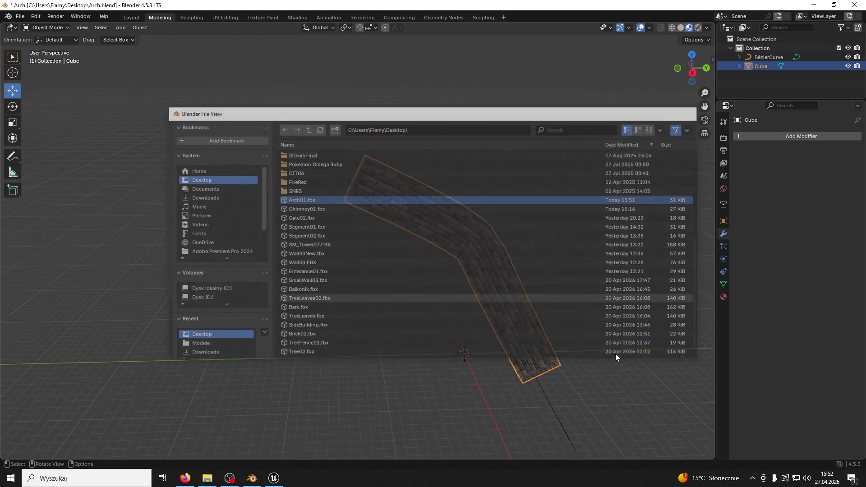
click(274, 478)
double_click(551, 69)
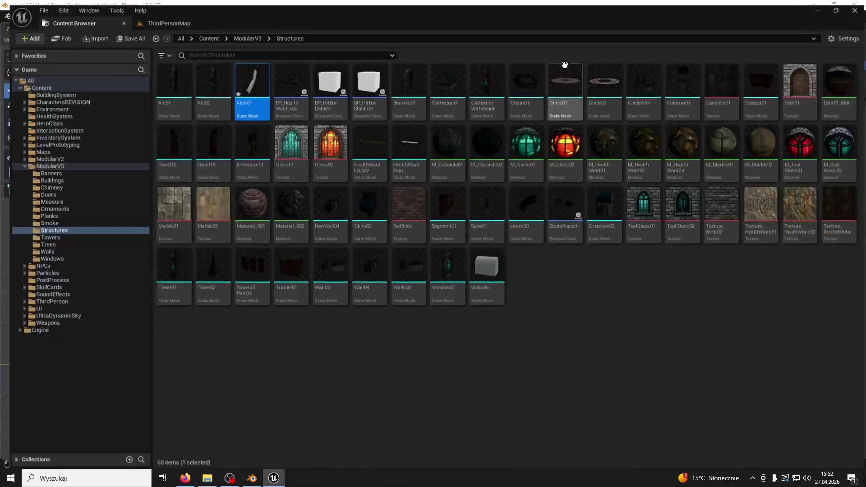
- Reimport Arch01 from its updated file and open it in the mesh editor
right_click(251, 86)
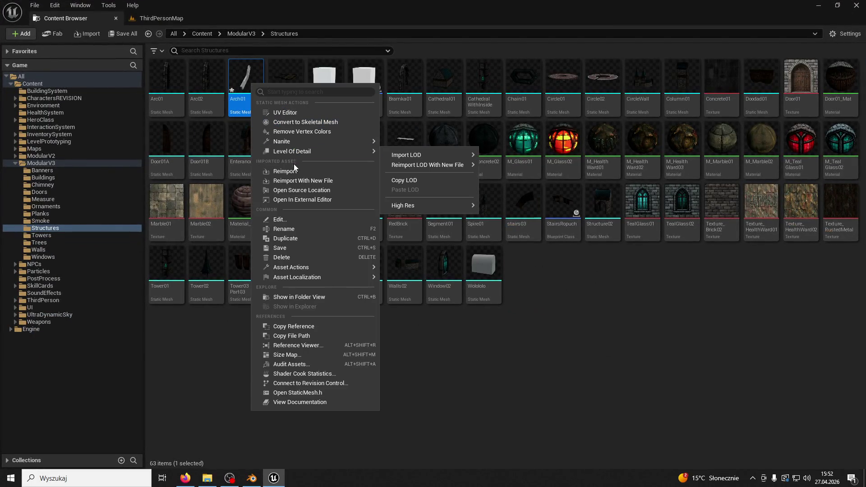
click(295, 171)
double_click(250, 77)
drag(248, 128, 212, 21)
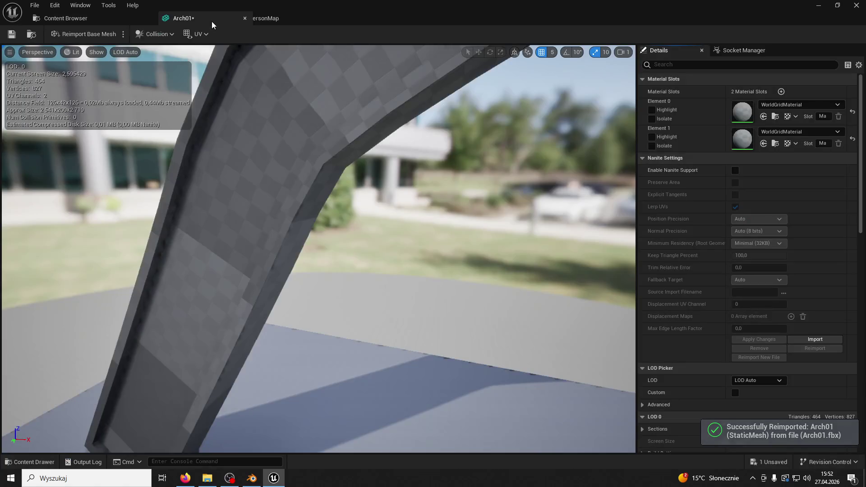
mouse_move(200, 56)
mouse_down()
mouse_move(235, 61)
mouse_move(226, 135)
mouse_up()
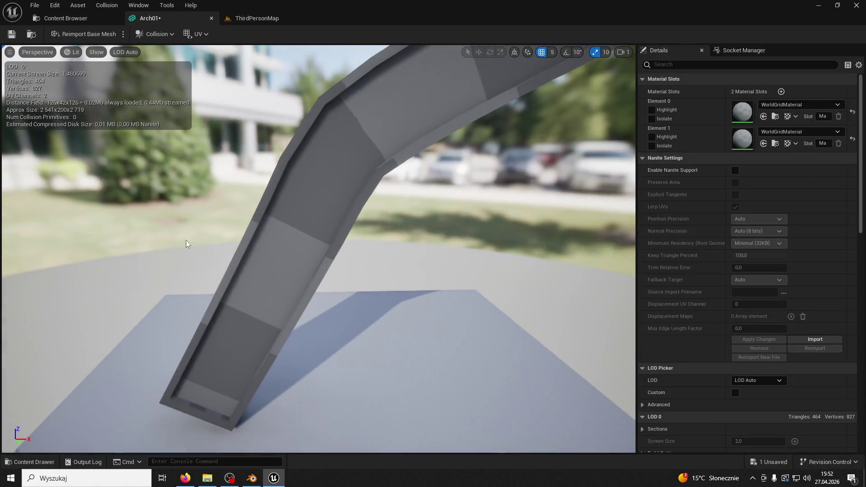
- Apply the M_Brick03 material to Arch01's material slots
click(27, 462)
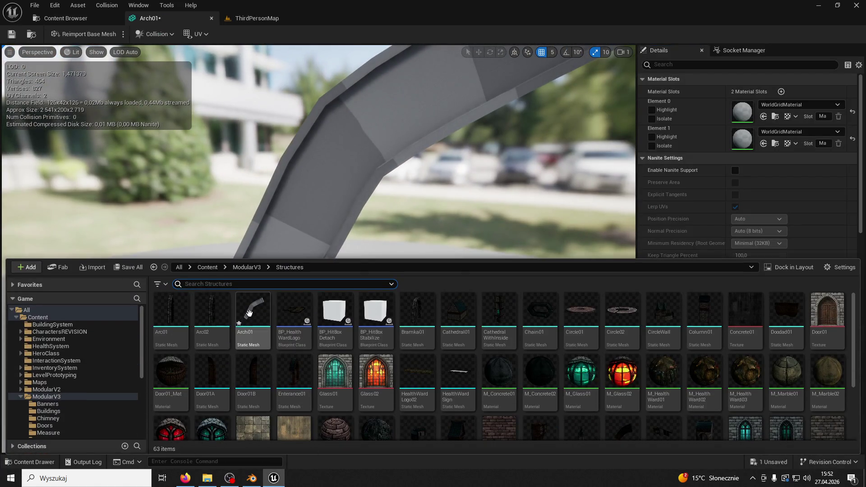
scroll(667, 356, down, 2)
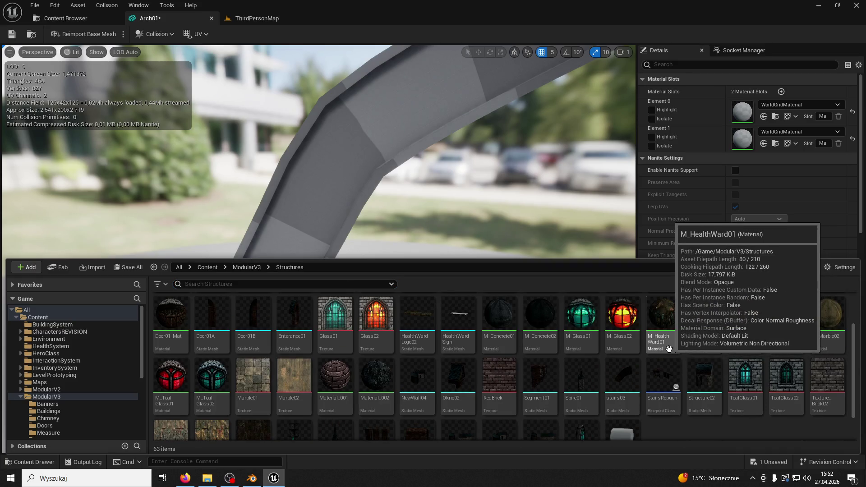
scroll(472, 301, up, 2)
click(246, 267)
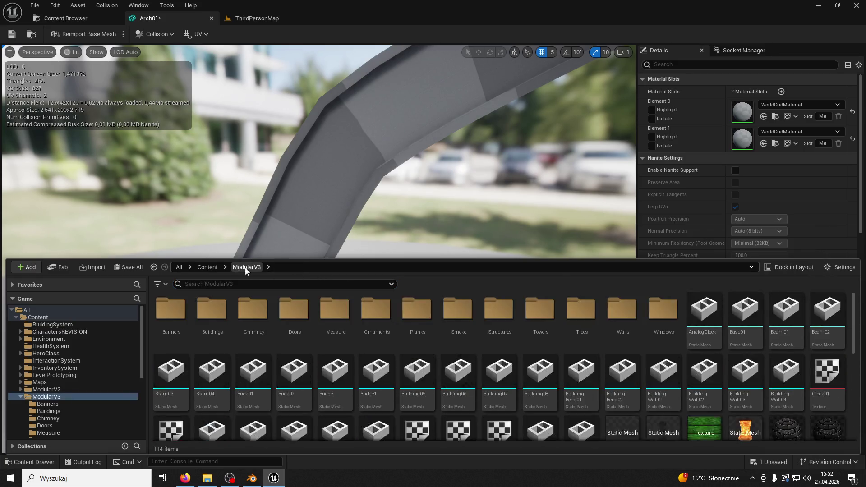
scroll(662, 326, down, 5)
scroll(641, 345, down, 2)
scroll(621, 364, up, 4)
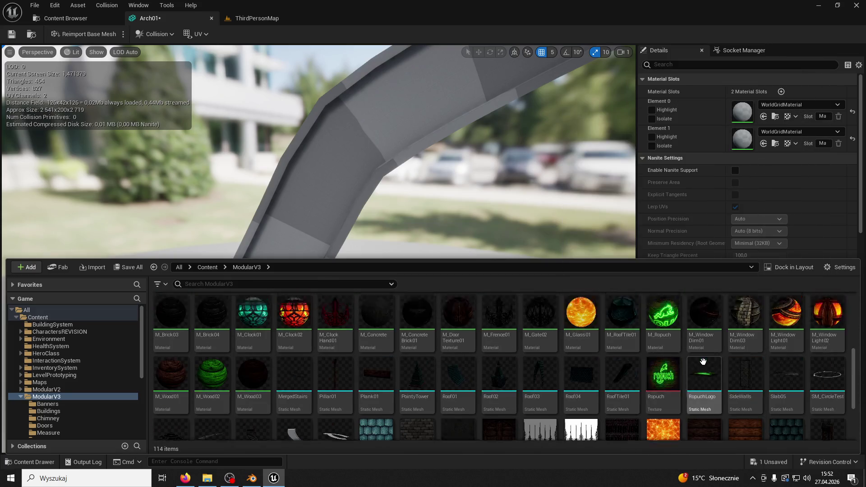
drag(403, 311, 762, 144)
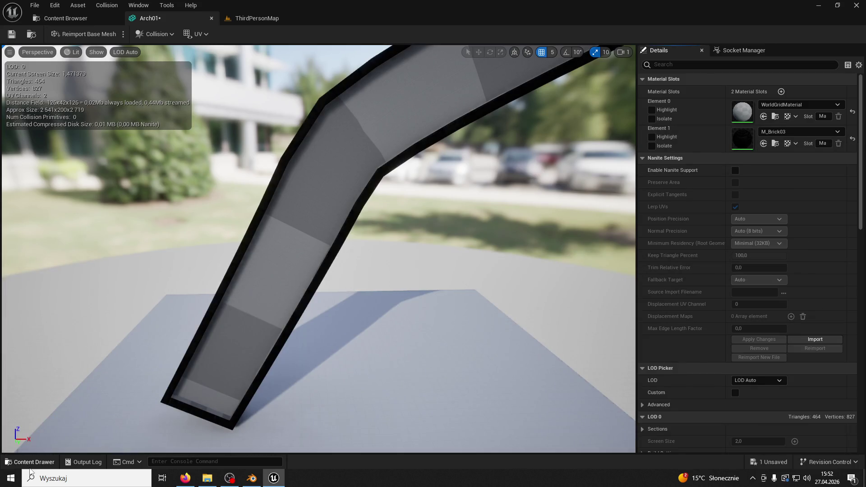
click(29, 461)
click(763, 117)
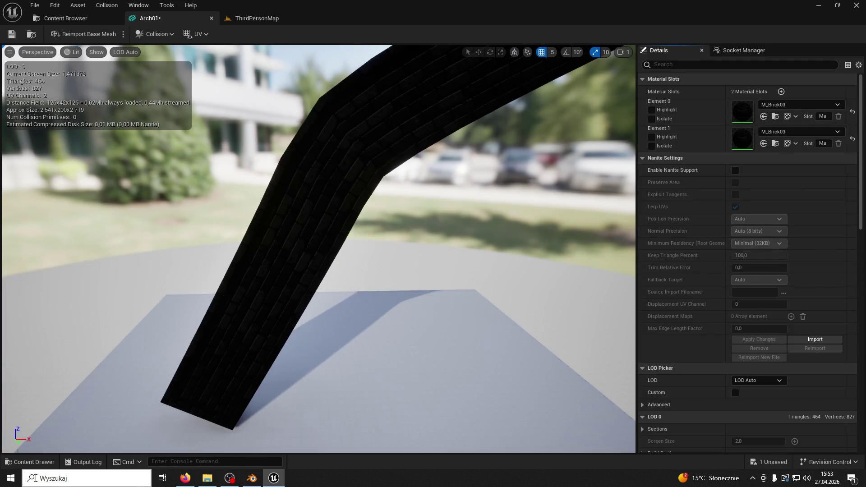
- Assign M_Brick02 to Arch01's second material slot and close the mesh editor
click(28, 462)
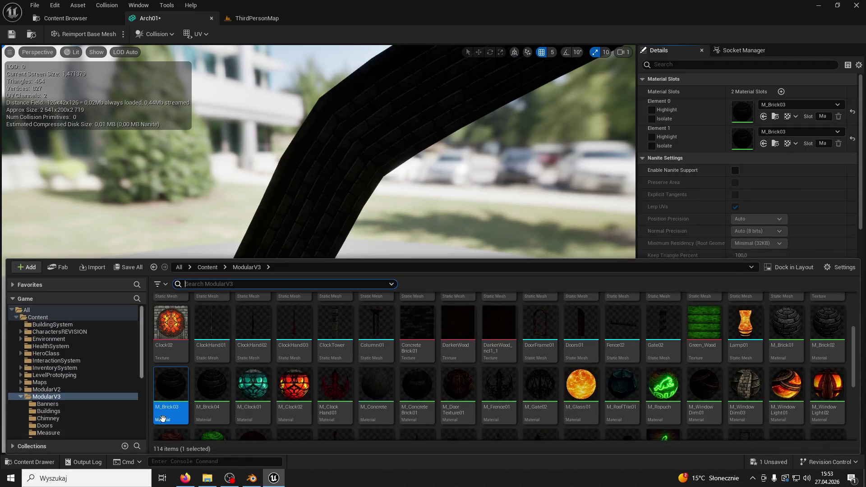
click(822, 321)
click(764, 144)
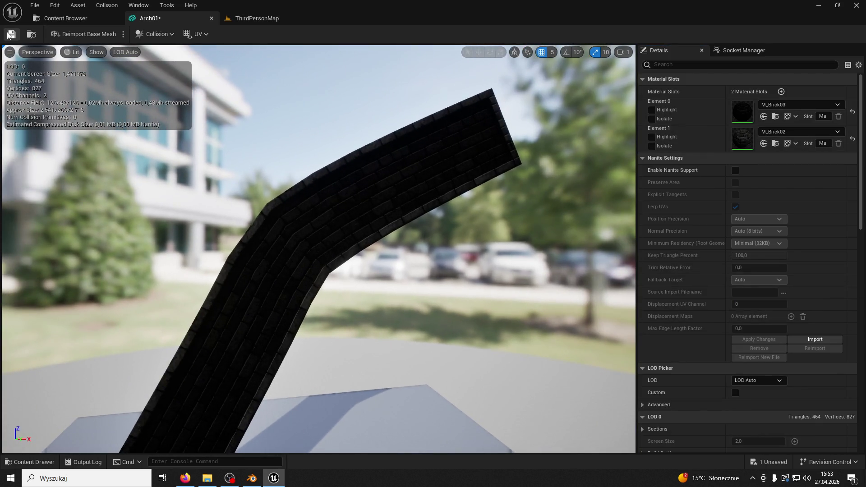
click(212, 18)
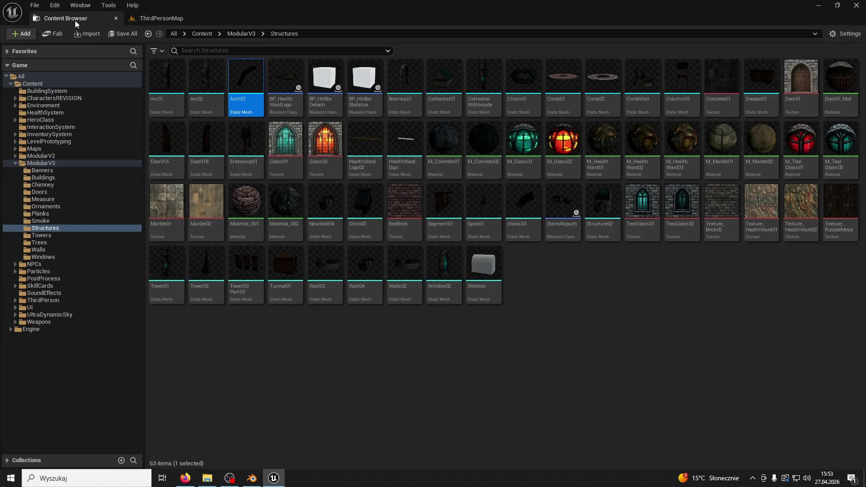
- Drag Arch01 from the Structures folder into the castle level
click(116, 20)
click(23, 462)
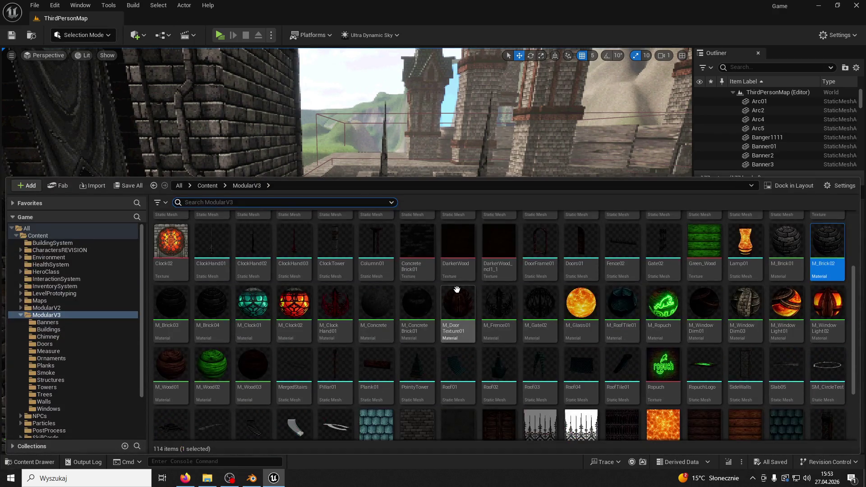
scroll(324, 290, up, 3)
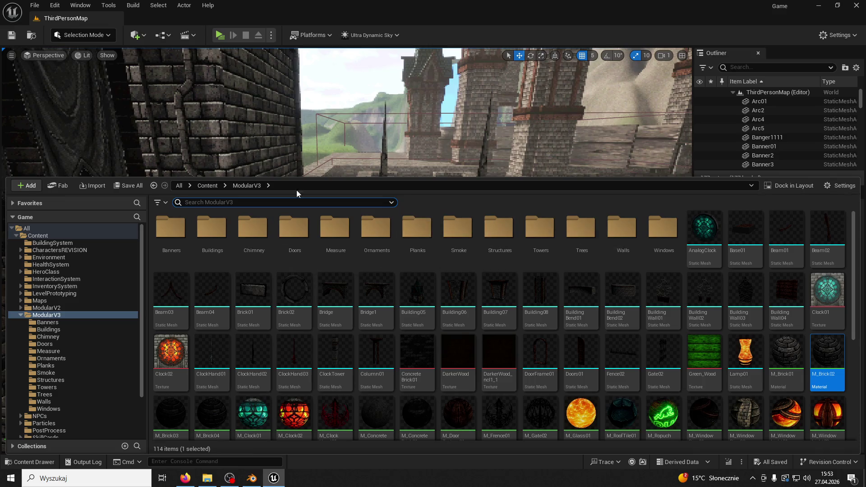
double_click(510, 234)
mouse_move(251, 228)
mouse_down()
mouse_move(194, 200)
mouse_move(374, 270)
mouse_up()
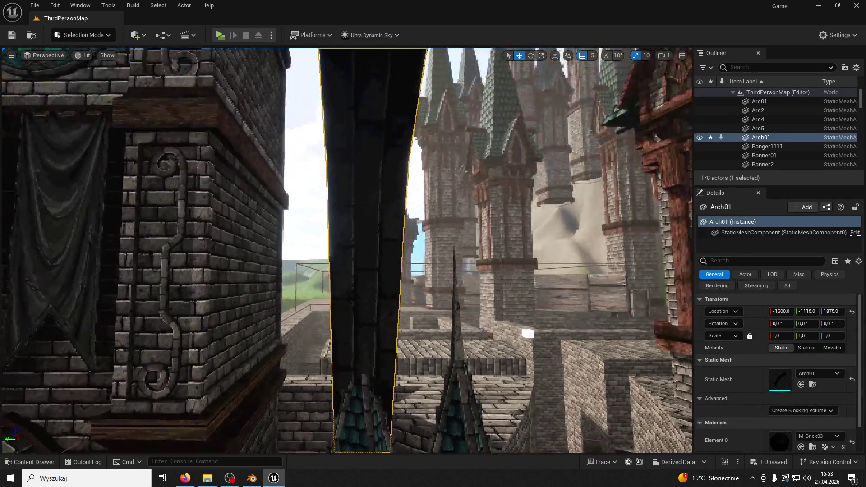
- Rotate Arch01 about 90°, scale it to 0.5 and move it up beside the clock tower
drag(451, 135, 480, 87)
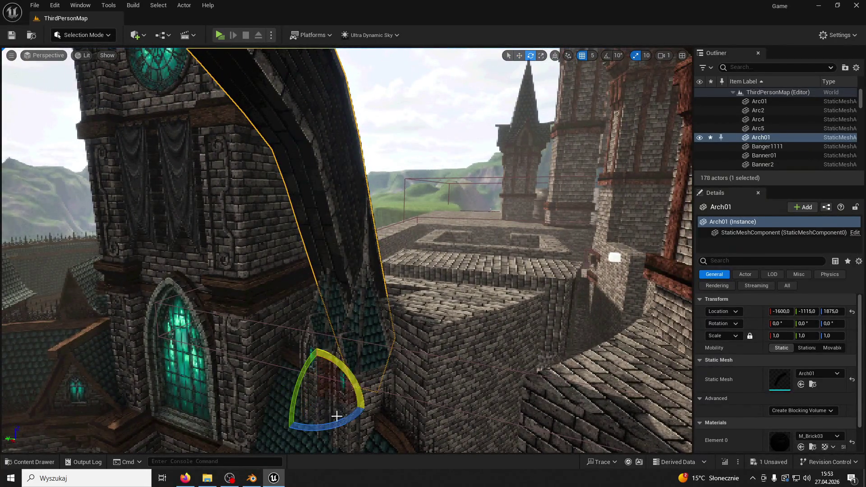
drag(345, 424, 404, 418)
drag(780, 336, 695, 128)
key(w)
mouse_move(351, 334)
mouse_down()
mouse_move(316, 325)
mouse_move(351, 334)
mouse_move(396, 299)
mouse_move(370, 383)
mouse_move(416, 264)
mouse_up()
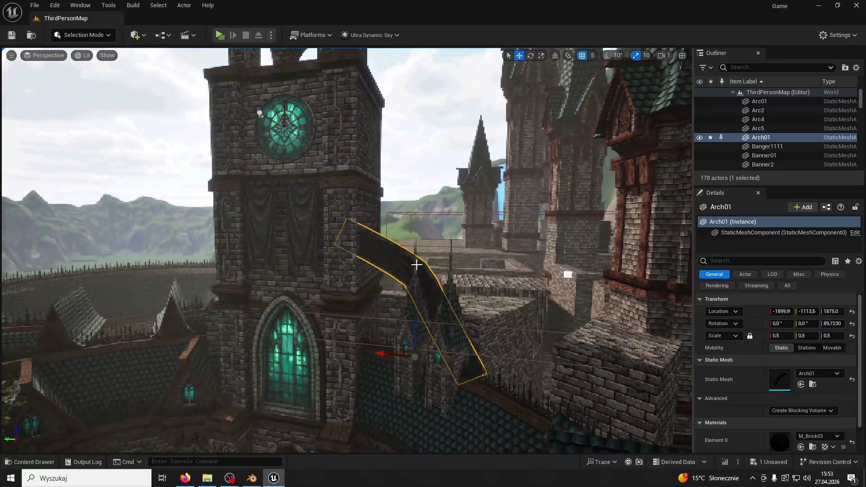
click(410, 328)
mouse_move(410, 328)
mouse_down()
mouse_move(383, 307)
mouse_move(425, 234)
mouse_up()
click(425, 234)
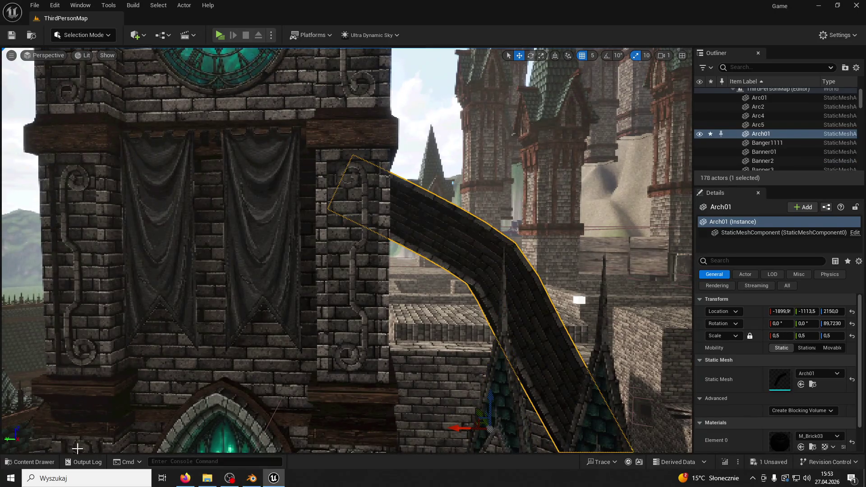
click(29, 462)
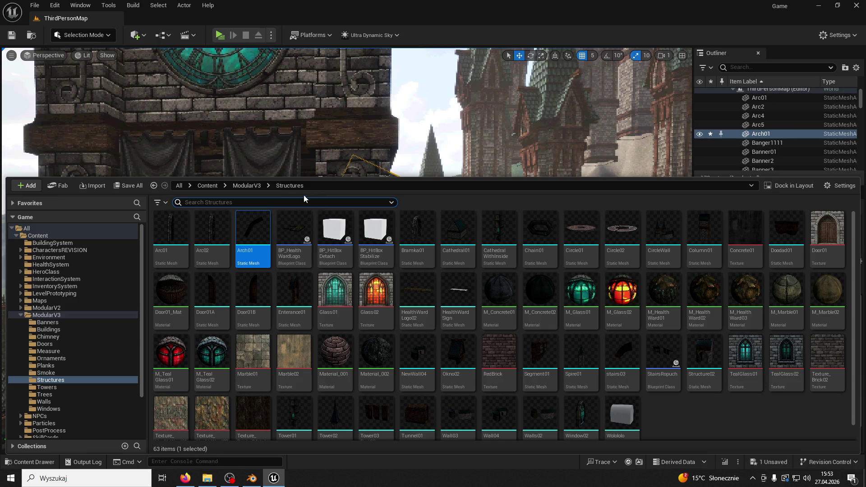
- Change the placed arch's Element 0 material from M_Brick03 to M_Brick02
click(252, 186)
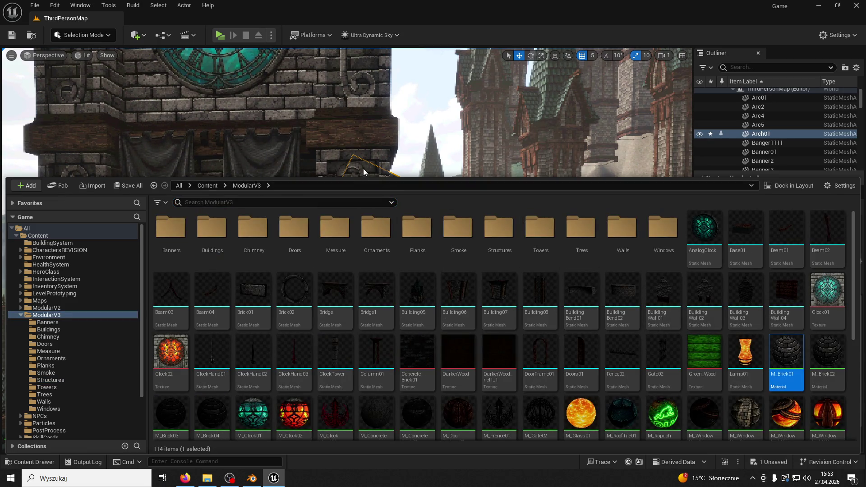
click(363, 171)
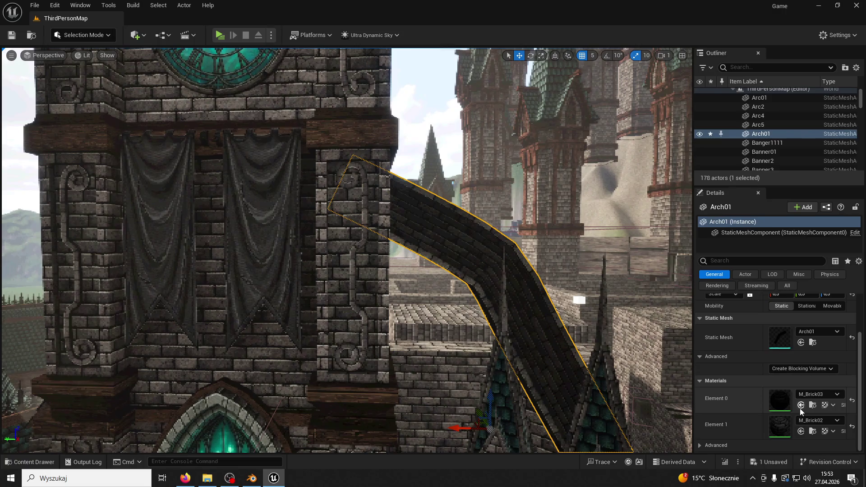
click(32, 465)
click(839, 355)
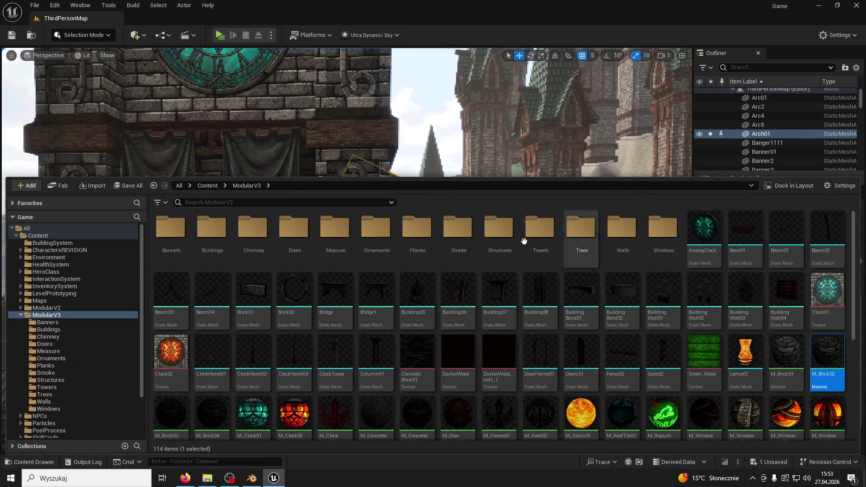
click(385, 166)
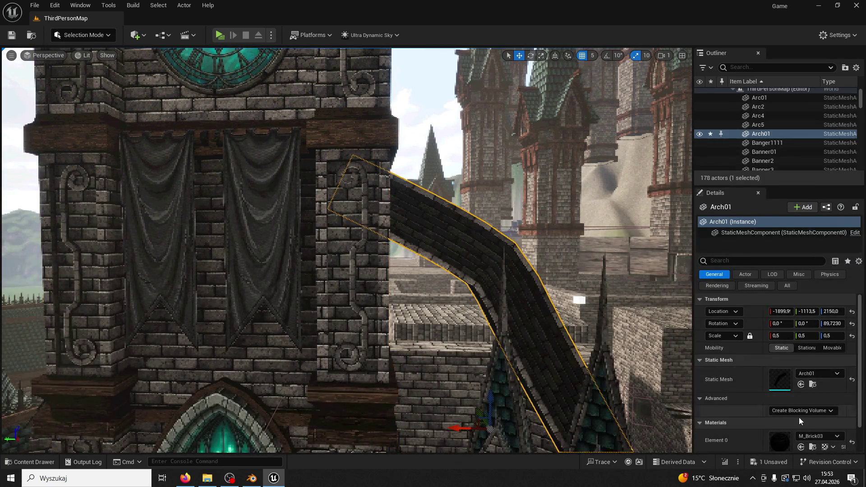
scroll(800, 415, down, 2)
click(801, 405)
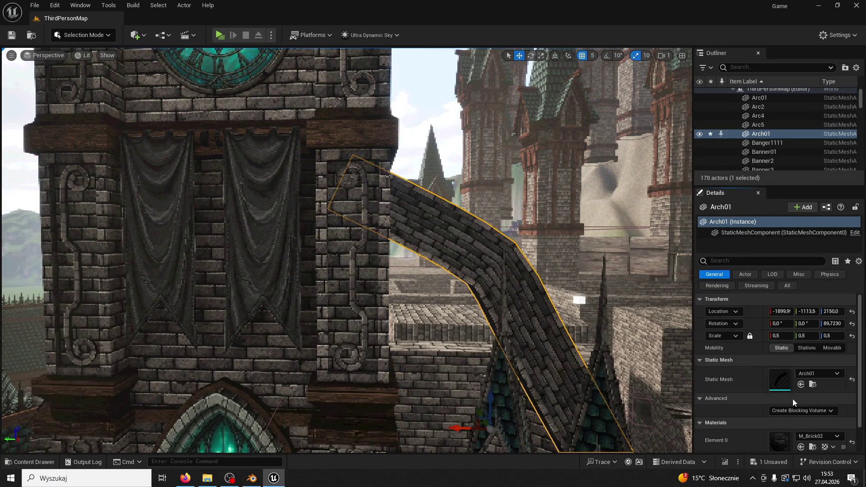
scroll(502, 280, down, 5)
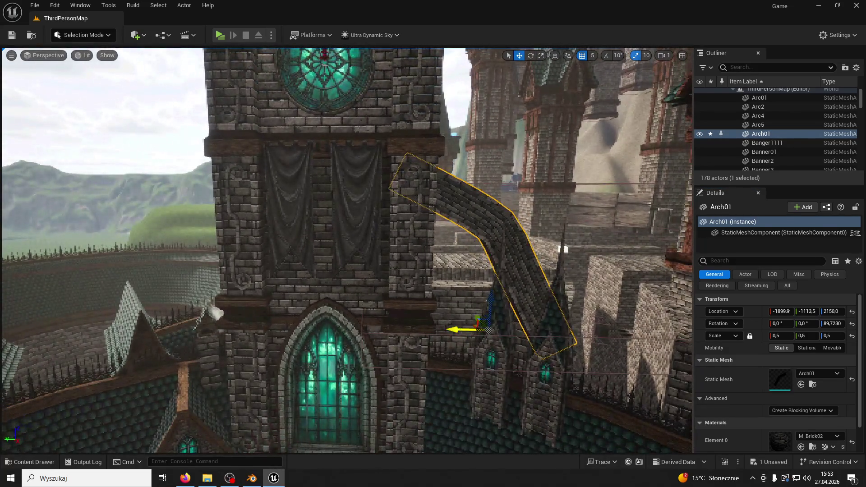
- Slide Arch01 against the clock tower and raise it slightly higher
drag(464, 329, 447, 330)
click(469, 253)
click(471, 235)
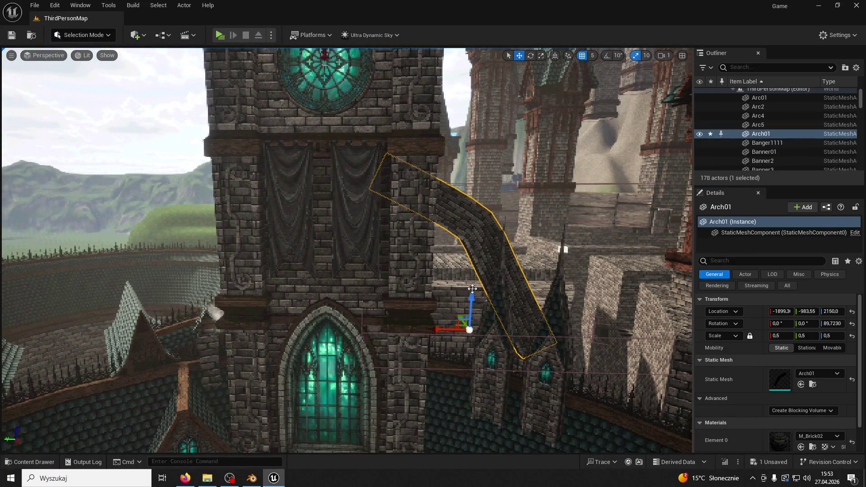
mouse_move(471, 333)
mouse_down()
mouse_move(460, 343)
mouse_move(486, 327)
mouse_move(487, 263)
mouse_move(456, 198)
mouse_up()
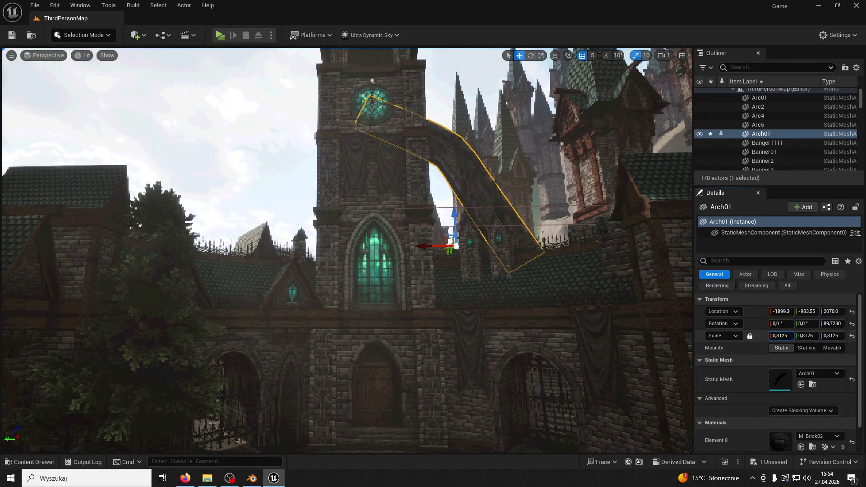
mouse_move(456, 262)
mouse_down()
mouse_move(449, 290)
mouse_move(494, 279)
mouse_move(494, 250)
mouse_move(502, 283)
mouse_move(383, 294)
mouse_move(361, 397)
mouse_up()
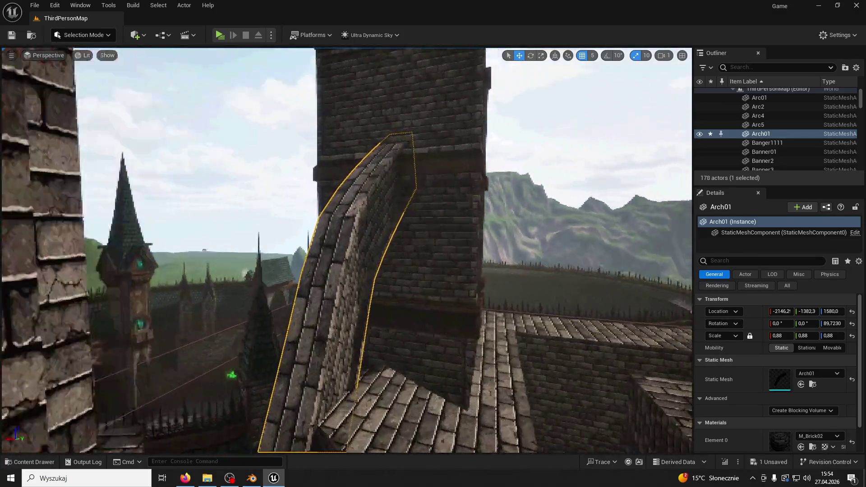
mouse_move(439, 303)
mouse_down()
mouse_move(469, 302)
mouse_move(440, 303)
mouse_up()
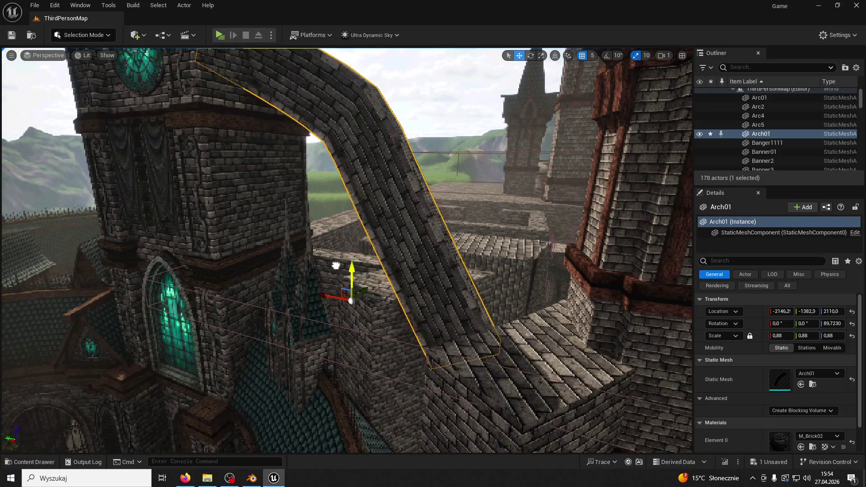
mouse_move(339, 365)
mouse_down()
mouse_move(252, 415)
mouse_move(319, 419)
mouse_move(296, 416)
mouse_move(228, 305)
mouse_up()
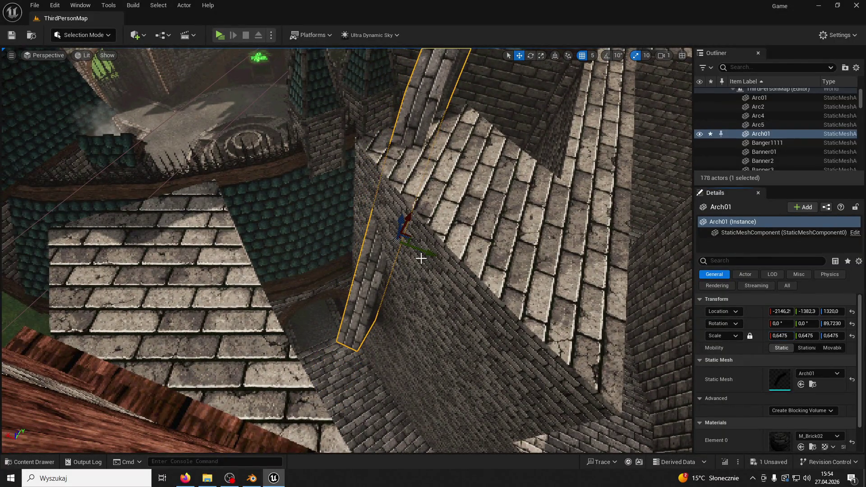
mouse_move(394, 161)
mouse_down()
mouse_move(397, 267)
mouse_move(244, 131)
mouse_move(137, 101)
mouse_move(468, 299)
mouse_up()
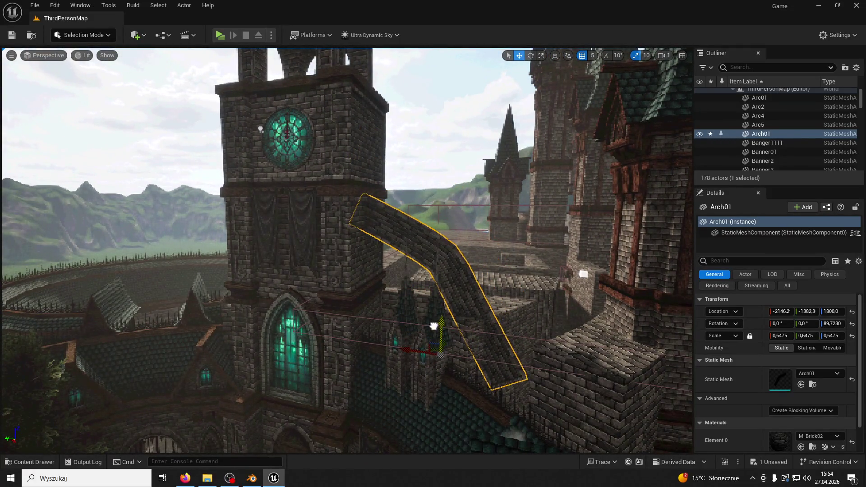
- Duplicate the arch as Arch2 on the tower's other side and playtest the courtyard
mouse_move(419, 323)
mouse_down()
mouse_move(382, 309)
mouse_move(248, 299)
mouse_move(697, 303)
mouse_up()
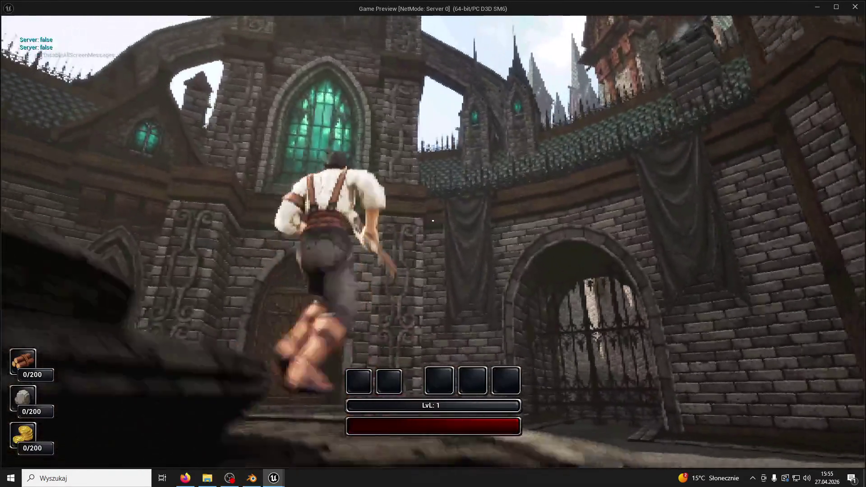
key(space)
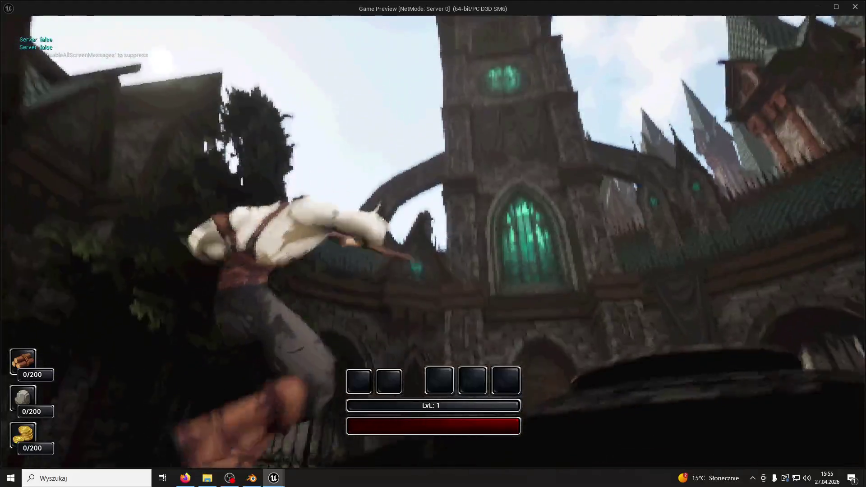
key(Escape)
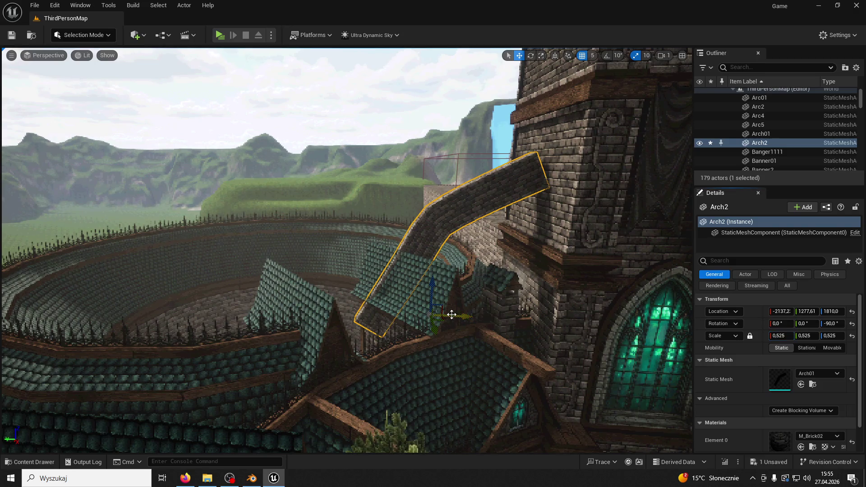
- Move Arch2 sideways and up, and delete the original Arch01
mouse_move(474, 315)
mouse_down()
mouse_move(493, 310)
mouse_move(477, 276)
mouse_move(352, 263)
mouse_move(462, 209)
mouse_up()
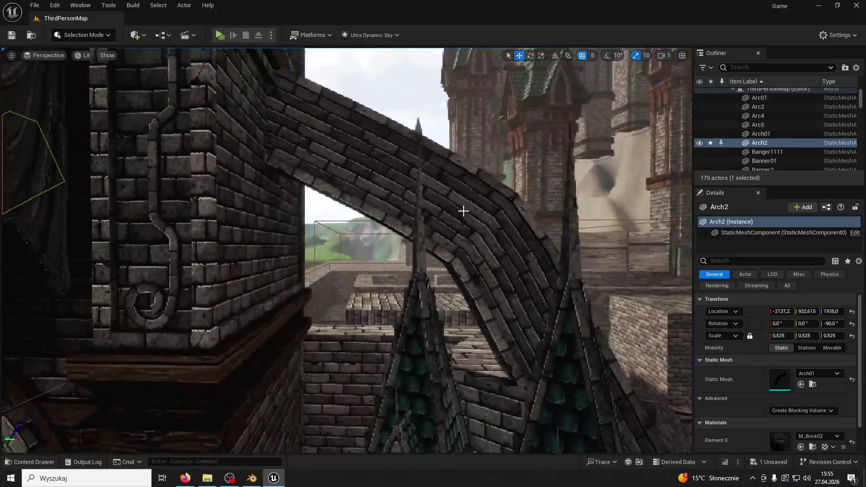
click(373, 185)
key(Delete)
drag(343, 208, 261, 231)
click(261, 231)
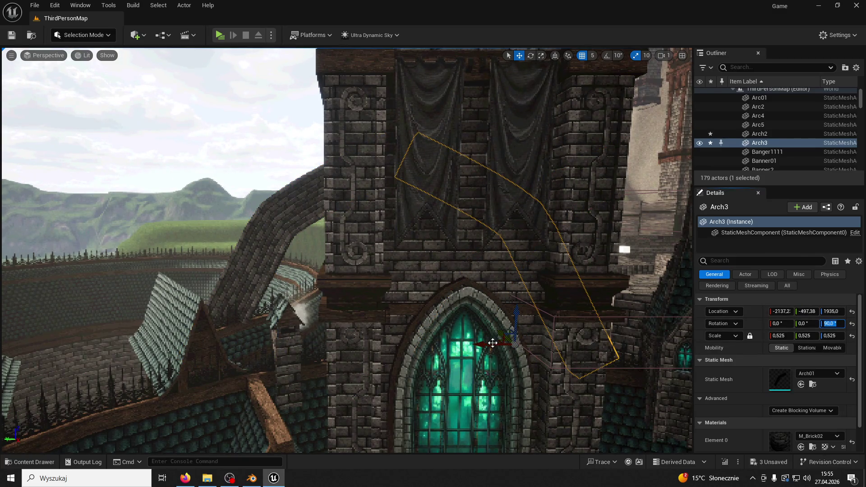
- Playtest the level, jumping the character across the courtyard toward the clock tower
drag(346, 250, 316, 253)
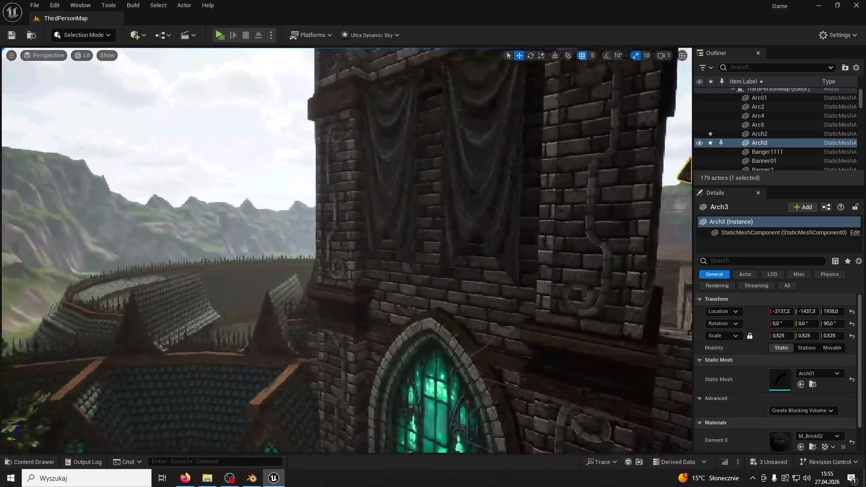
drag(621, 329, 600, 329)
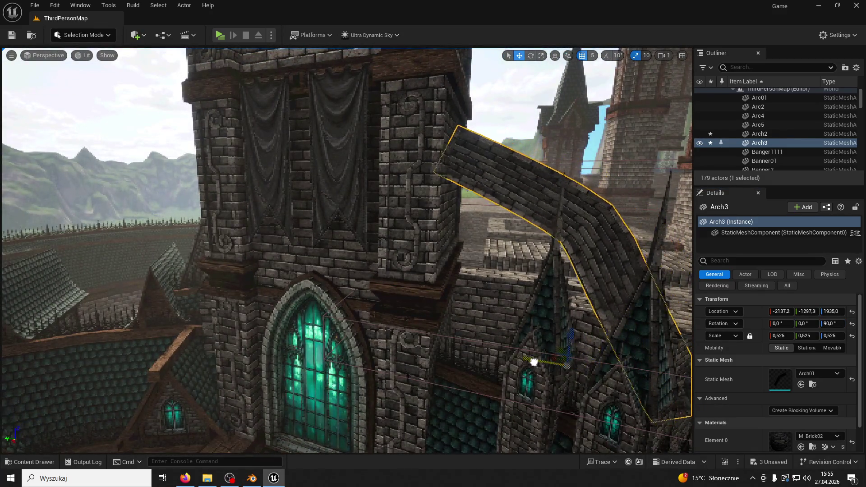
click(492, 357)
drag(492, 357, 370, 330)
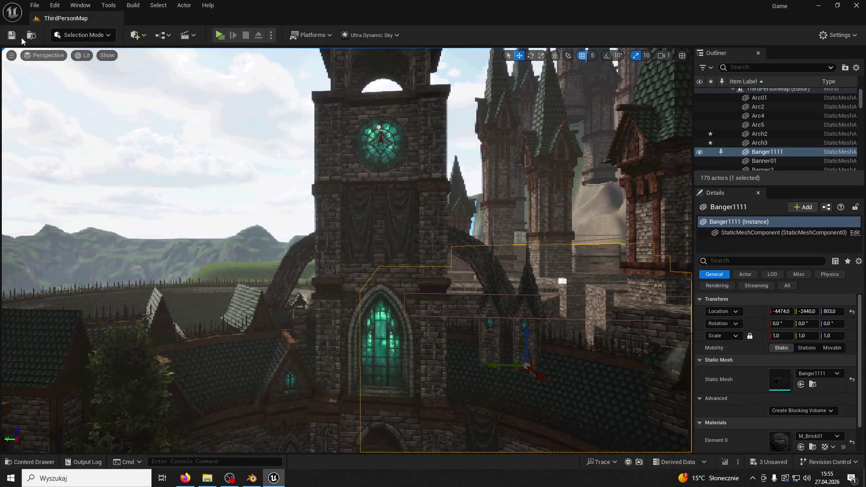
click(219, 36)
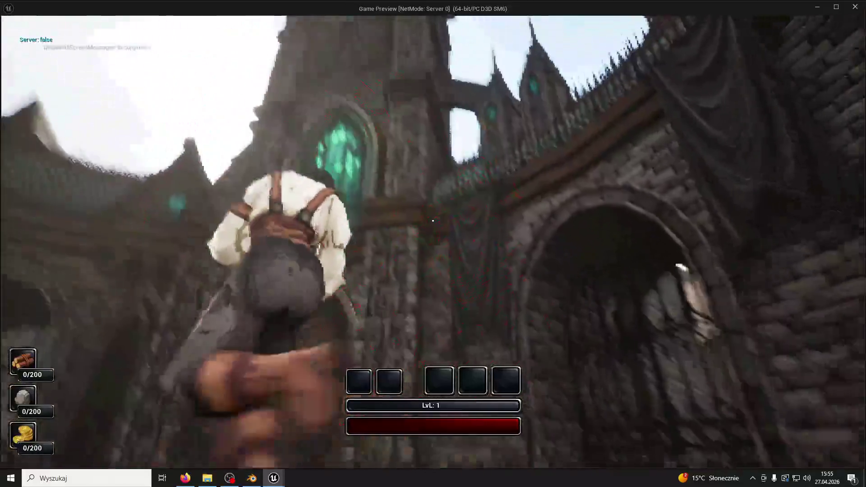
key(space)
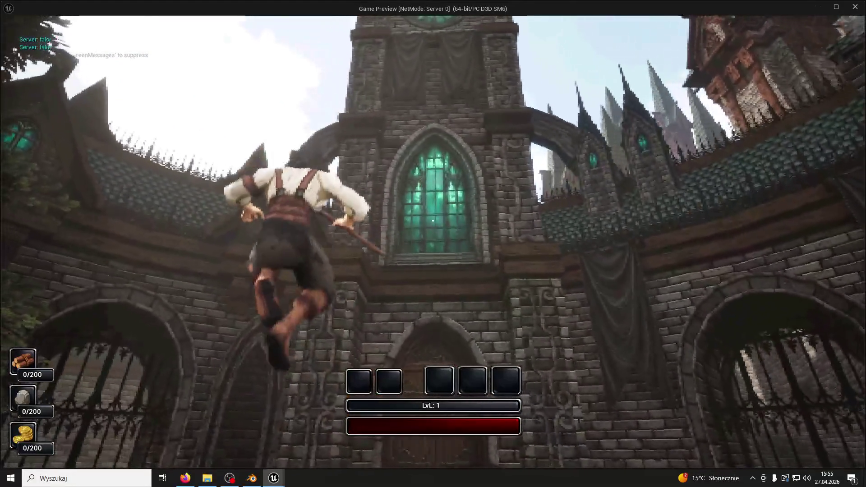
key(space)
key(space)
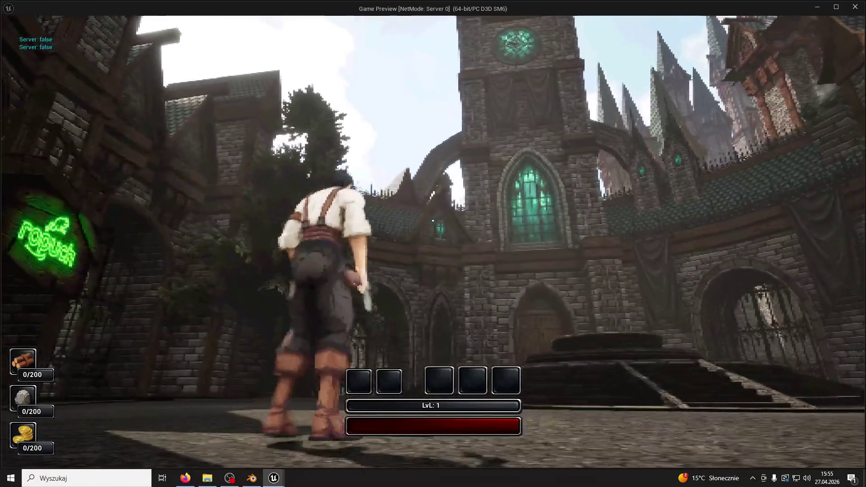
key(Escape)
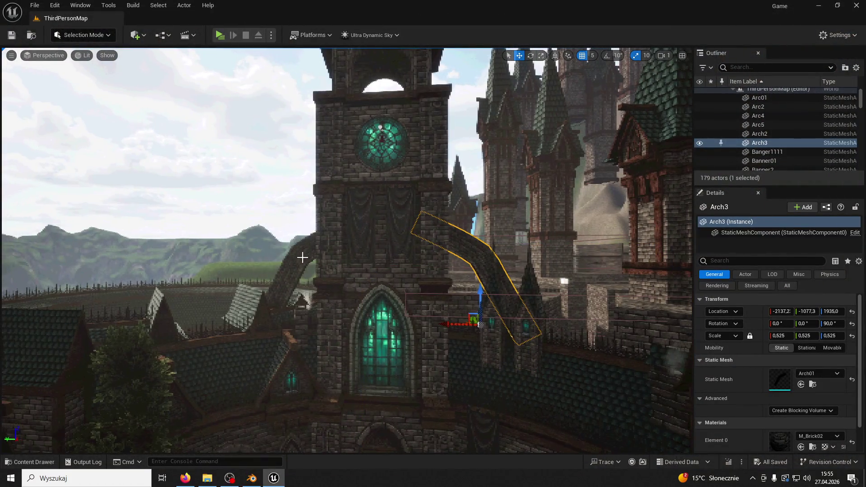
- Select Arch2 and run a quick playtest, jumping toward the wall
ctrl+click(305, 312)
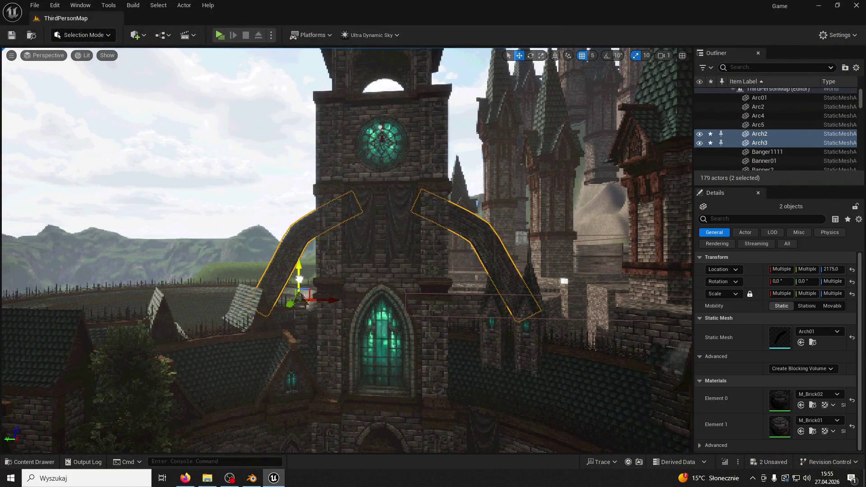
click(292, 228)
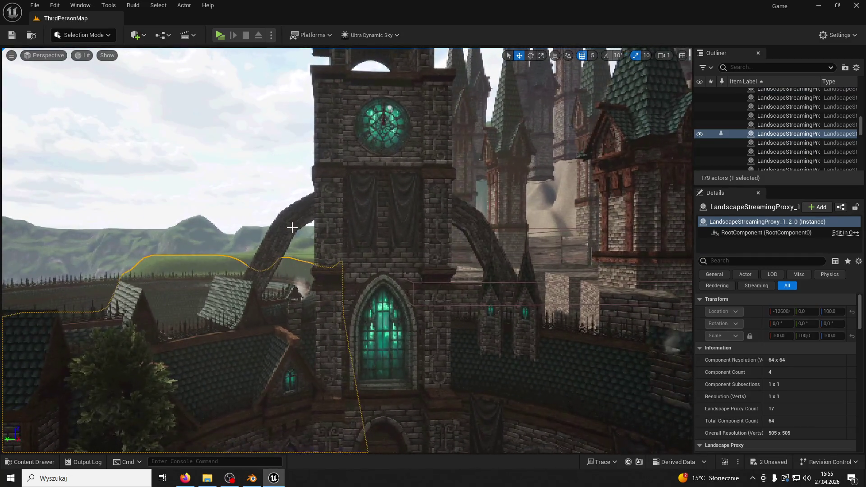
click(292, 227)
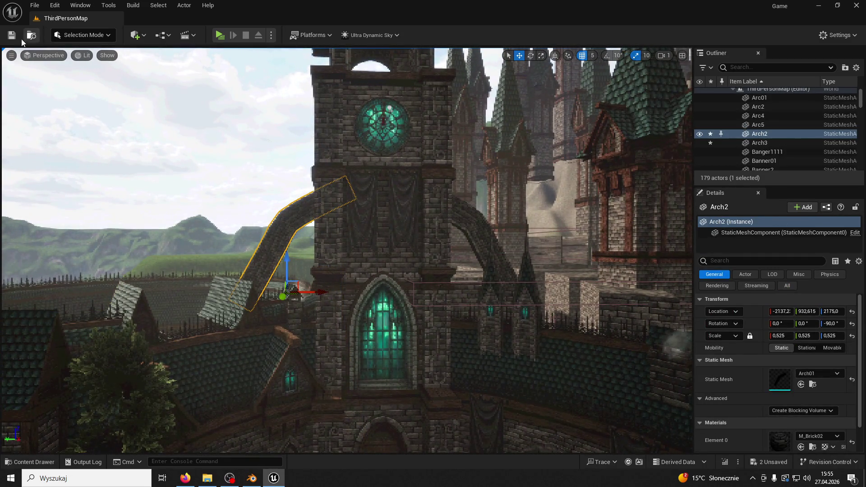
key(alt+p)
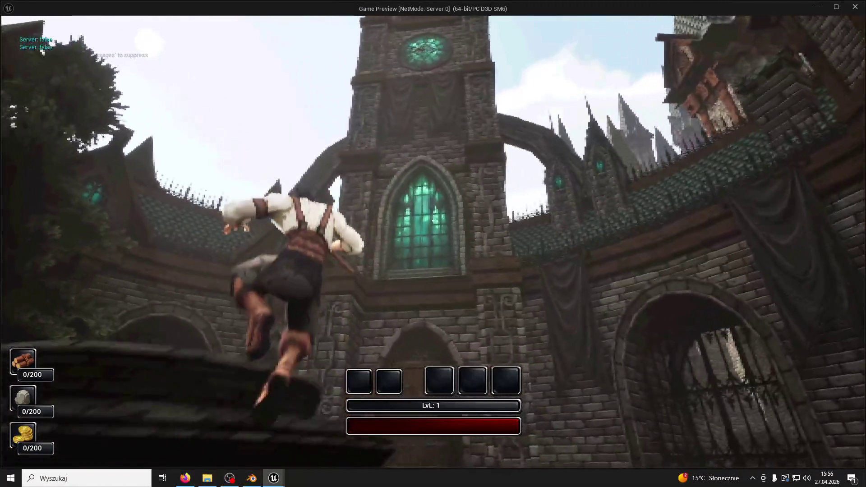
key(space)
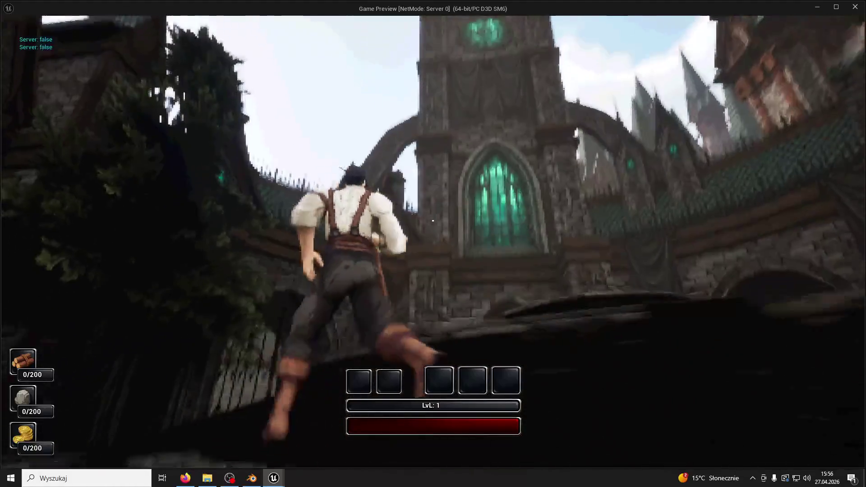
key(Escape)
- Enlarge Arch2 to scale 0.975 and lower it left against the tower
drag(780, 339, 825, 339)
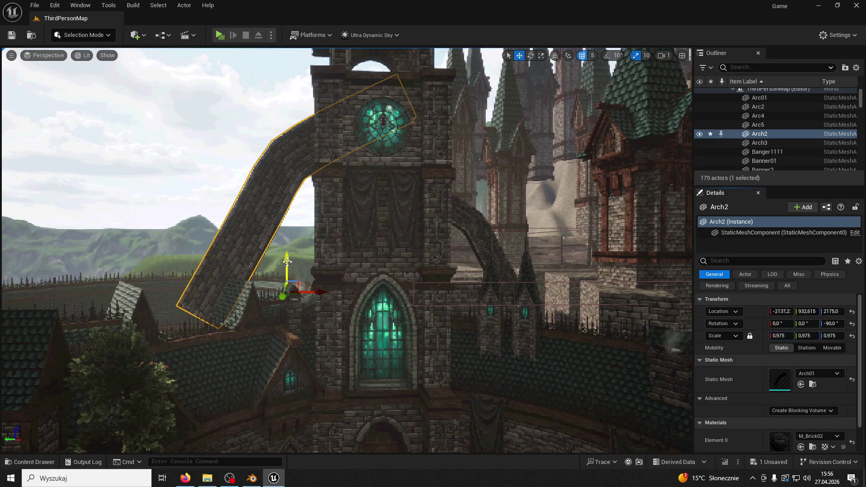
drag(288, 262, 294, 344)
drag(309, 392, 260, 395)
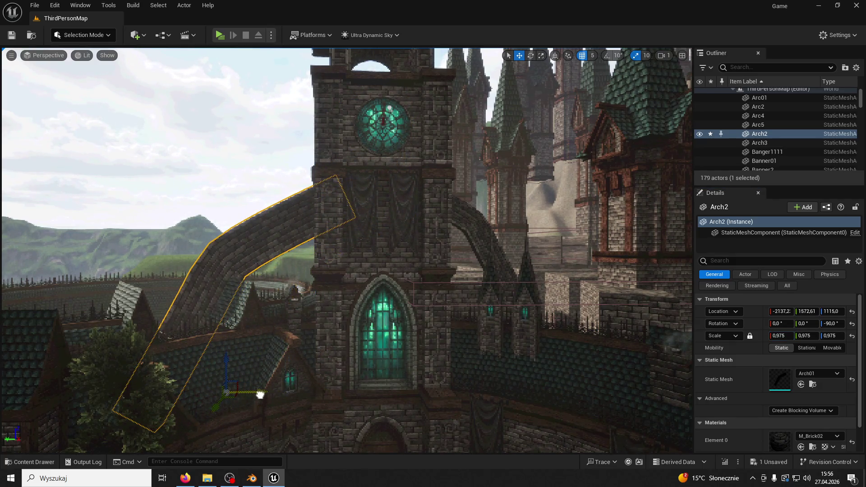
- Replace Arch3 with a new Arch2 duplicate against the tower's right side, then playtest
click(483, 236)
key(Delete)
click(296, 239)
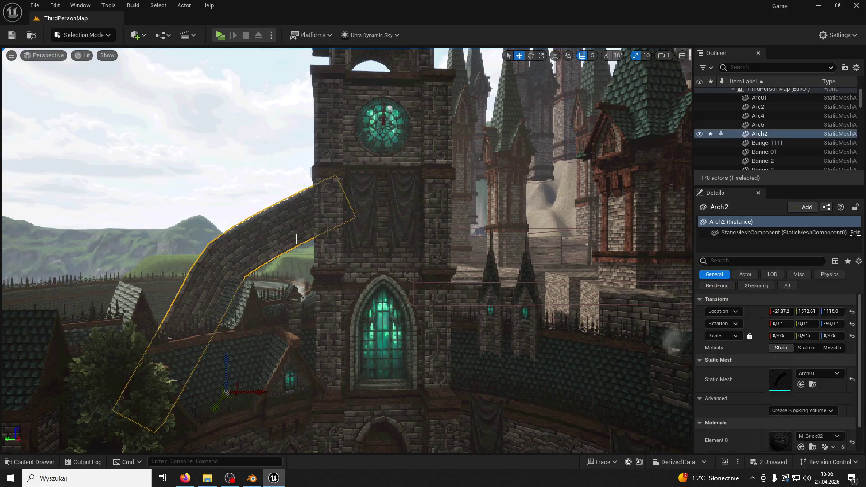
drag(260, 390, 502, 383)
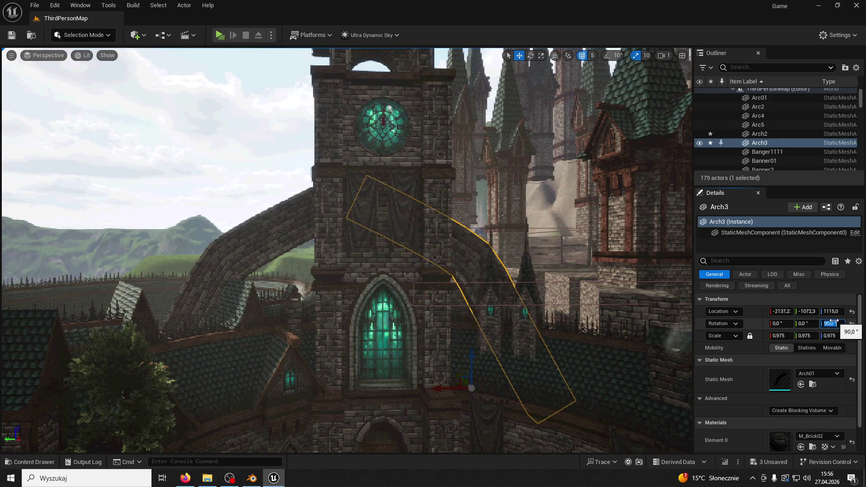
mouse_move(452, 388)
mouse_down()
mouse_move(522, 387)
mouse_move(514, 387)
mouse_up()
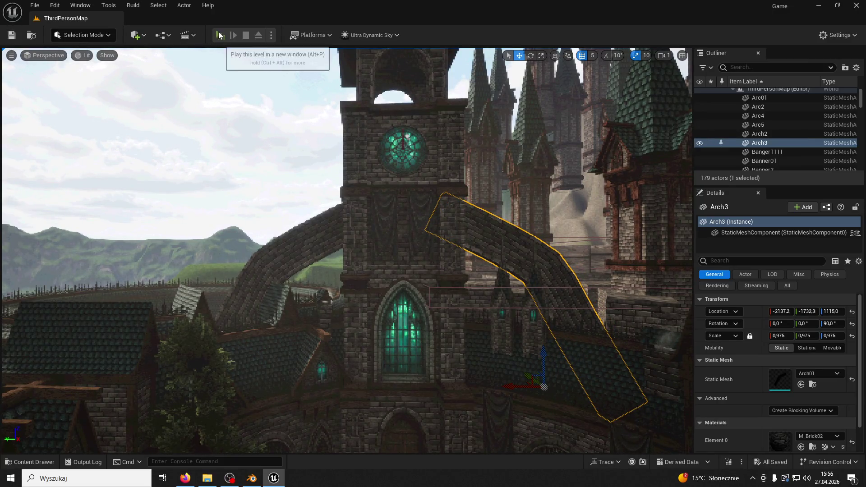
click(219, 35)
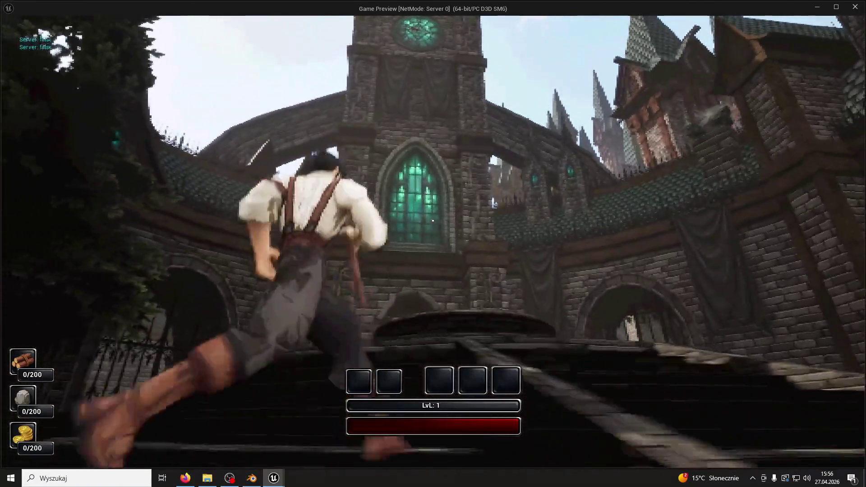
key(Escape)
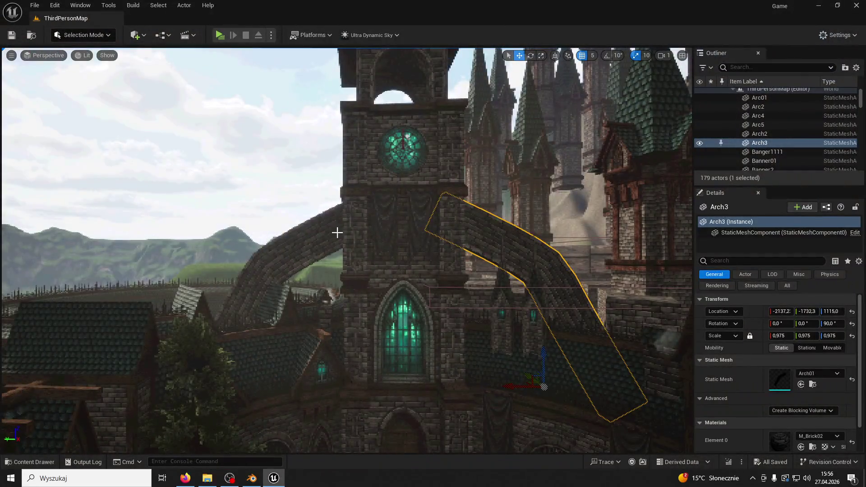
- Select Arch2 together with Arch3 and playtest the courtyard in a new window
ctrl+click(337, 233)
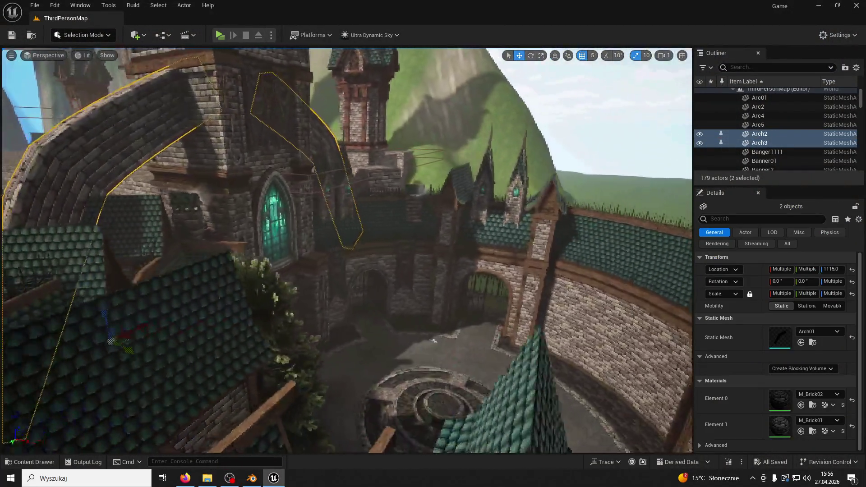
drag(212, 327, 167, 325)
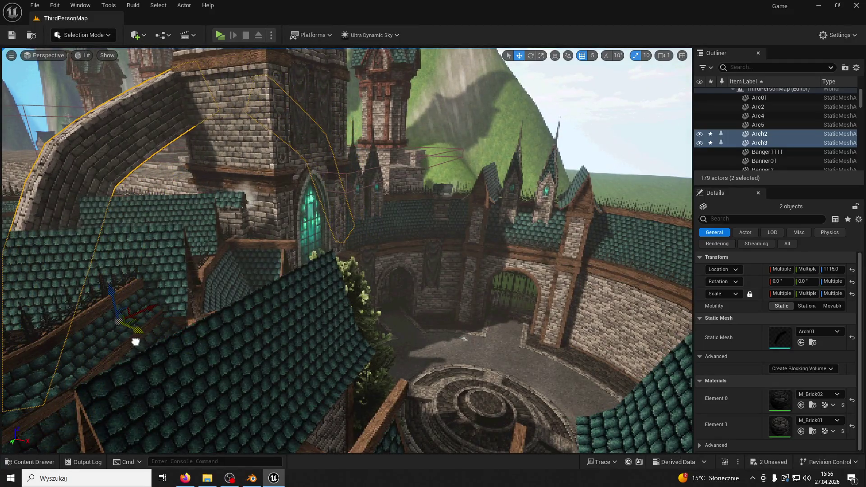
mouse_move(463, 338)
mouse_down()
mouse_move(354, 110)
mouse_move(309, 119)
mouse_move(29, 56)
mouse_up()
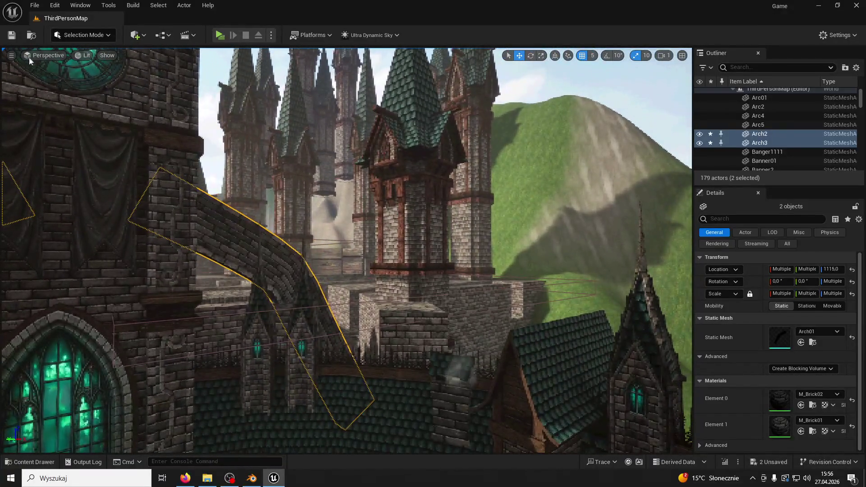
click(218, 35)
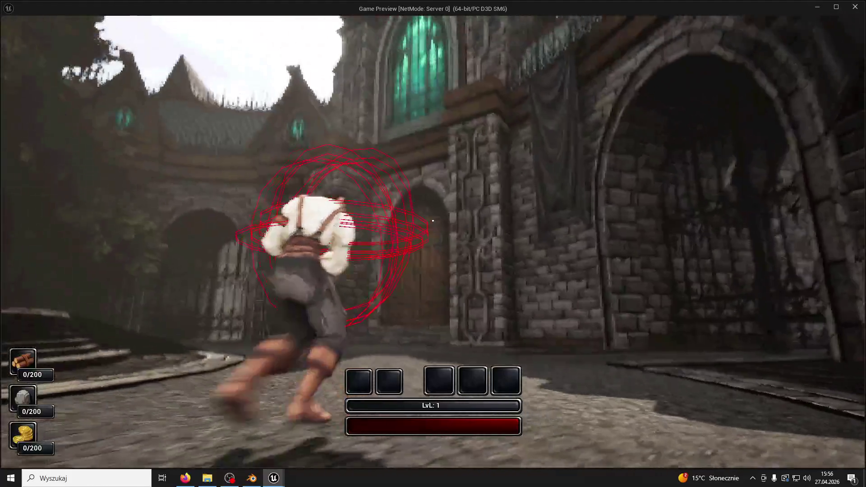
key(space)
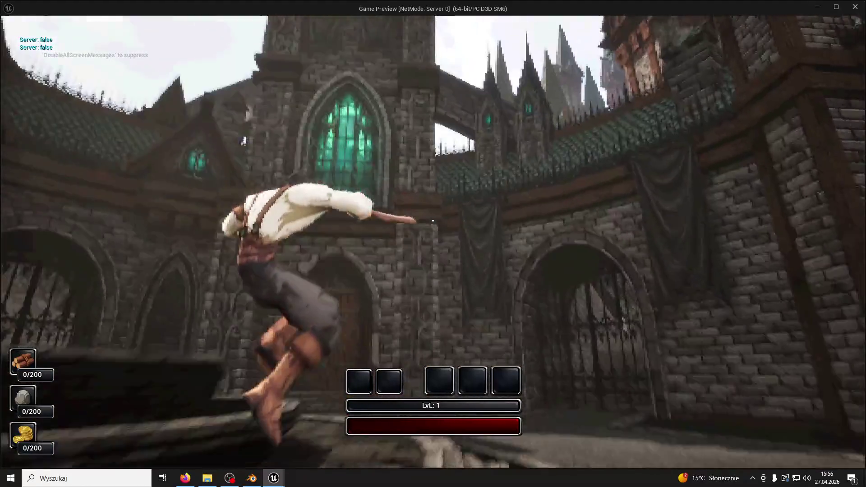
key(w)
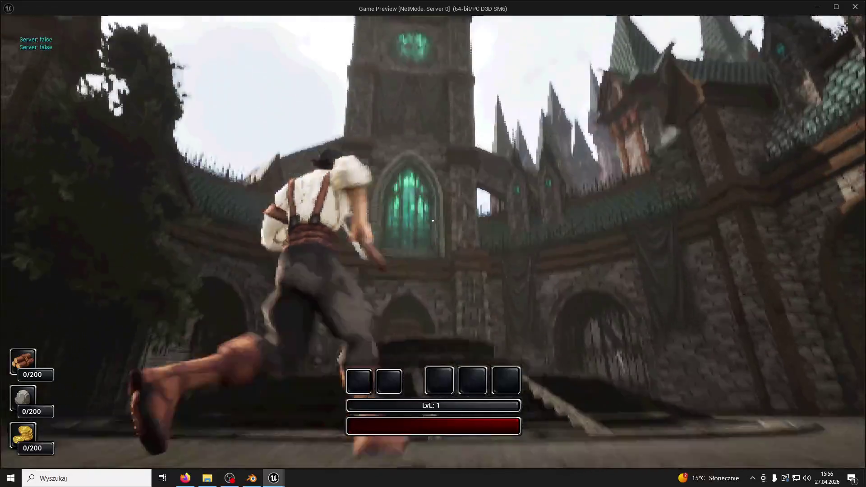
key(w)
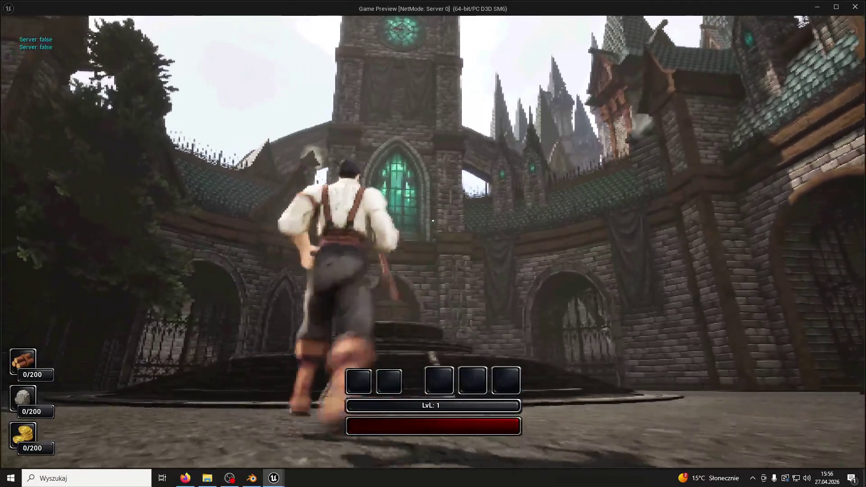
key(Escape)
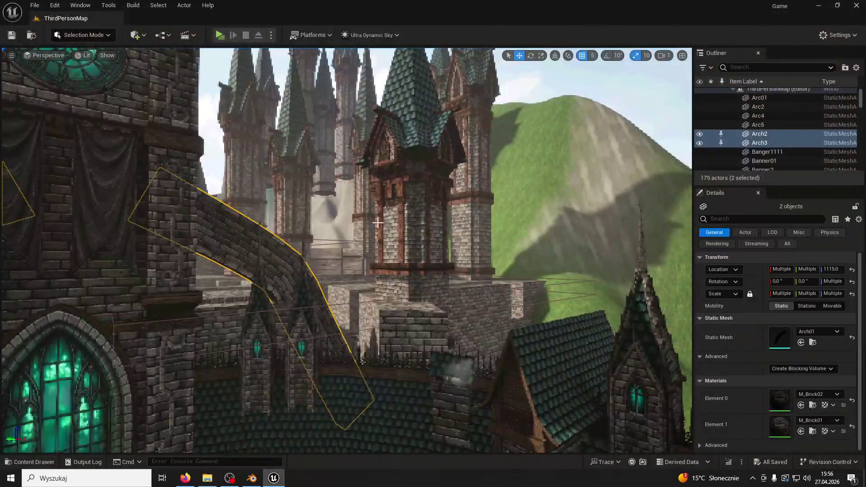
- Raise both arches up the tower, playtest again, then delete both arches
key(a)
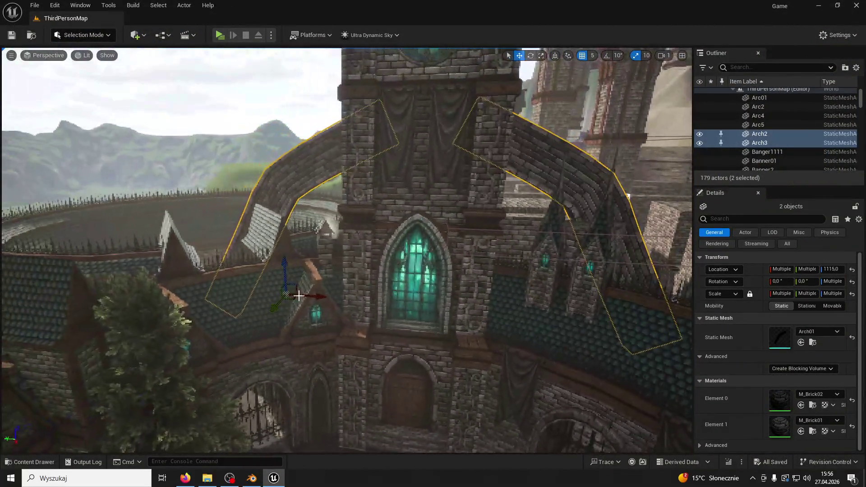
drag(285, 263, 285, 209)
key(f)
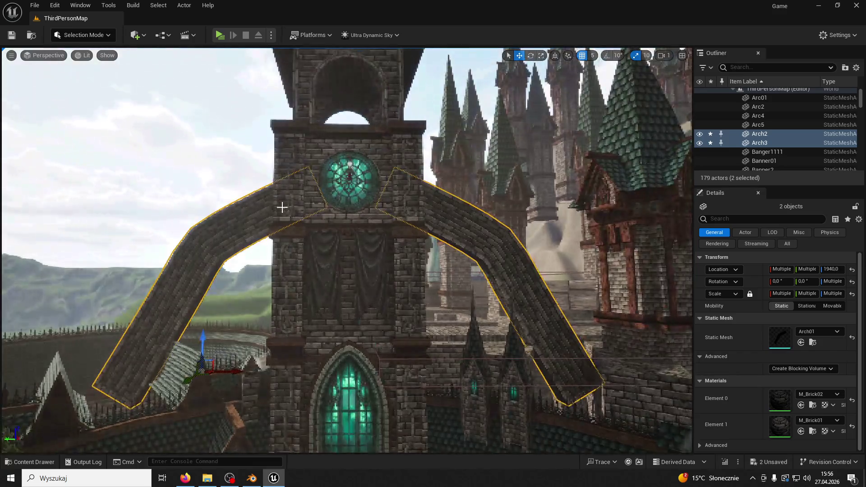
key(alt+p)
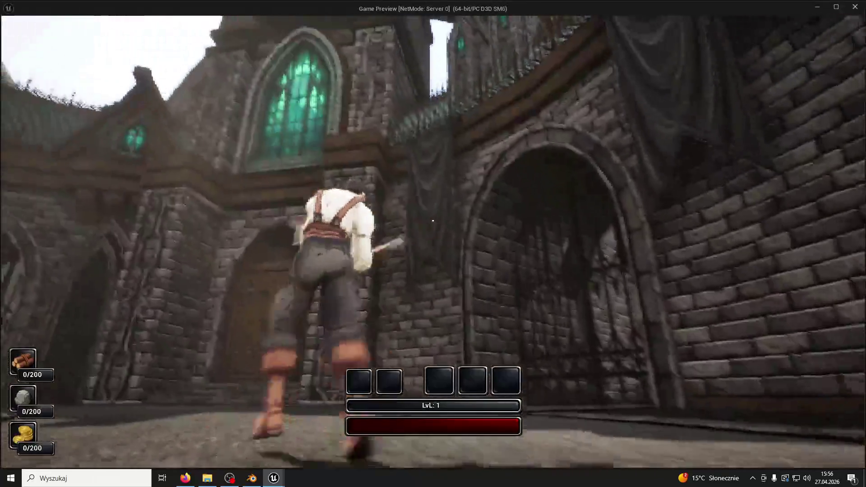
key(w)
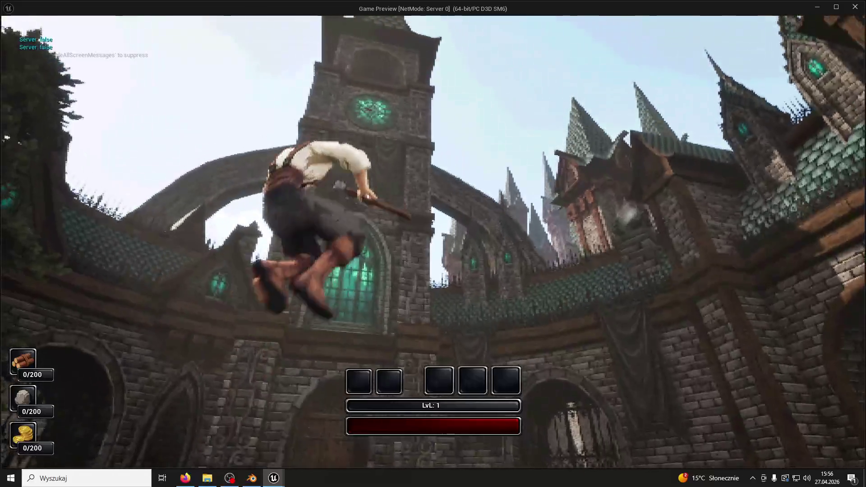
key(Escape)
key(Delete)
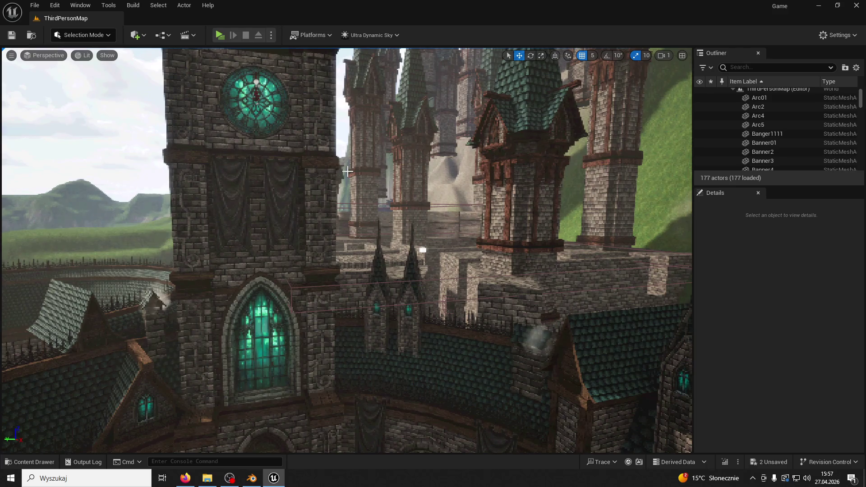
- Close Blender without saving the Arch file
click(254, 482)
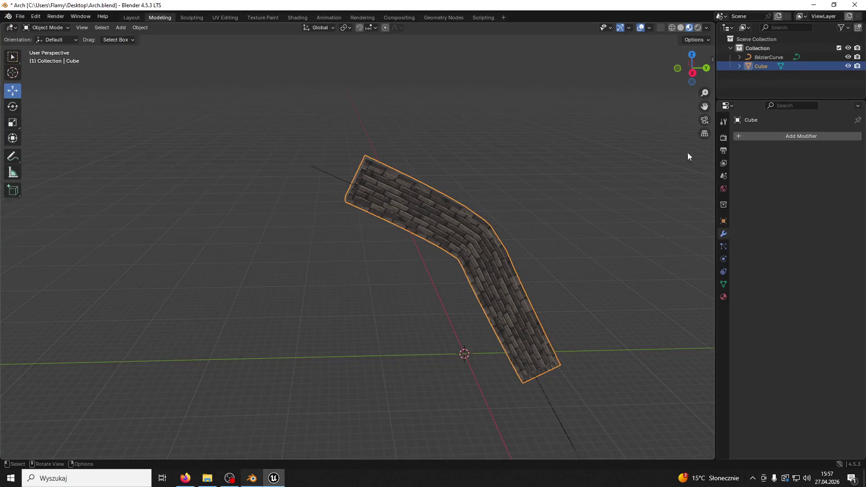
click(854, 5)
click(459, 252)
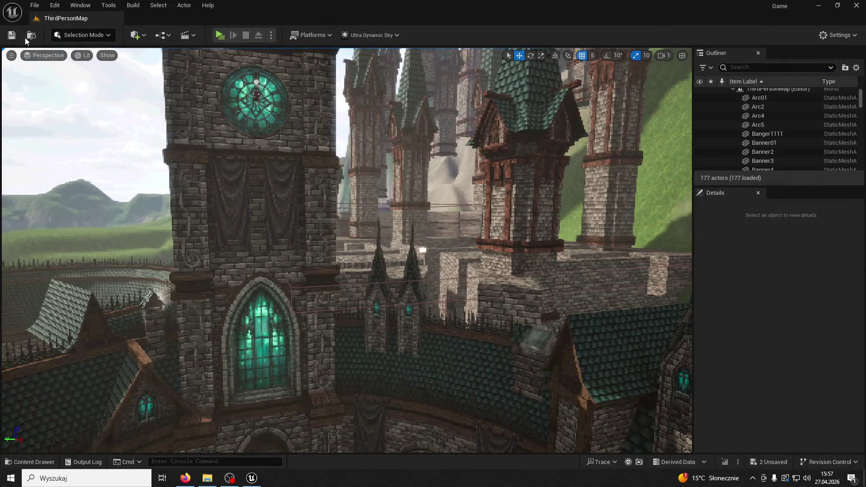
- Fly the Unreal view over the roofs into the courtyard and select the Segment01 wall piece
drag(70, 90, 70, 90)
drag(526, 427, 526, 428)
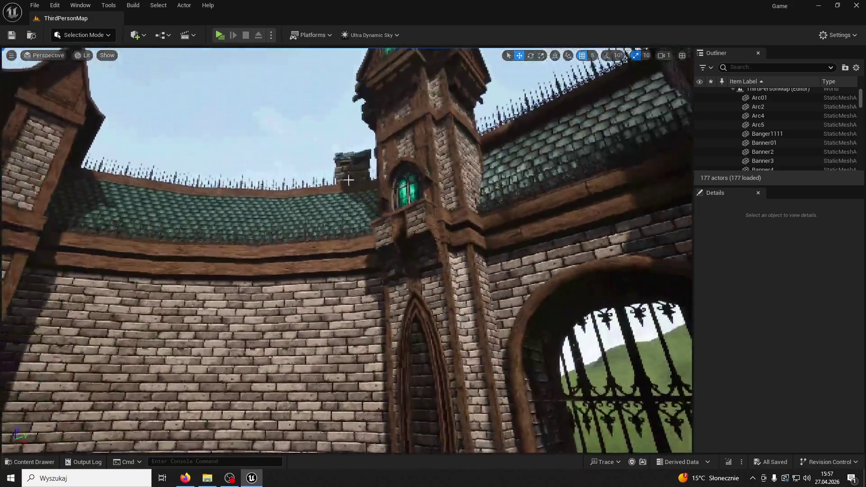
click(425, 238)
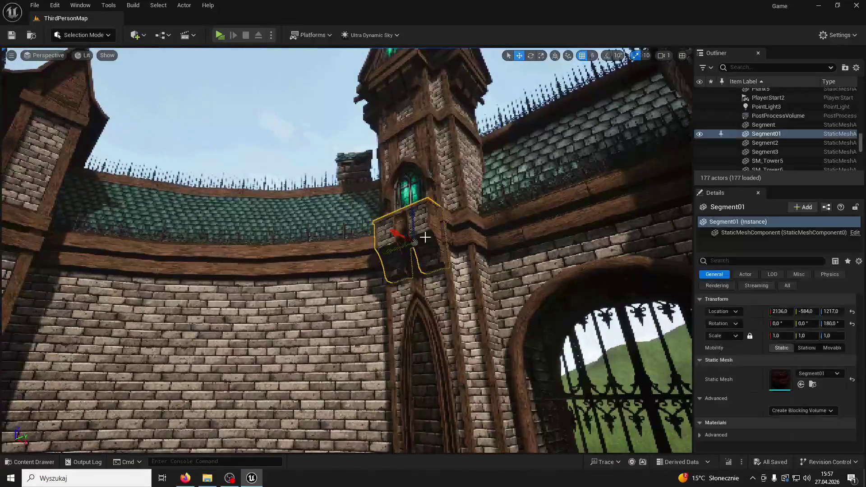
- Duplicate the wall piece as Segment4, raise it onto the timber beam and scale it to 0.78
drag(362, 227, 124, 202)
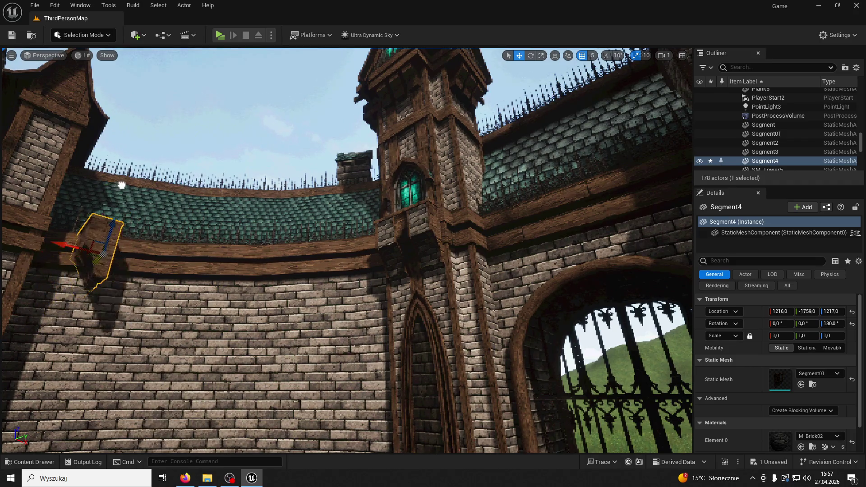
key(f)
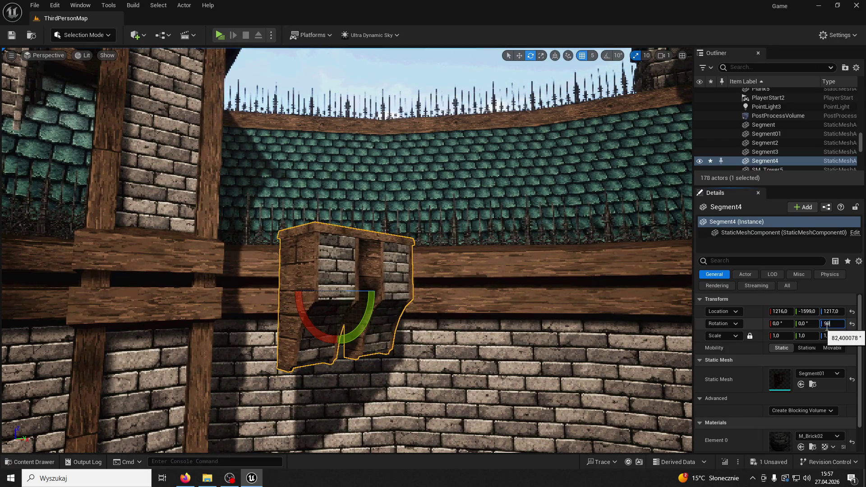
drag(336, 297, 136, 296)
key(f)
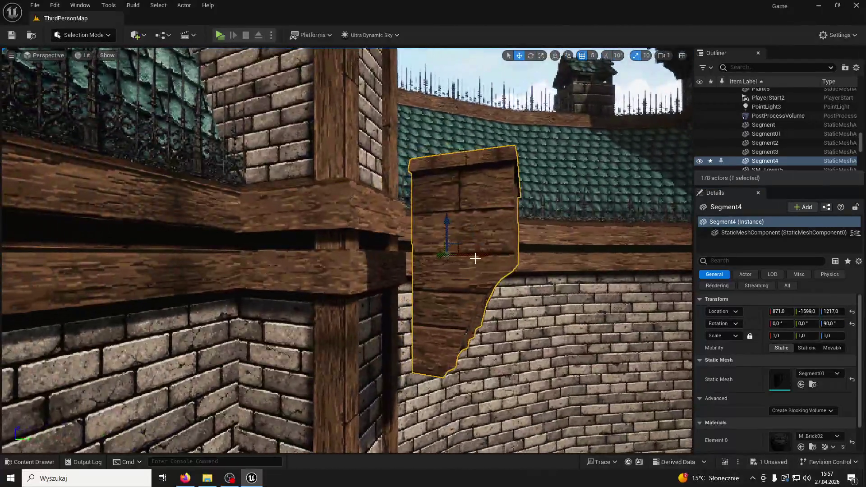
mouse_move(474, 258)
mouse_down()
mouse_move(354, 258)
mouse_move(361, 258)
mouse_up()
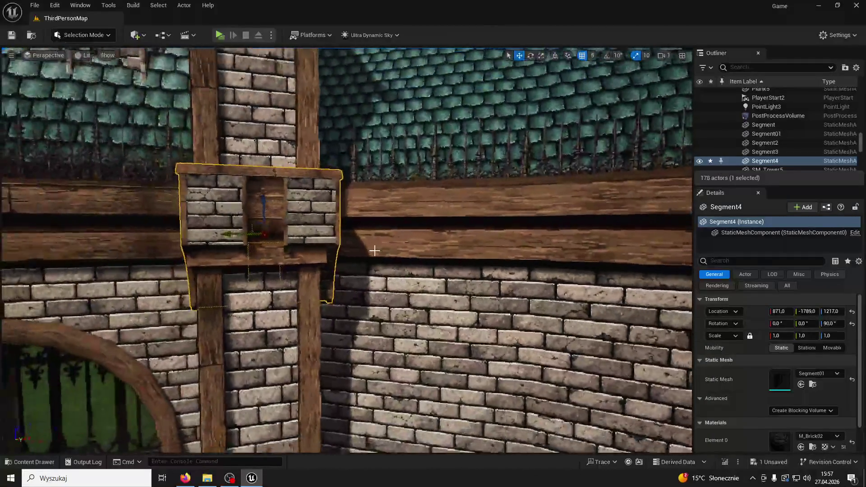
drag(264, 212, 255, 89)
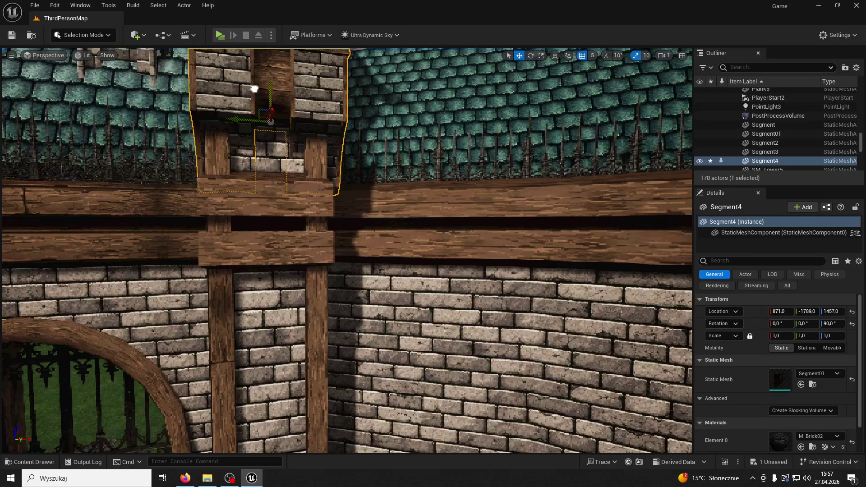
drag(777, 336, 763, 336)
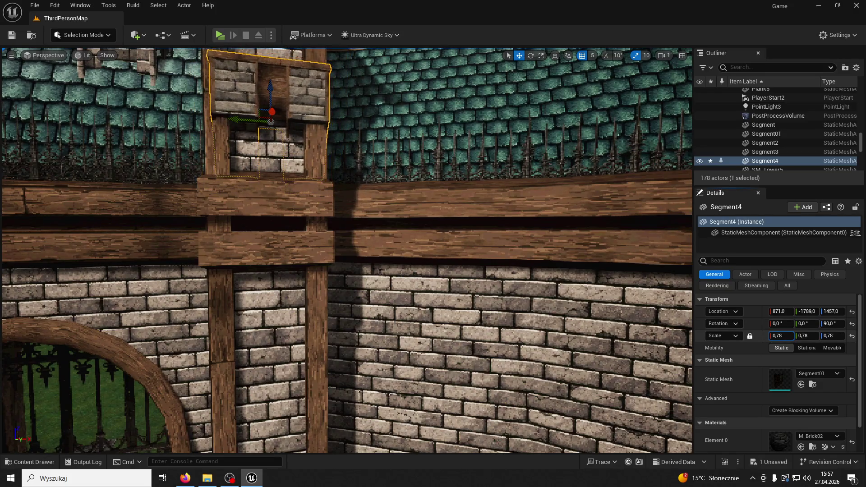
- Orbit around Segment4 from above and below to check its fit on the wall
mouse_move(267, 117)
mouse_down()
mouse_move(257, 119)
mouse_move(283, 131)
mouse_up()
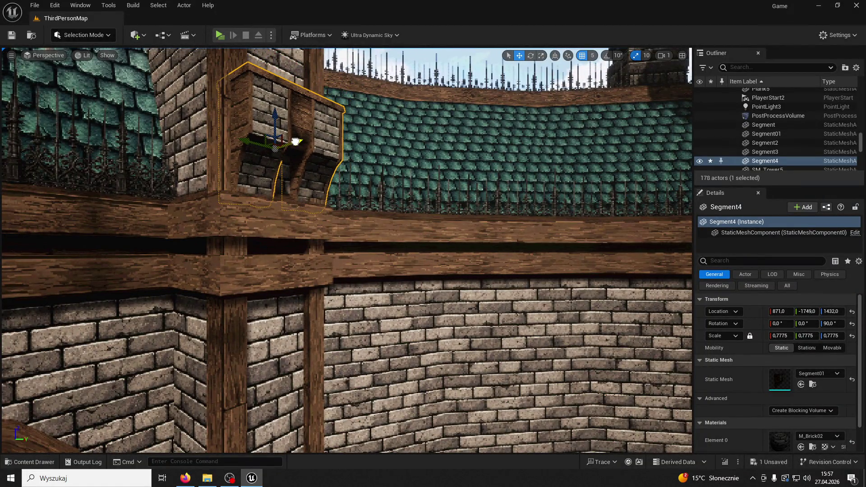
mouse_move(282, 131)
mouse_down()
mouse_move(316, 140)
mouse_move(339, 163)
mouse_up()
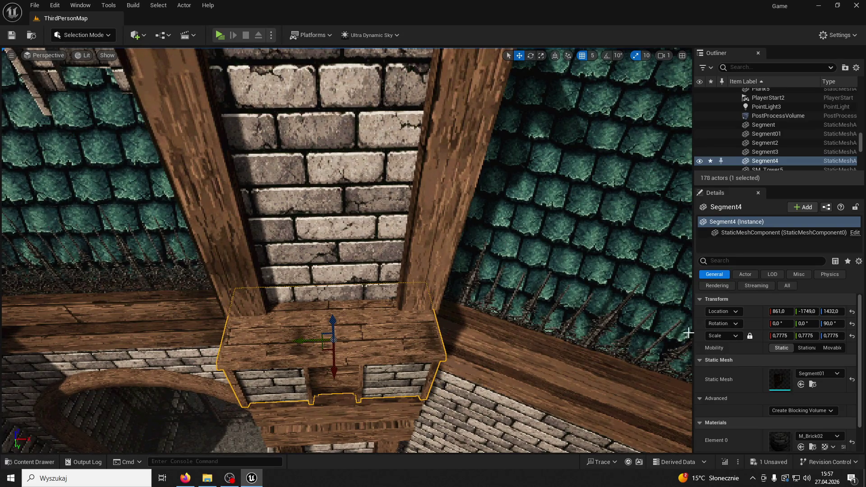
mouse_move(339, 163)
mouse_down()
mouse_move(347, 181)
mouse_move(356, 167)
mouse_move(537, 361)
mouse_up()
drag(605, 309, 541, 266)
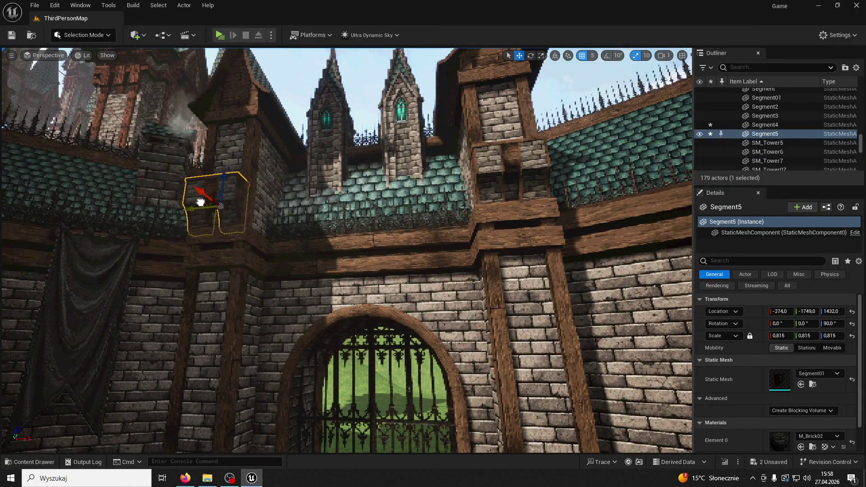
- Close in on Segment5, select the neighbouring wall block and duplicate it as Segment6
mouse_move(206, 201)
mouse_down()
mouse_move(262, 189)
mouse_move(315, 199)
mouse_up()
drag(457, 214, 484, 228)
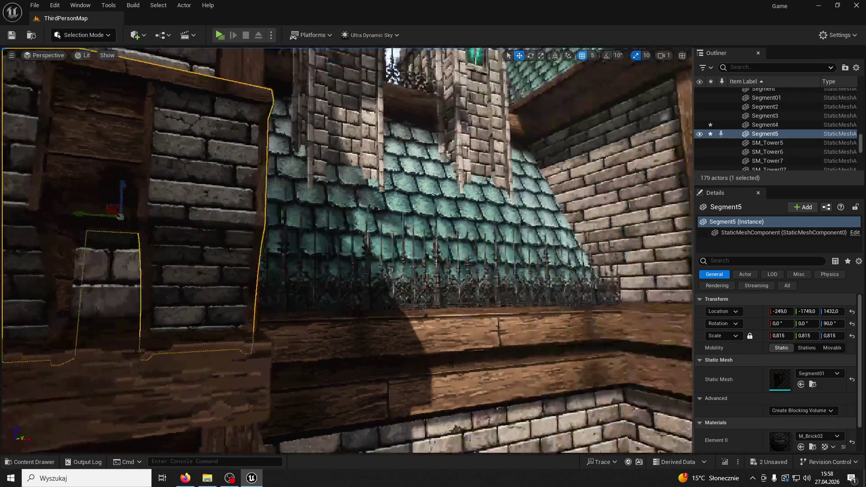
mouse_move(149, 198)
mouse_down()
mouse_move(246, 149)
mouse_move(293, 157)
mouse_up()
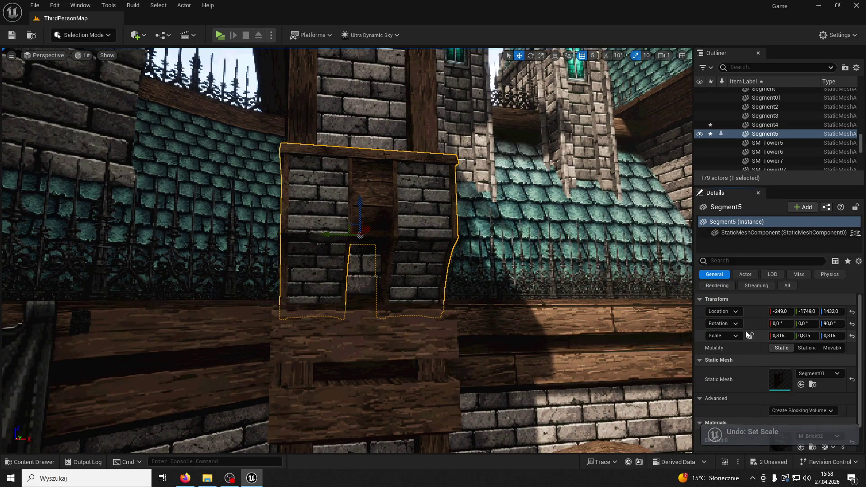
mouse_move(406, 270)
mouse_down()
mouse_move(437, 266)
mouse_move(413, 271)
mouse_up()
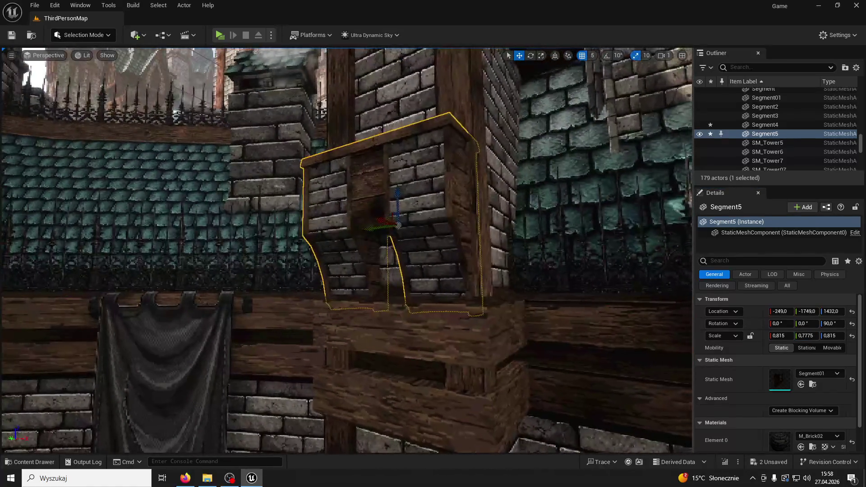
key(Up)
key(f)
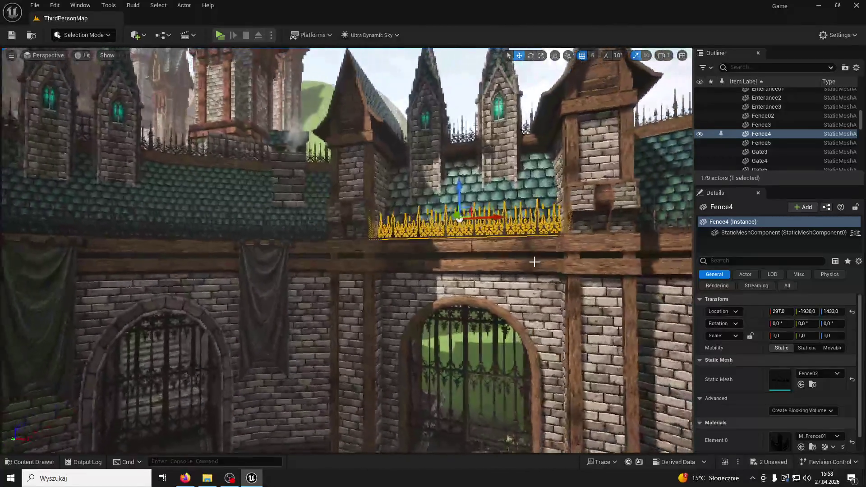
drag(612, 204, 412, 347)
key(ctrl+d)
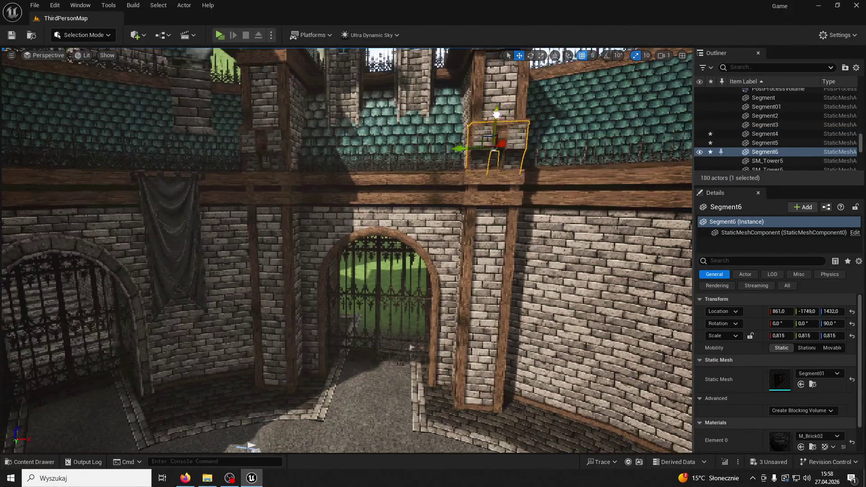
- Delete the extra wall block duplicate, keeping only Segment6
click(251, 135)
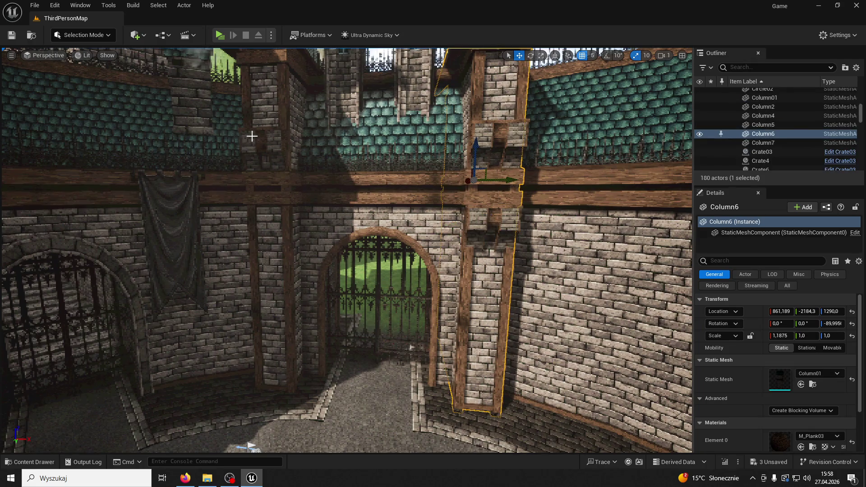
key(ctrl+d)
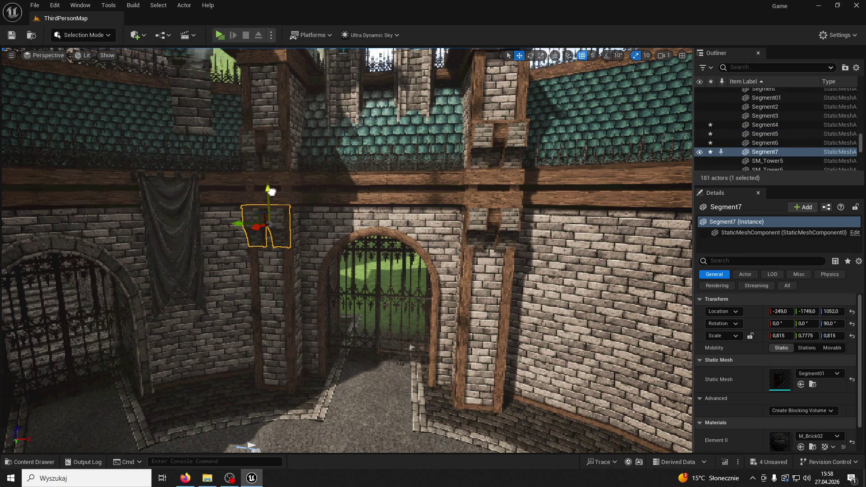
click(411, 346)
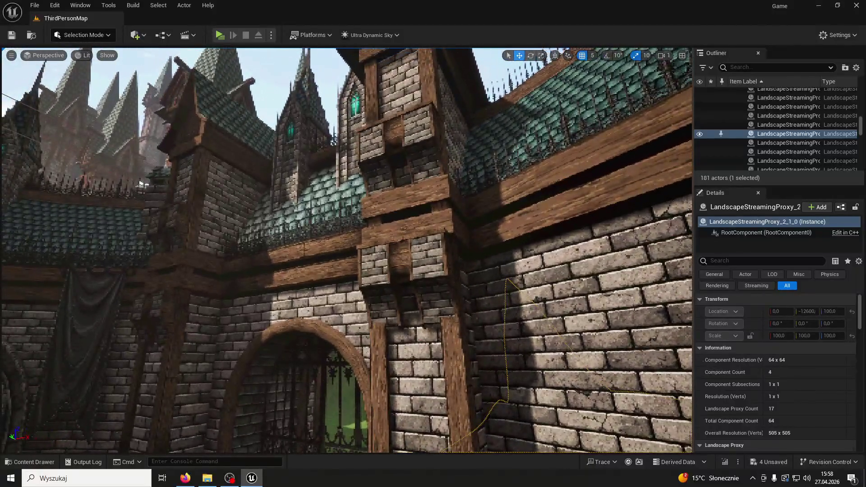
click(419, 266)
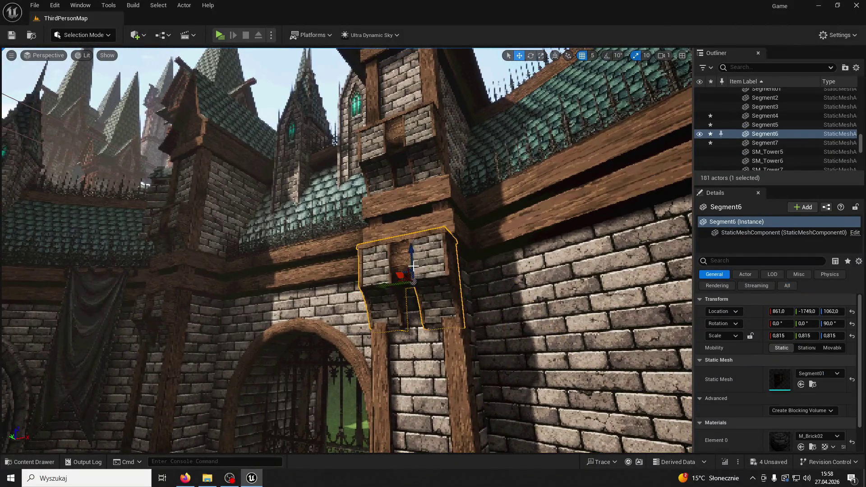
key(Delete)
drag(164, 303, 142, 356)
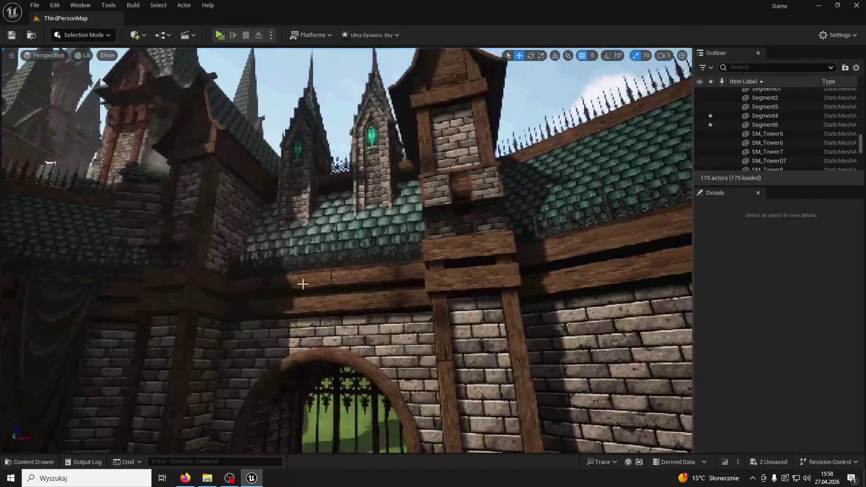
- Rotate Segment6 to -90° on Z and shift it across the courtyard to Y 2261
click(509, 171)
key(ctrl+z)
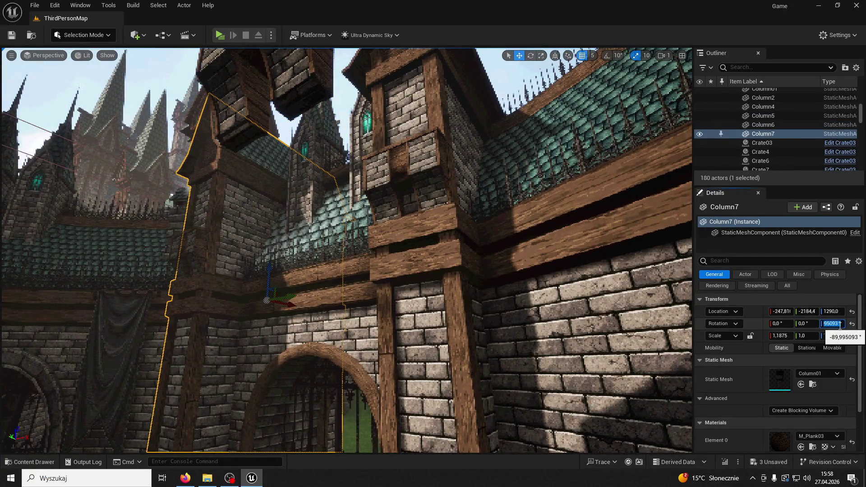
drag(499, 276, 386, 147)
key(ctrl+z)
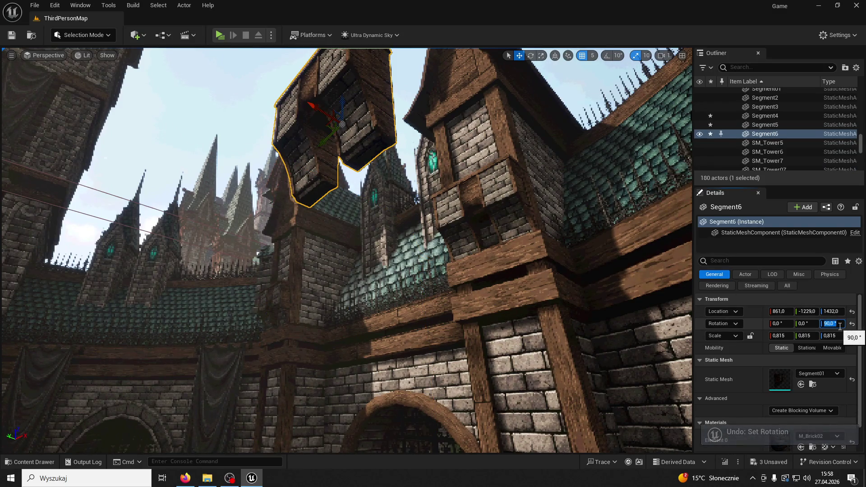
text(0)
key(Return)
mouse_move(418, 176)
mouse_down()
mouse_move(388, 212)
mouse_move(418, 176)
mouse_move(522, 176)
mouse_move(581, 238)
mouse_up()
scroll(190, 222, down, 10)
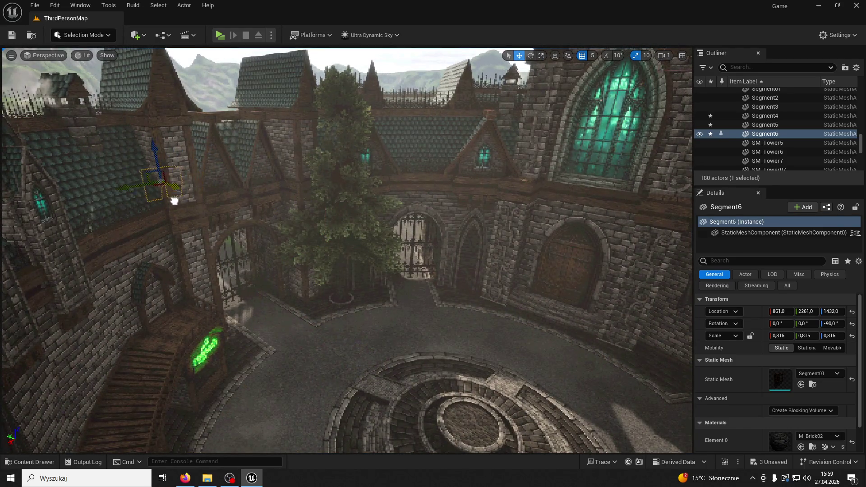
- Nudge Segment6 onto its column and thin its Y scale to 0.765
mouse_move(198, 208)
mouse_down()
mouse_move(198, 194)
mouse_move(207, 225)
mouse_move(221, 227)
mouse_up()
drag(368, 206, 368, 206)
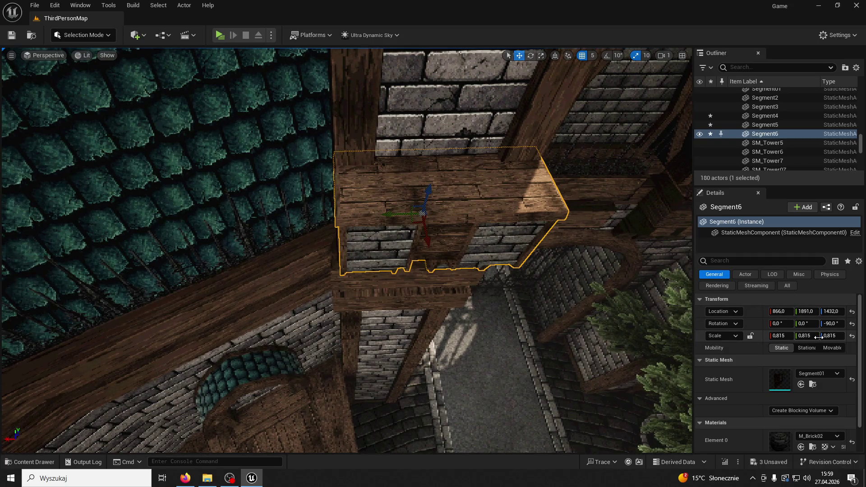
drag(343, 244, 343, 226)
drag(806, 335, 799, 335)
drag(436, 252, 436, 251)
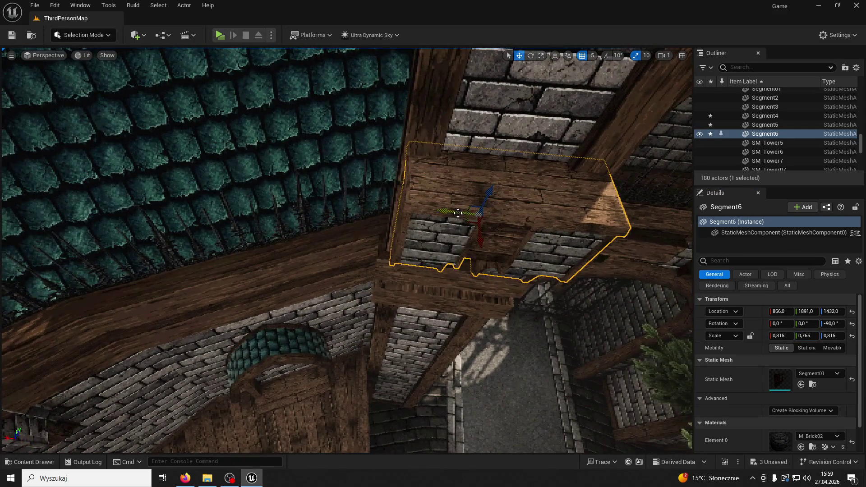
drag(457, 214, 371, 235)
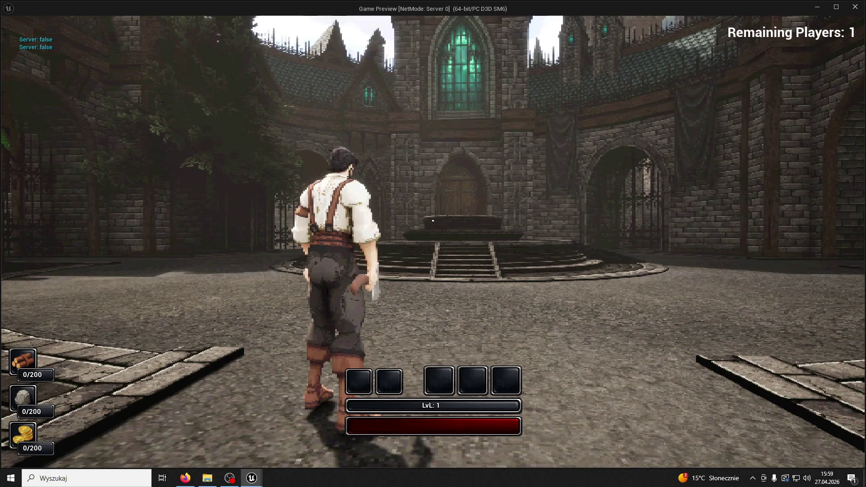
- Playtest the level, running and jumping around the courtyard and steps, then exit with Esc
key(super)
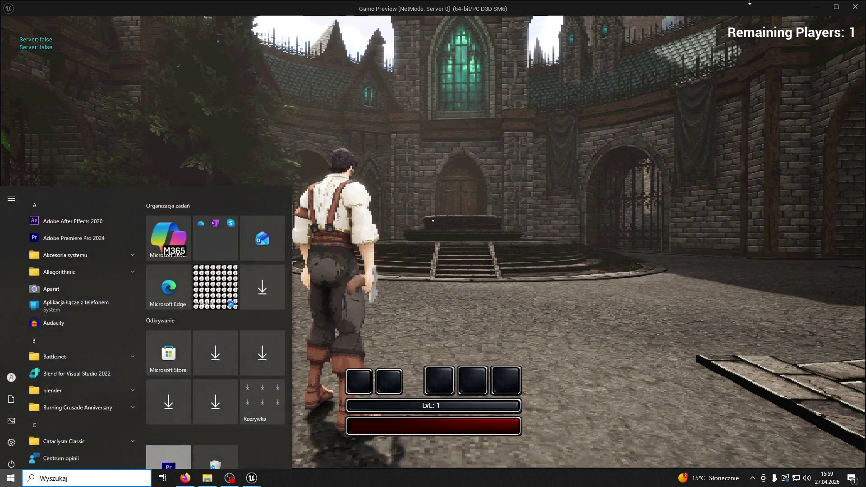
key(Escape)
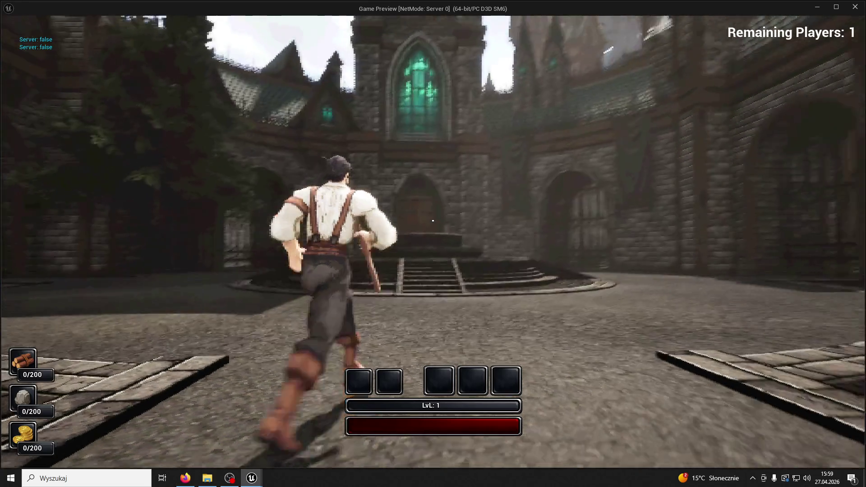
key(super)
key(w)
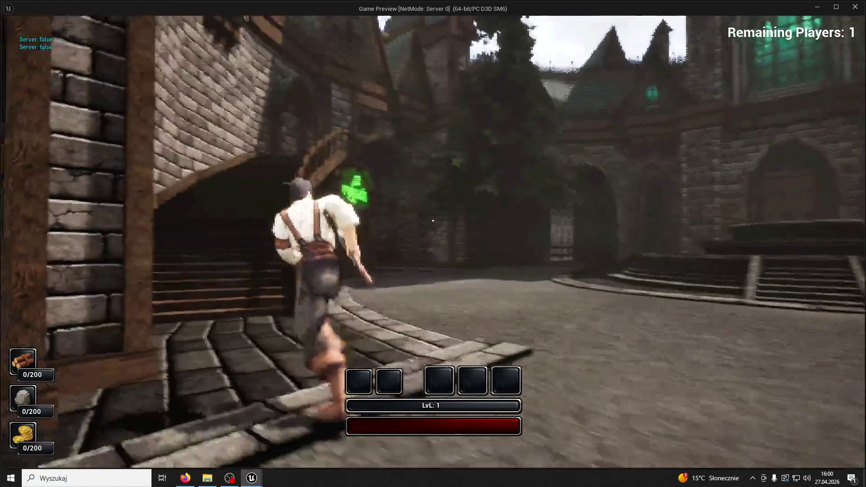
key(w)
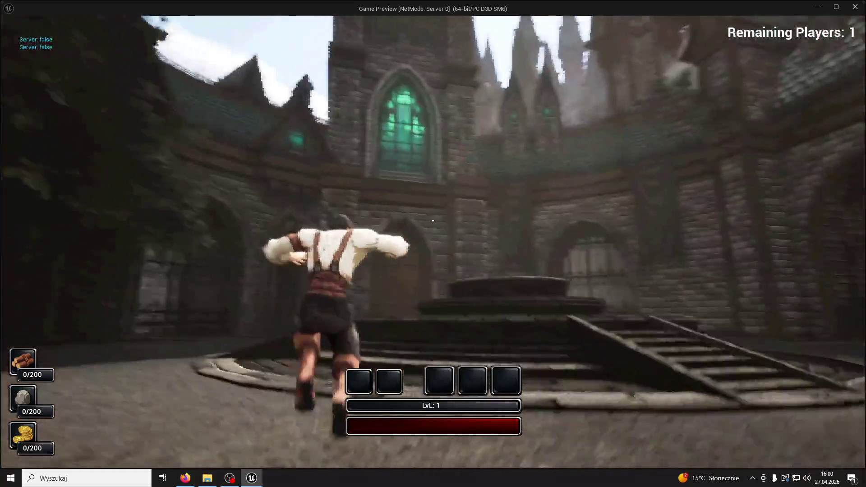
key(space)
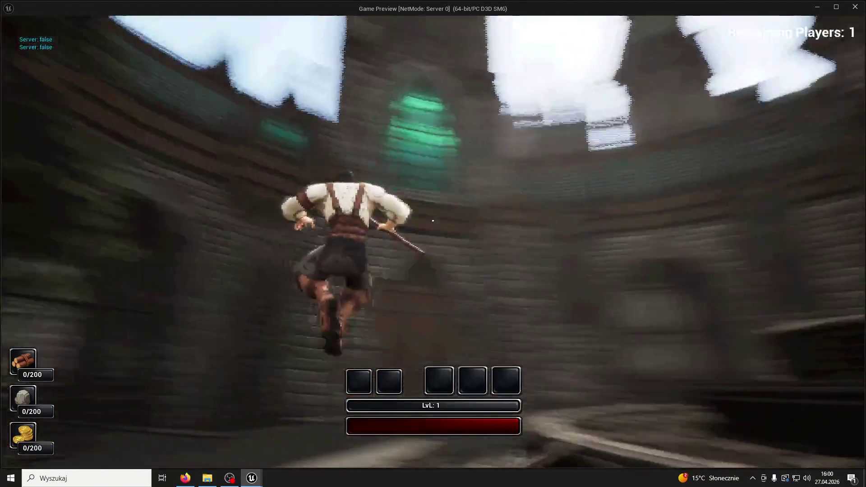
key(w)
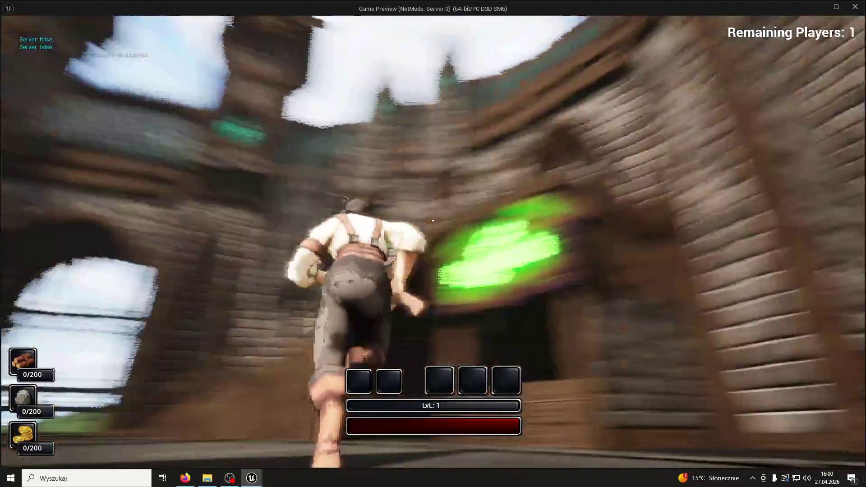
key(w)
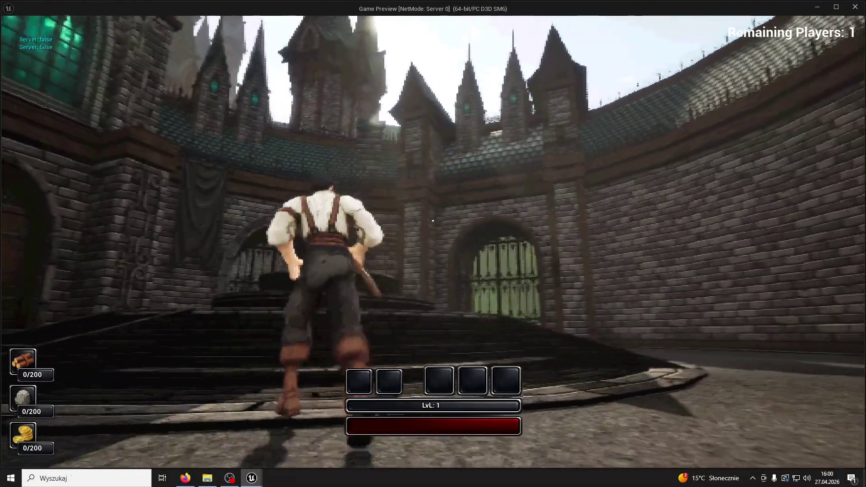
key(a)
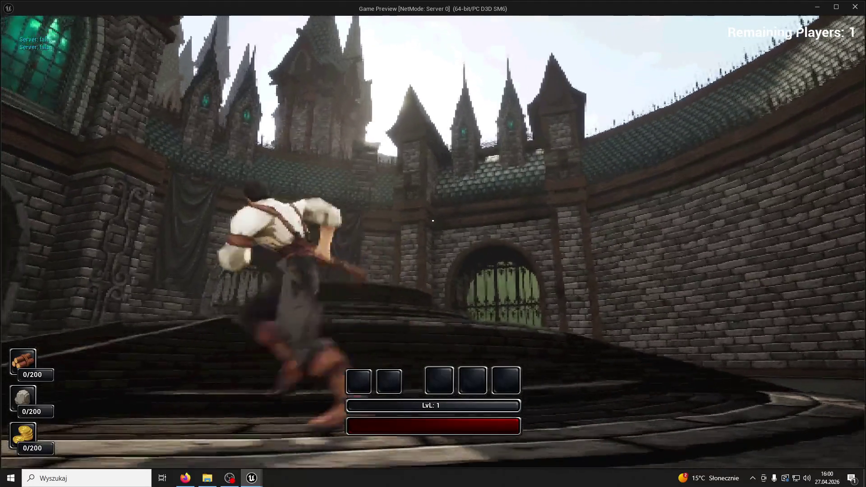
key(w)
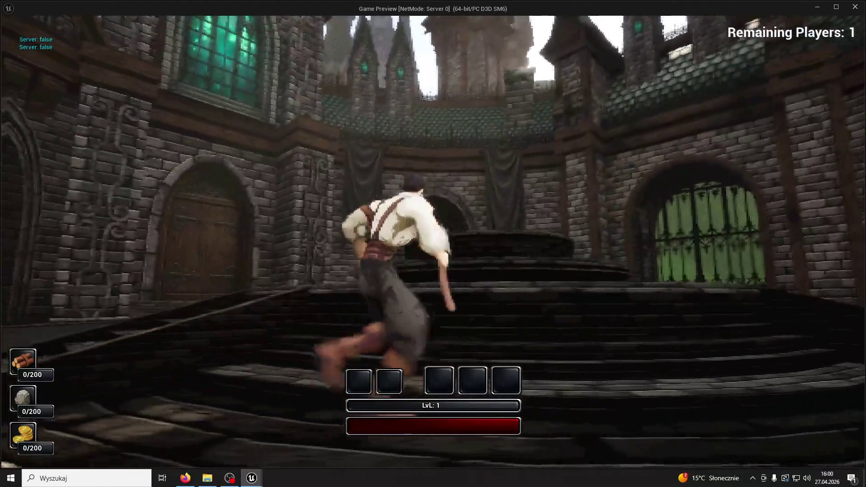
key(w)
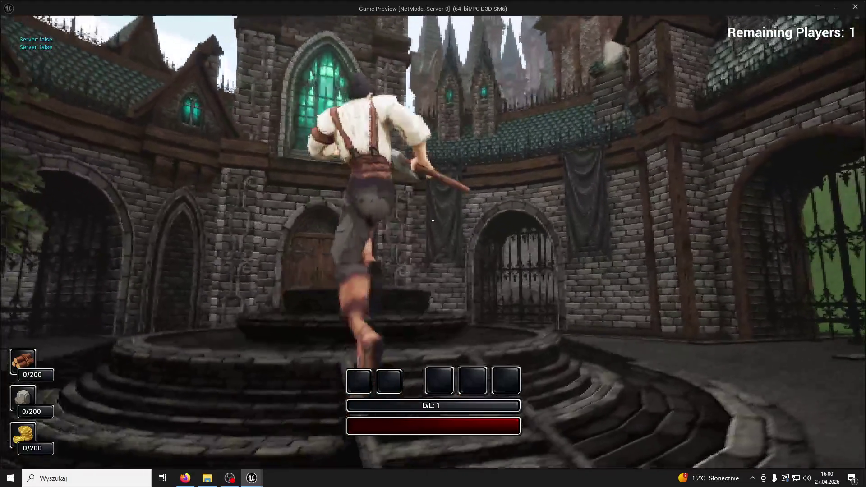
key(Escape)
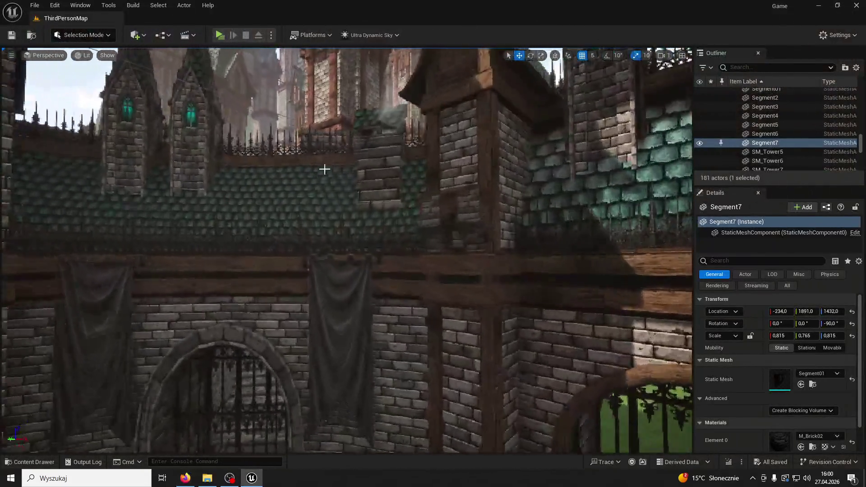
- Move BP_Chimney4 higher along the roof to -896, -2169, 1710, then launch a playtest
click(367, 155)
key(f)
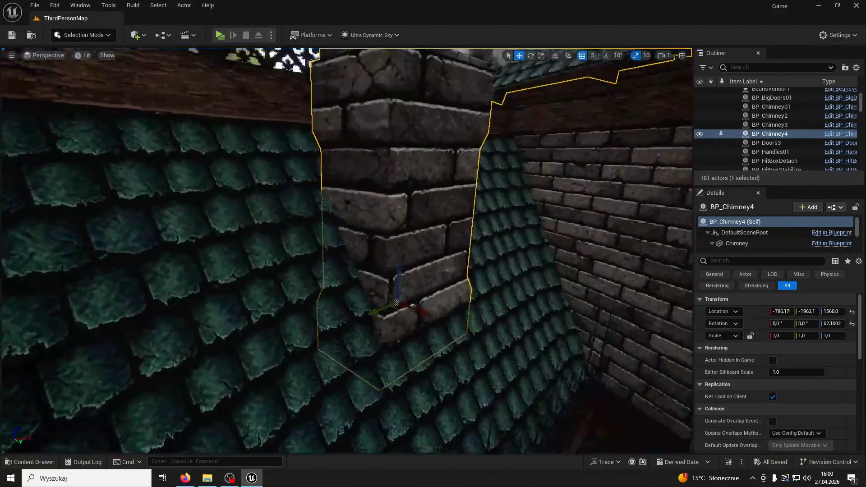
mouse_move(396, 303)
mouse_down()
mouse_move(425, 358)
mouse_move(398, 295)
mouse_up()
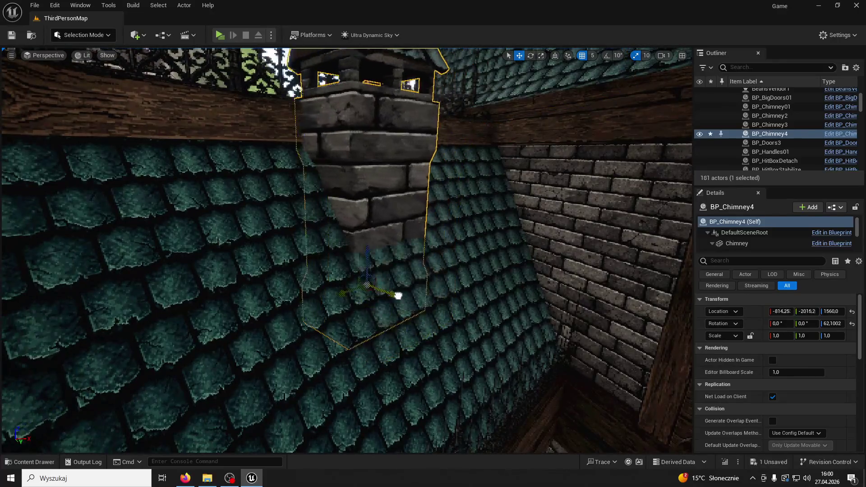
click(332, 259)
key(f)
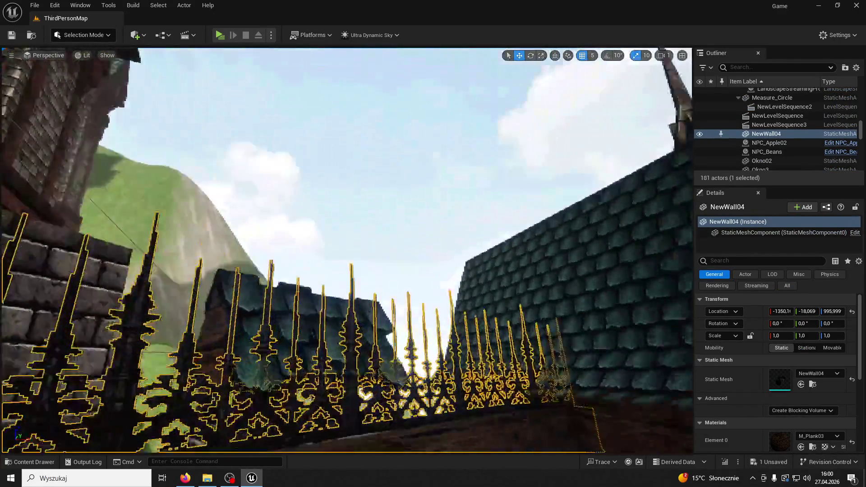
click(323, 174)
key(f)
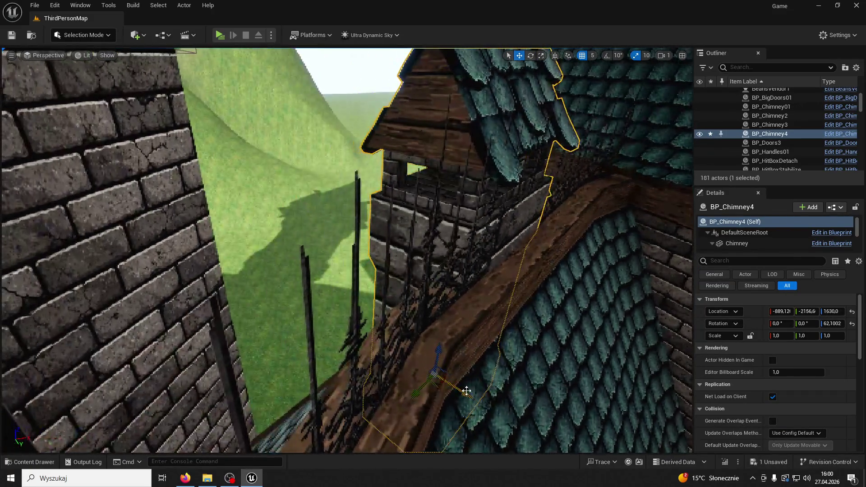
mouse_move(466, 388)
mouse_down()
mouse_move(458, 392)
mouse_move(500, 319)
mouse_up()
drag(488, 266, 455, 239)
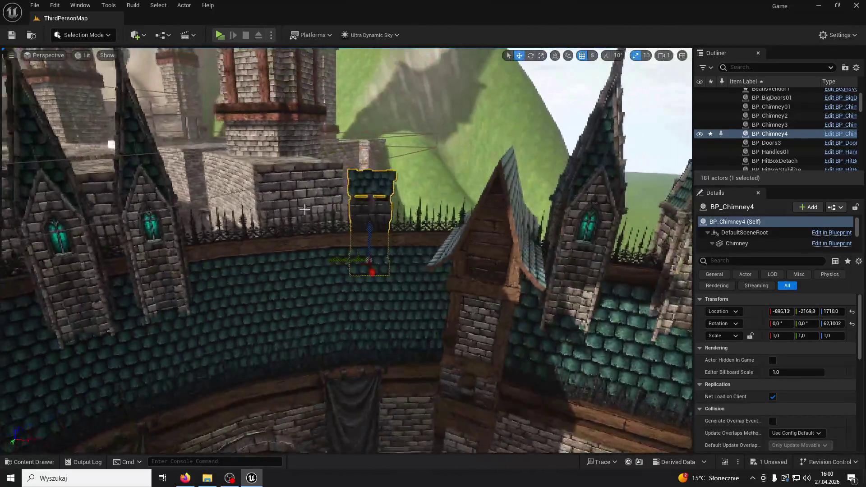
click(221, 36)
- Run and jump through the courtyard in the playtest, then stop it
key(w)
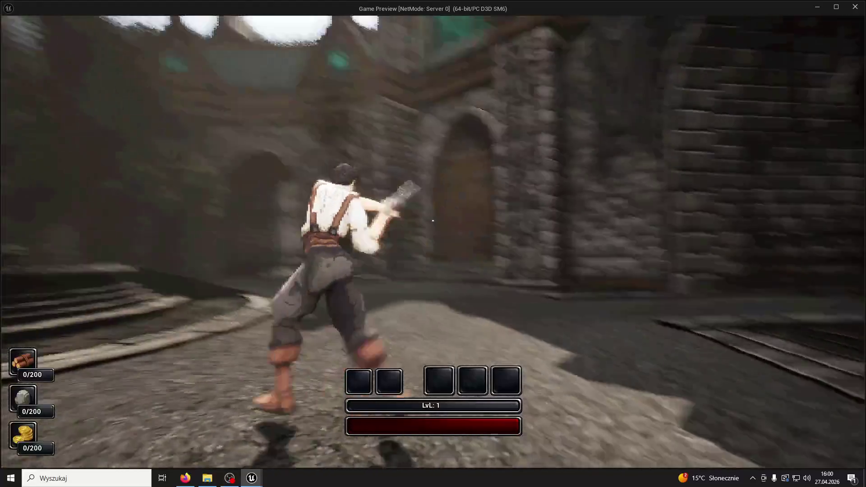
key(space)
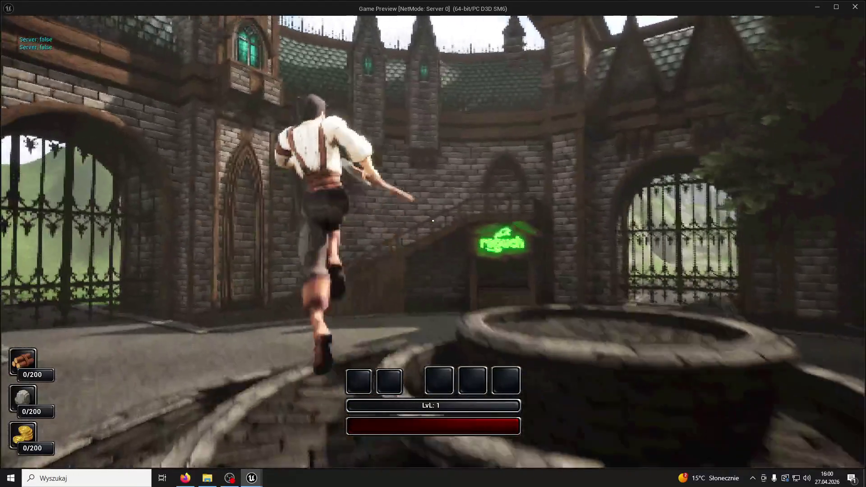
key(super)
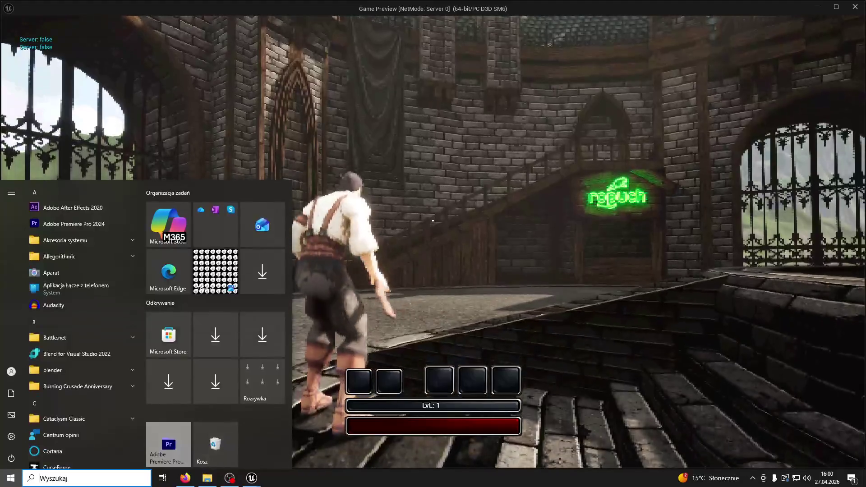
key(super)
key(space)
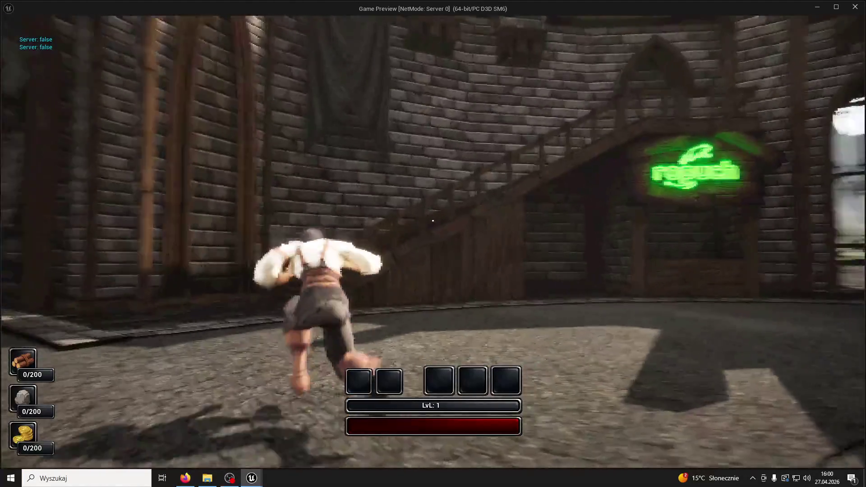
key(space)
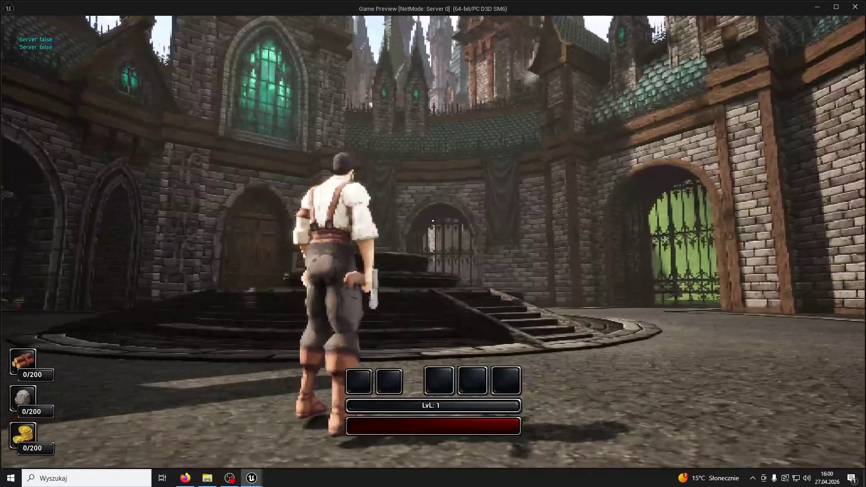
key(Escape)
- Nudge BP_Chimney4 to about -1072, -2076.2, 1710 and relaunch the playtest
drag(316, 259, 307, 260)
key(e)
key(f)
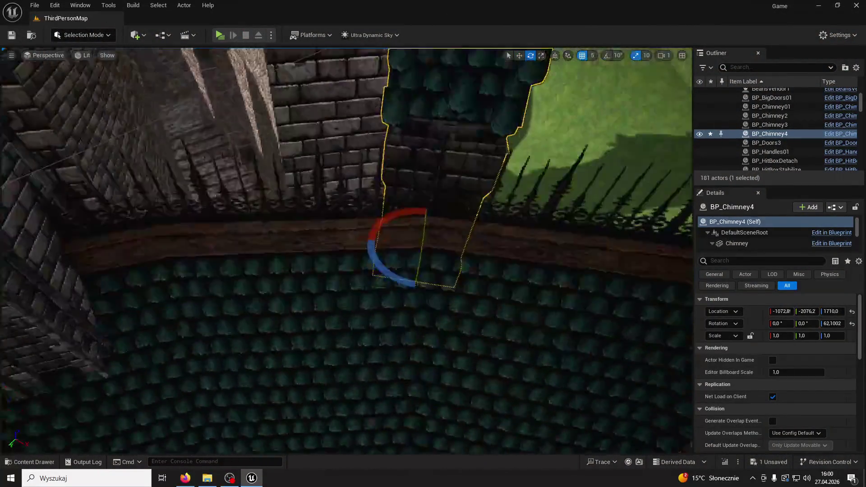
mouse_move(407, 192)
mouse_down()
mouse_move(407, 212)
mouse_move(407, 192)
mouse_up()
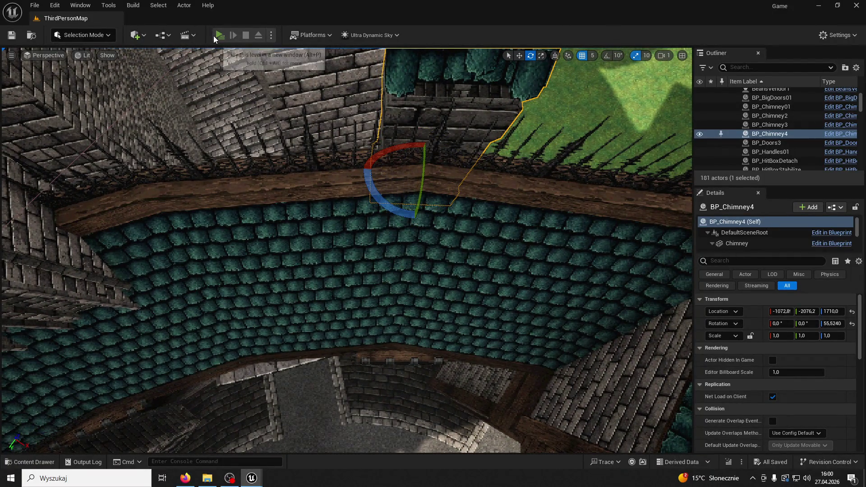
click(215, 36)
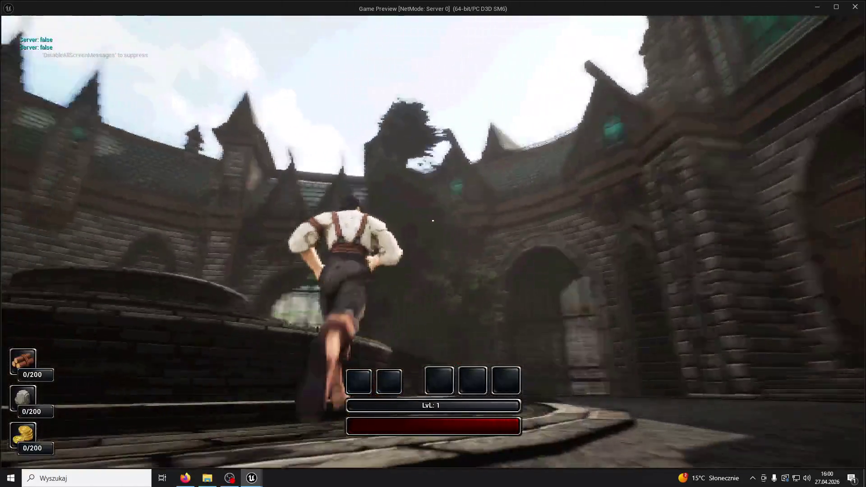
- Run toward the gate and fountain, end the playtest, and look across to a wall banner
key(space)
key(w)
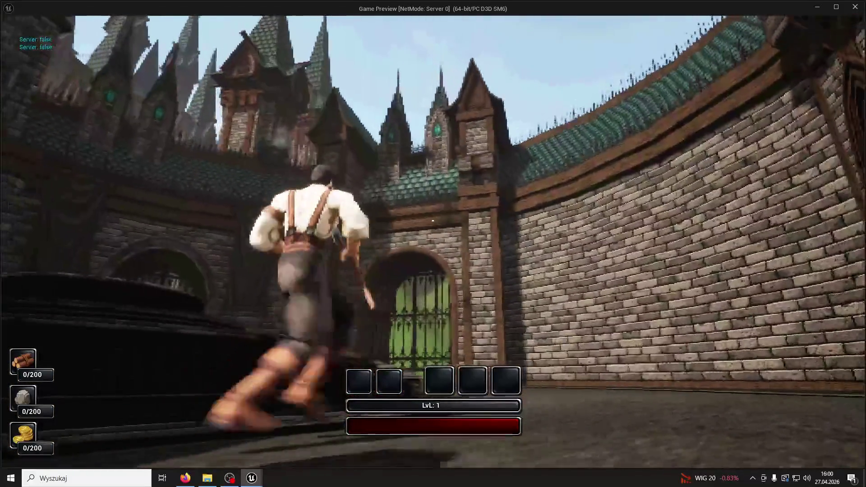
key(a)
key(w)
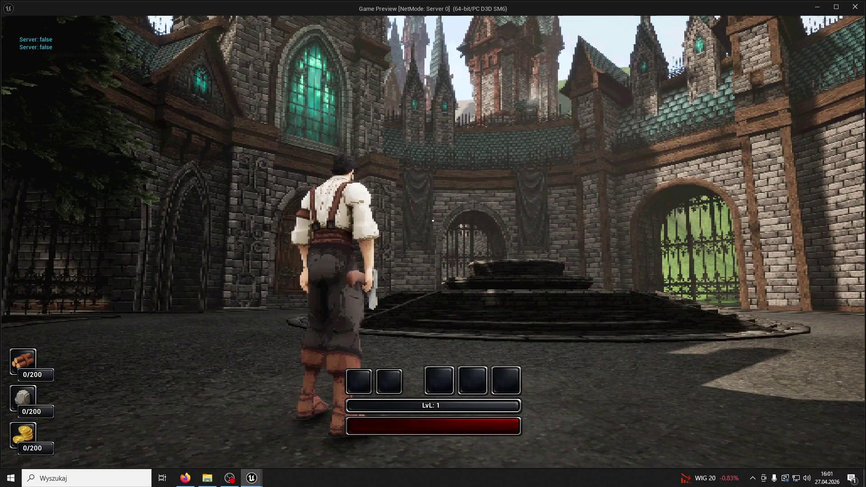
key(Escape)
mouse_move(2, 161)
mouse_down()
mouse_move(440, 296)
mouse_move(411, 350)
mouse_up()
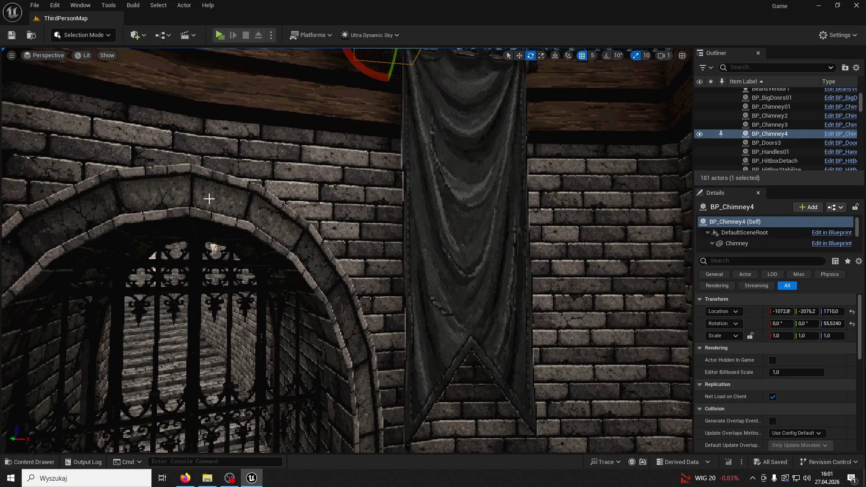
- Inspect the dark banner's pointed tip and edges up close beside the arched doorway
drag(272, 287, 273, 287)
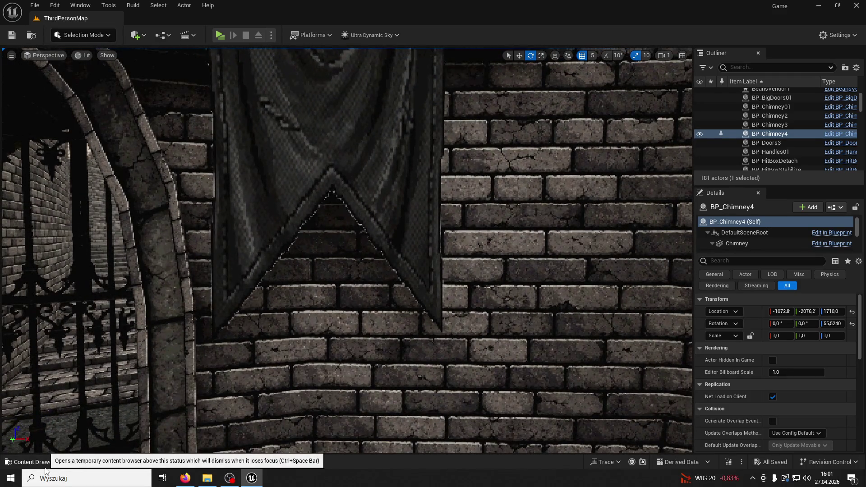
drag(245, 329, 245, 329)
drag(405, 316, 406, 316)
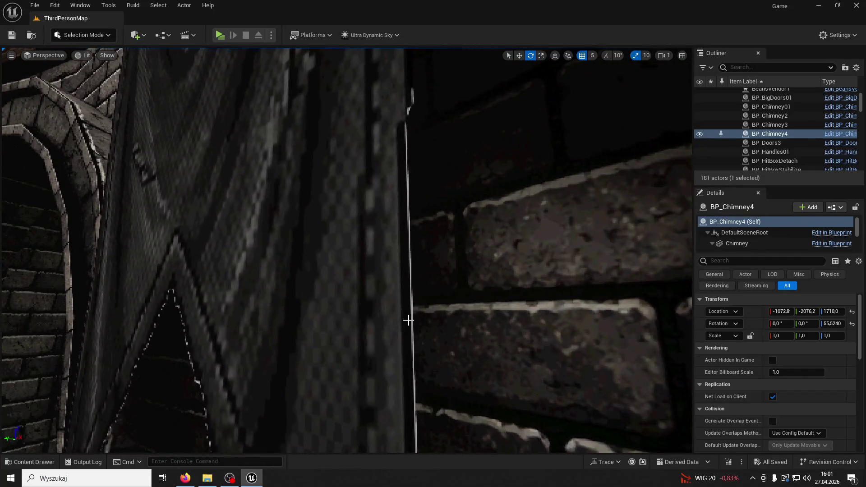
drag(203, 332, 203, 332)
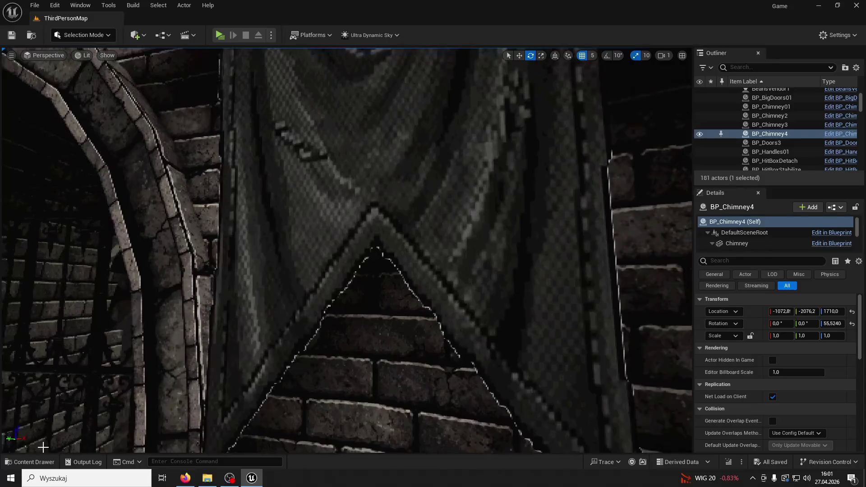
- Open Texture_Banner01 from the Banners folder in the texture editor
click(32, 462)
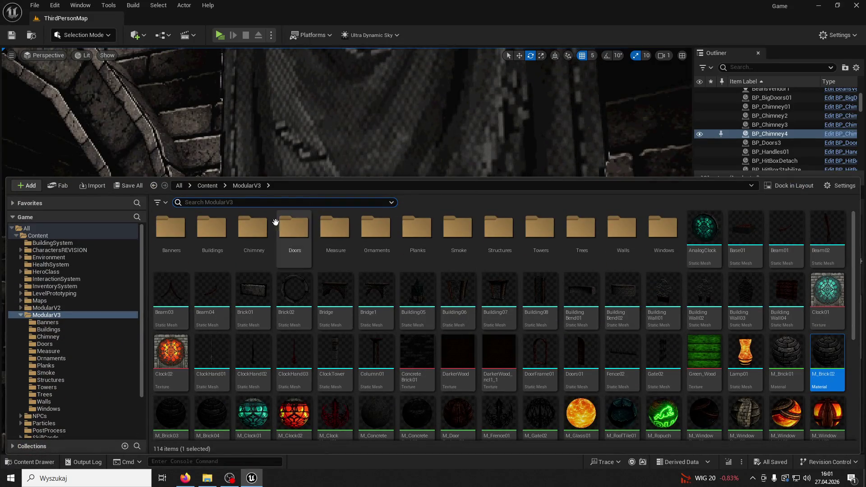
double_click(167, 228)
click(256, 222)
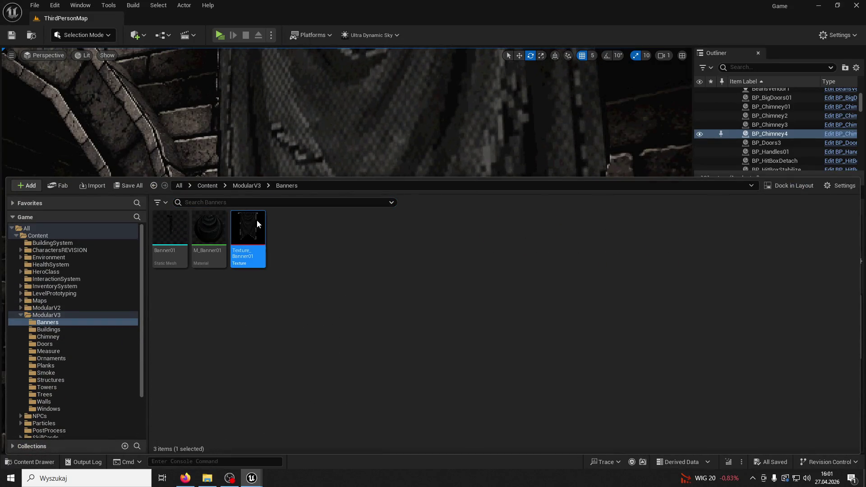
double_click(257, 224)
mouse_move(256, 123)
mouse_down()
mouse_move(226, 29)
mouse_move(213, 23)
mouse_up()
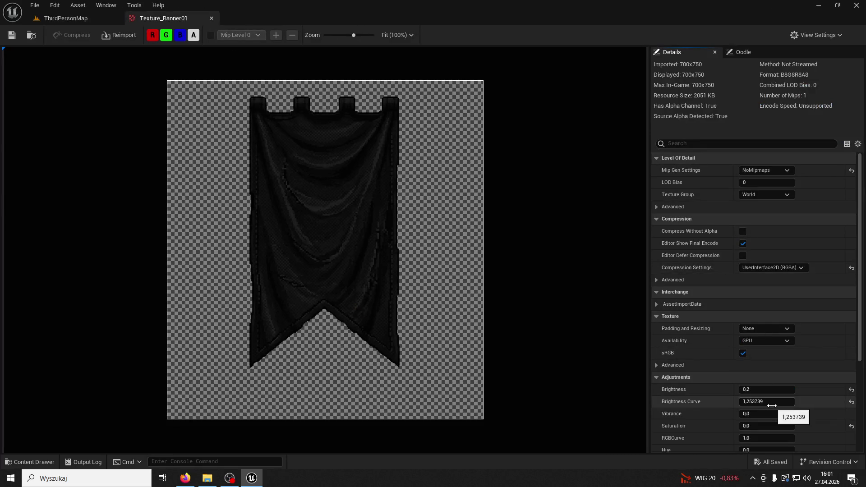
- Try Brightness Curve 1.0 on Texture_Banner01, compare in the level, revert to 1.253739 and close it
scroll(772, 405, down, 1)
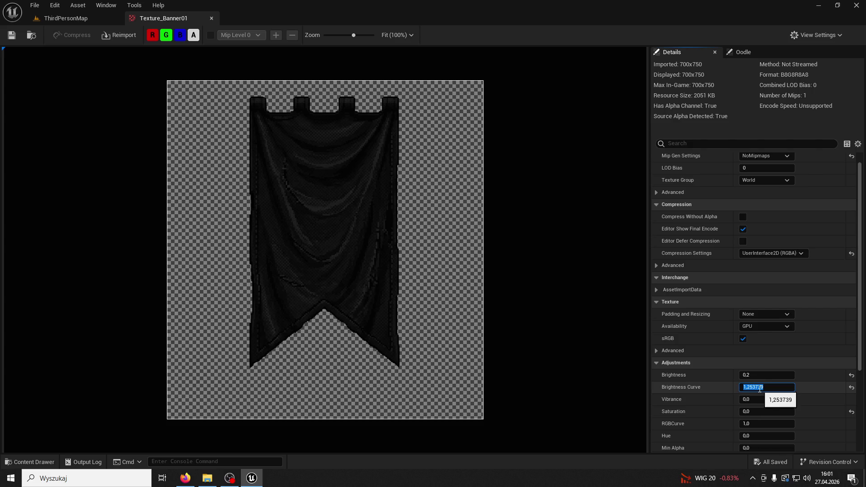
text(1)
key(Return)
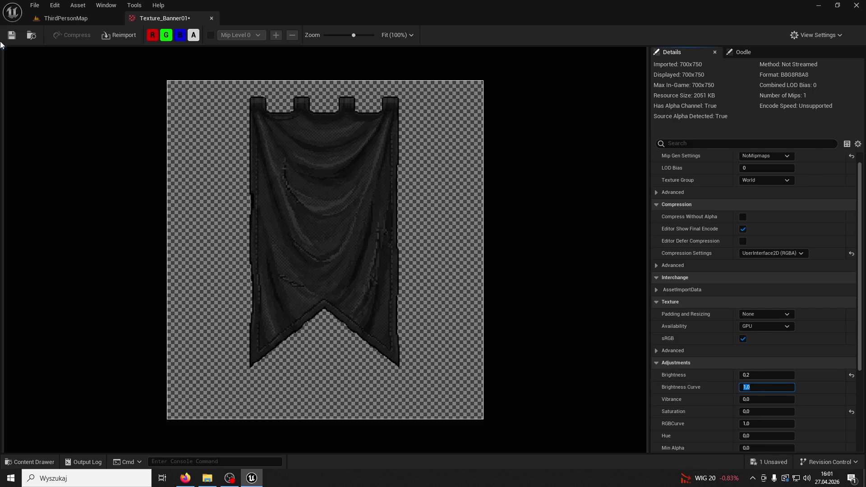
click(62, 19)
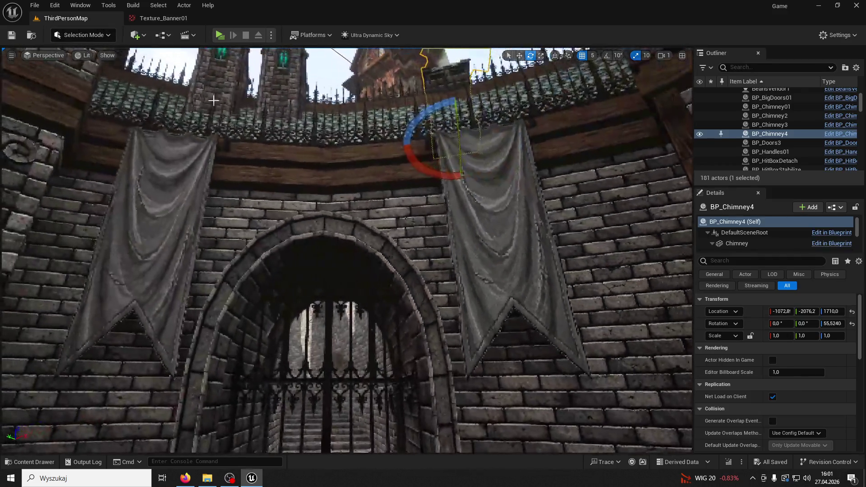
click(179, 19)
drag(747, 383, 767, 384)
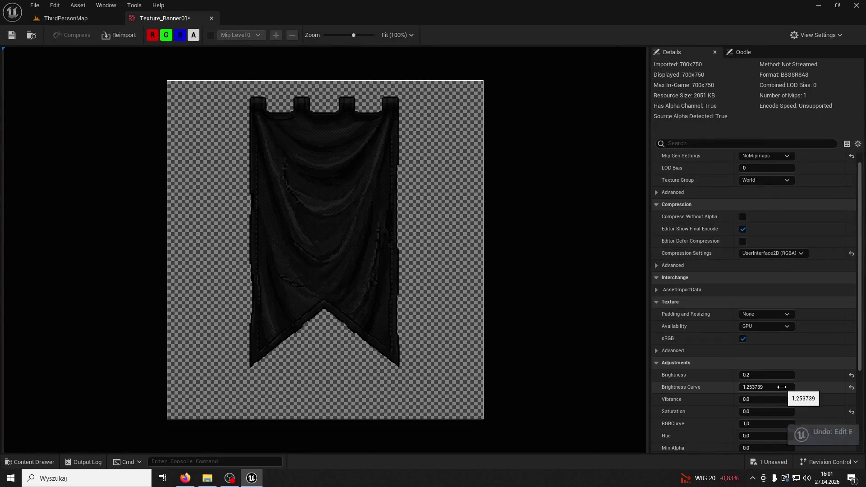
click(210, 19)
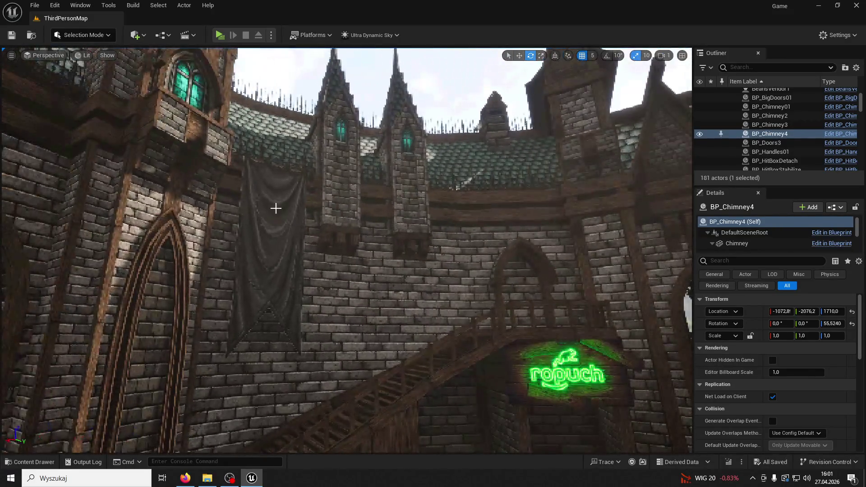
- Duplicate Banner5 as Banner6, slide it along X and shrink it uniformly
click(277, 205)
key(ctrl+d)
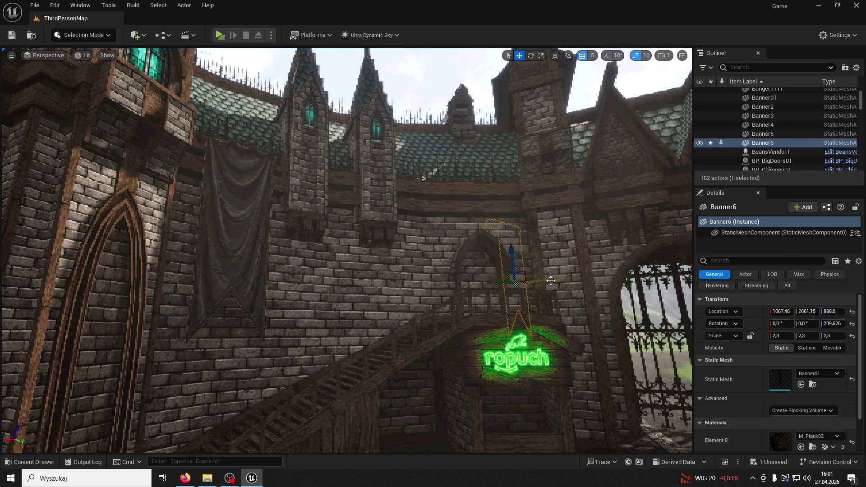
drag(530, 245, 259, 151)
mouse_move(186, 133)
mouse_down()
mouse_move(244, 143)
mouse_move(300, 137)
mouse_up()
key(f)
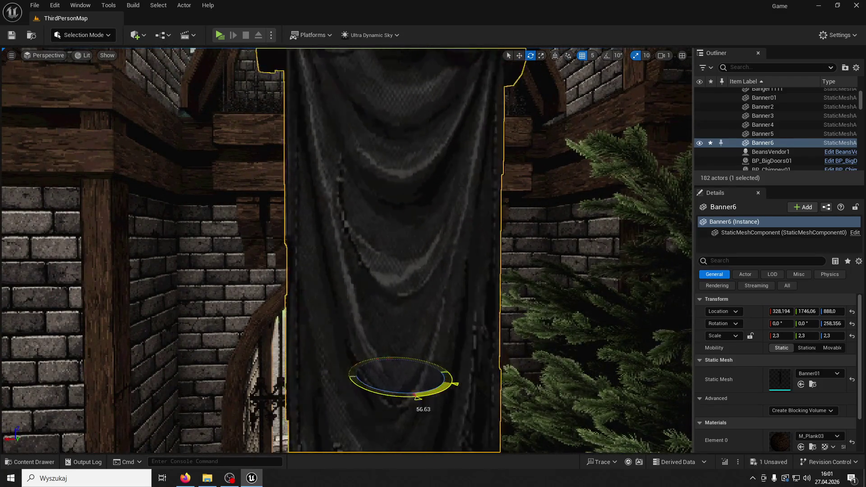
click(750, 336)
drag(780, 335, 749, 335)
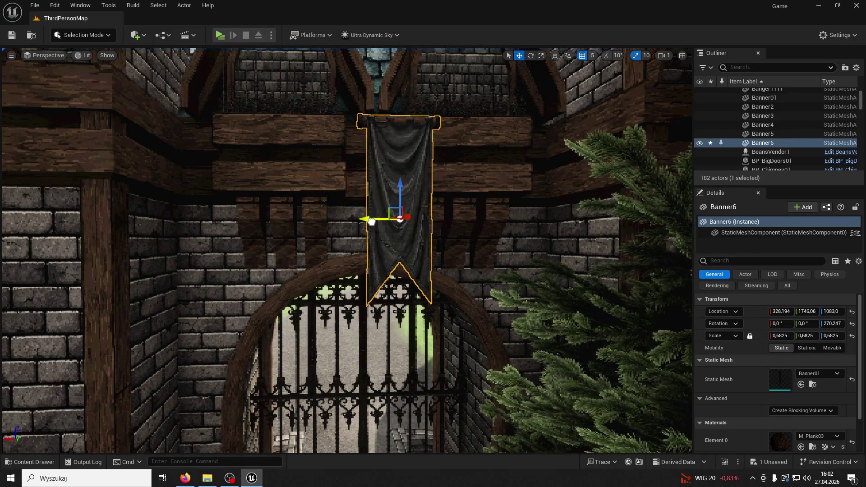
- Position Banner6 above the gate arch and set its scale to 1
drag(371, 221, 252, 219)
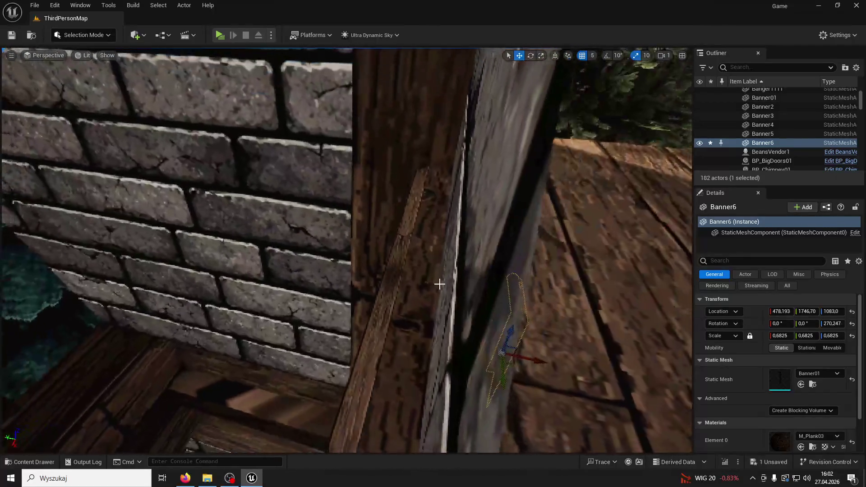
mouse_move(440, 284)
mouse_down()
mouse_move(475, 193)
mouse_move(429, 325)
mouse_up()
click(430, 326)
click(339, 283)
drag(380, 315, 212, 289)
key(f)
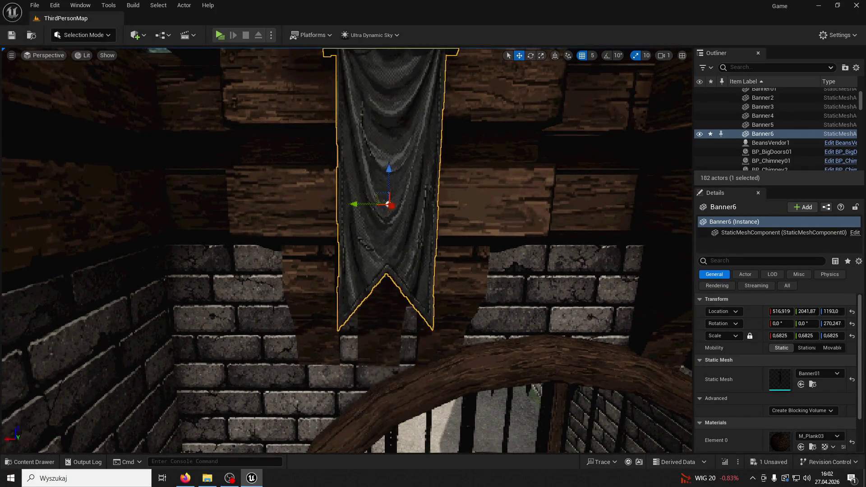
mouse_move(346, 251)
mouse_down()
mouse_move(343, 212)
mouse_move(451, 235)
mouse_move(429, 279)
mouse_move(386, 140)
mouse_up()
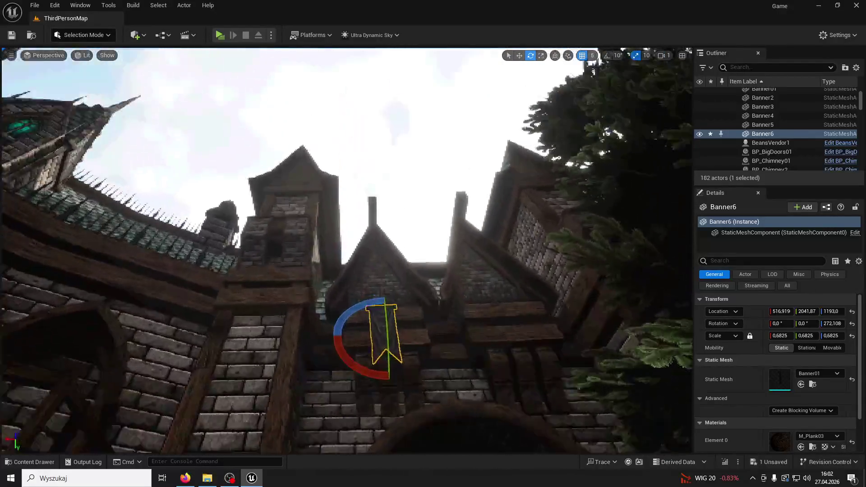
key(f)
click(777, 336)
text(1)
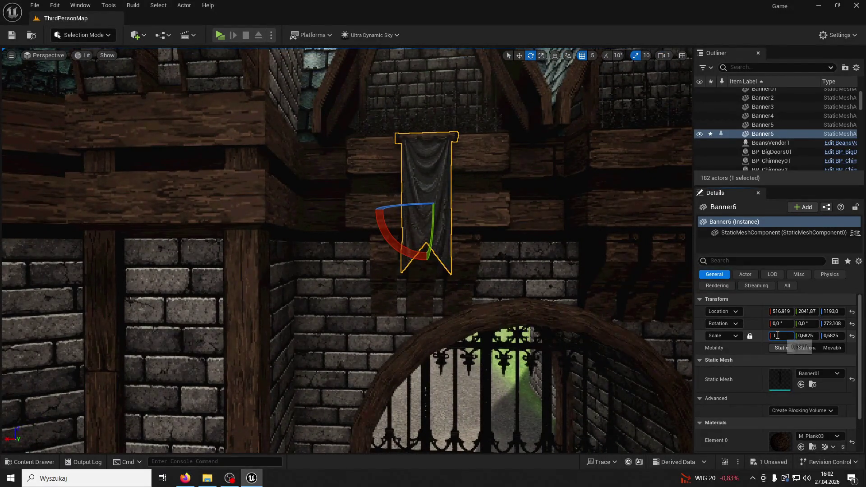
- Duplicate Banner6 as Banner7 and start a playtest
click(520, 56)
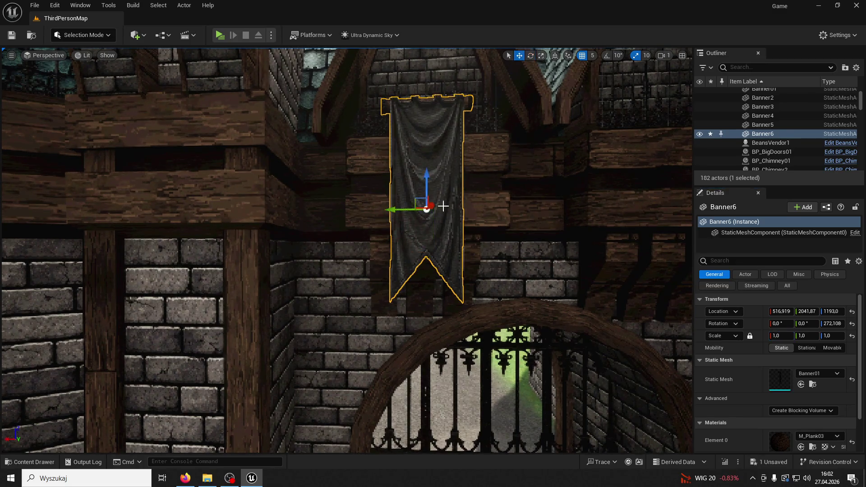
key(ctrl+d)
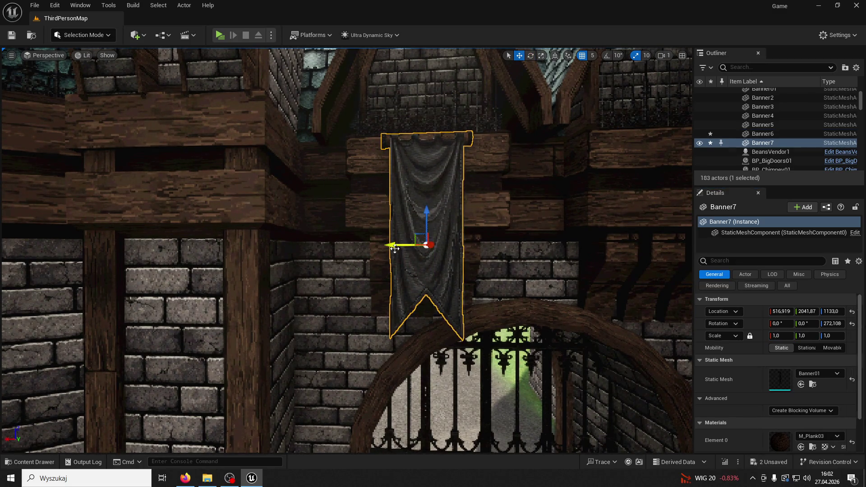
key(f)
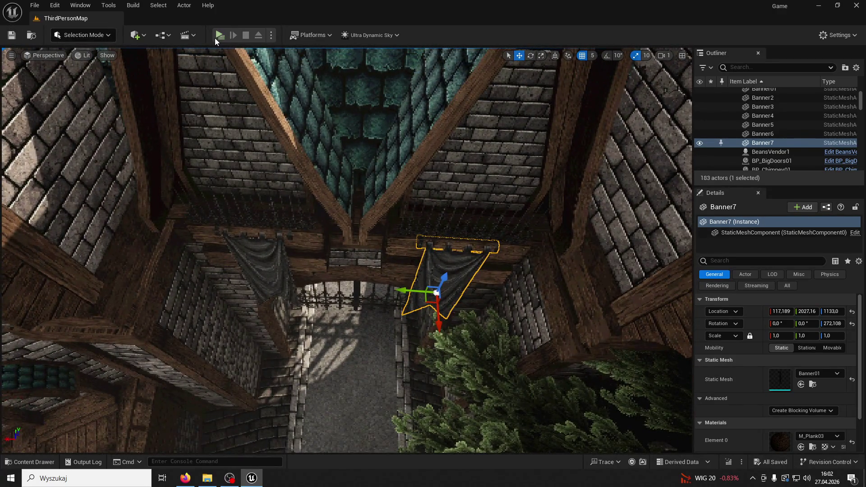
click(215, 37)
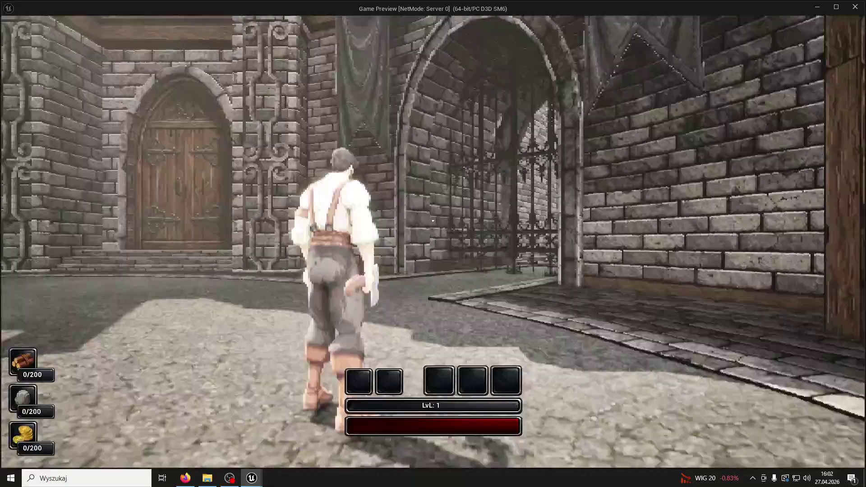
- Run forward and leap off the fountain platform, then stop the playtest to return to the editor
key(w)
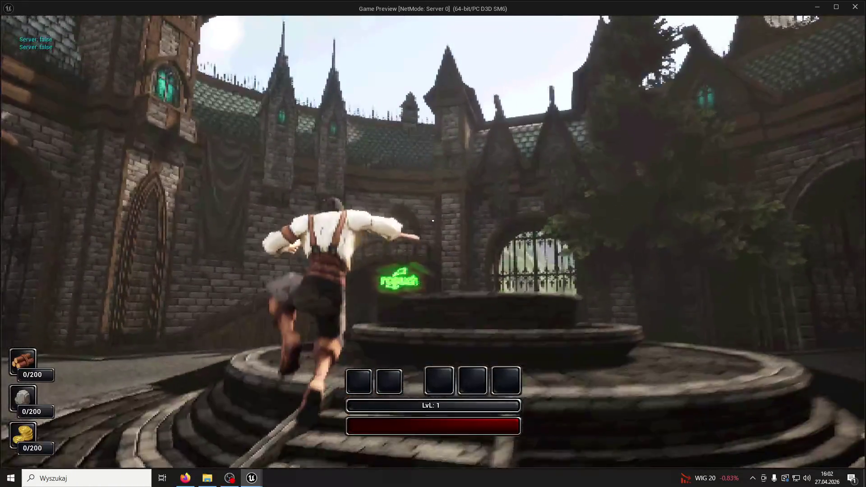
key(space)
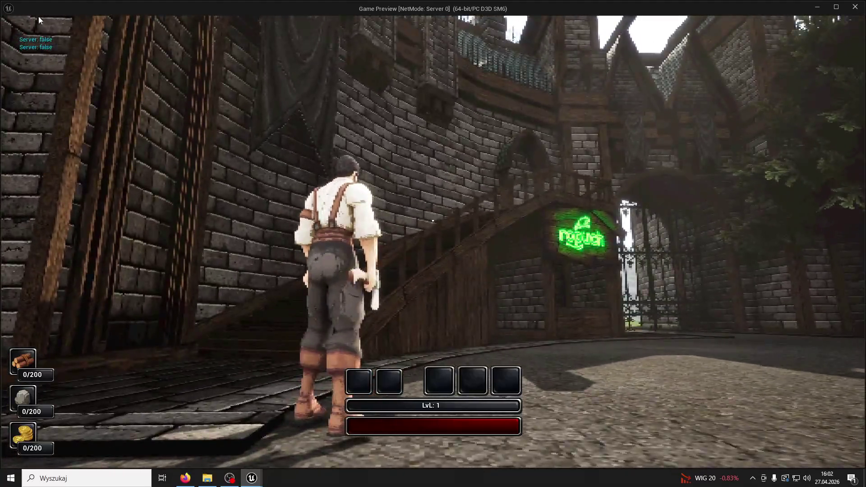
key(Escape)
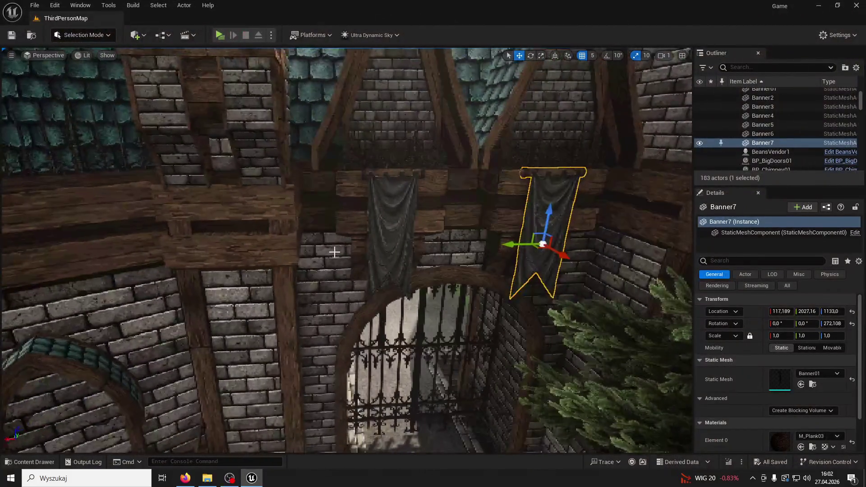
- Select both gate banners, Banner6 and Banner7, for scaling to 1.5 and lowering to Z 1028
click(365, 254)
click(780, 335)
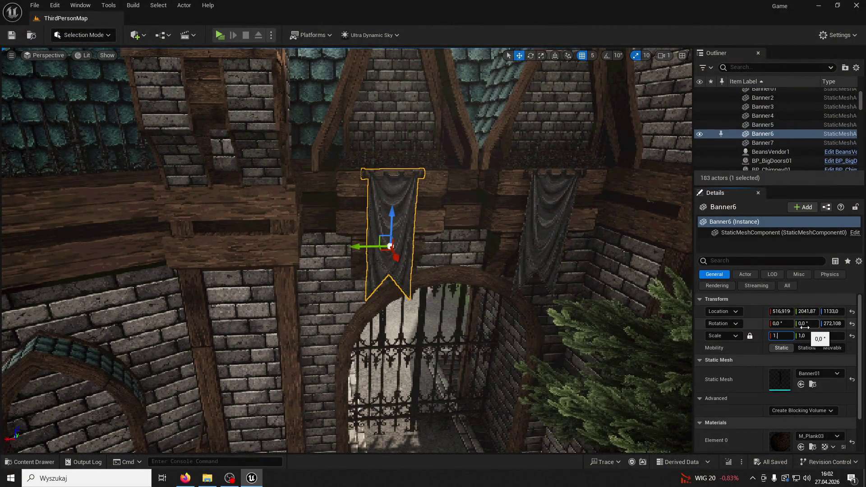
text(.5)
click(548, 235)
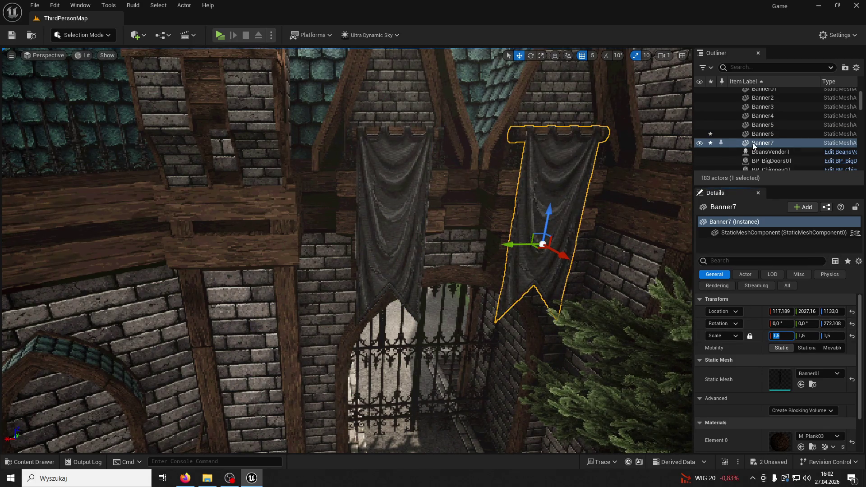
ctrl+click(413, 185)
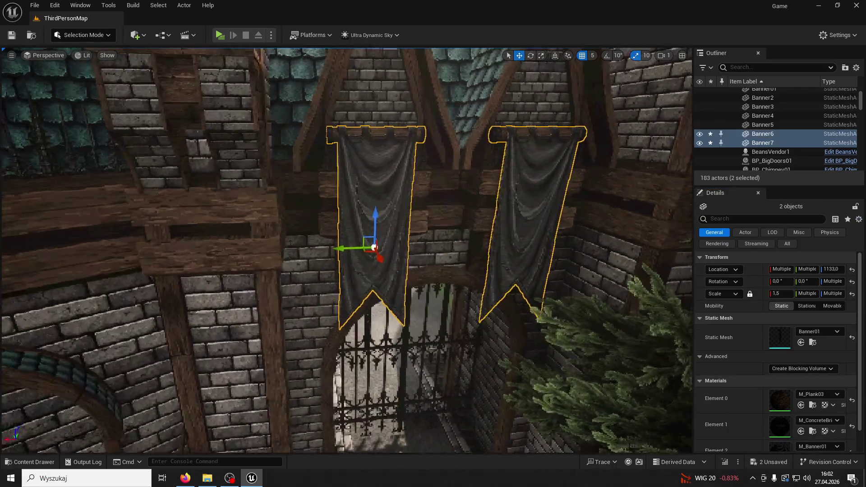
click(375, 218)
ctrl+click(537, 203)
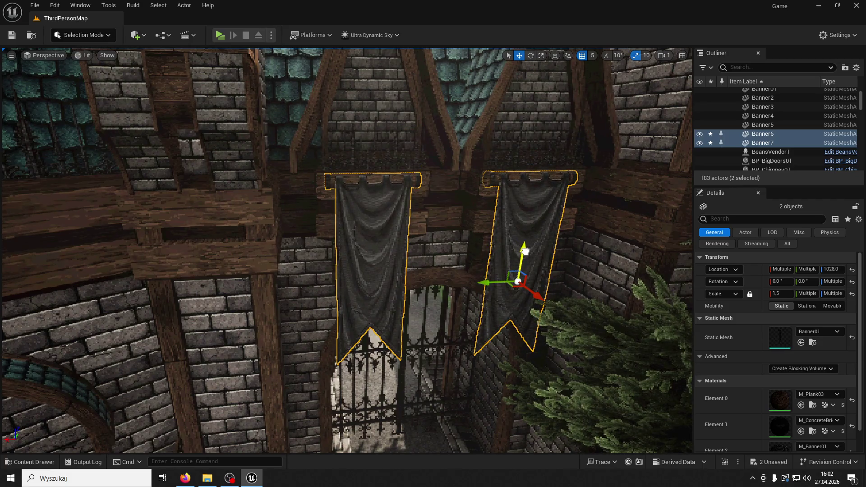
key(f)
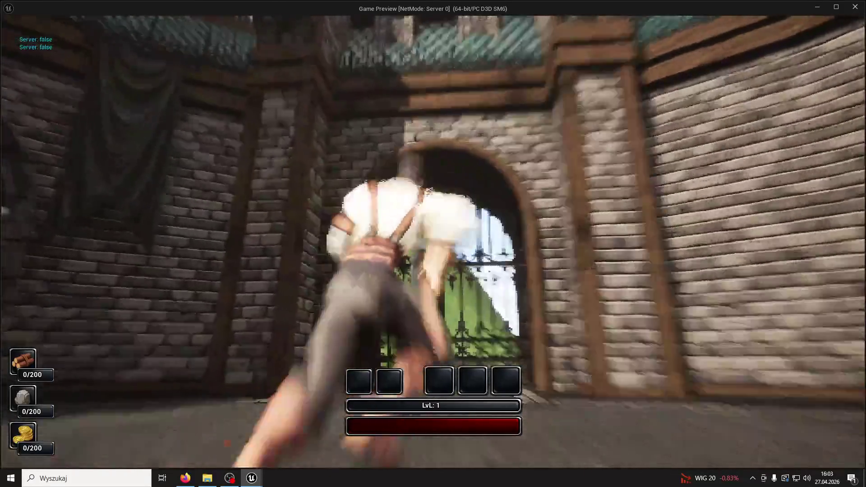
key(w)
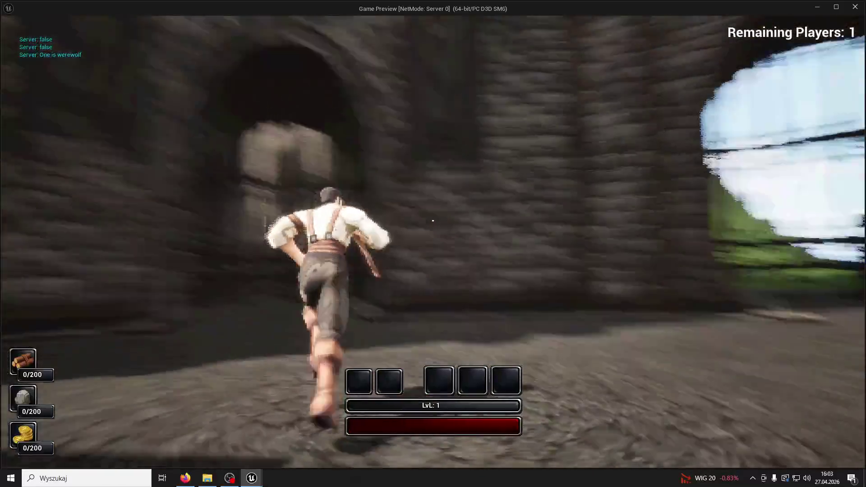
key(w)
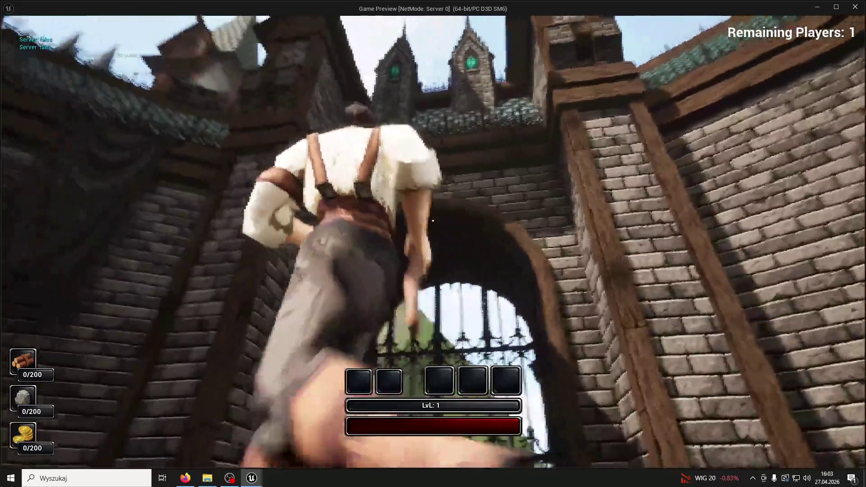
key(w)
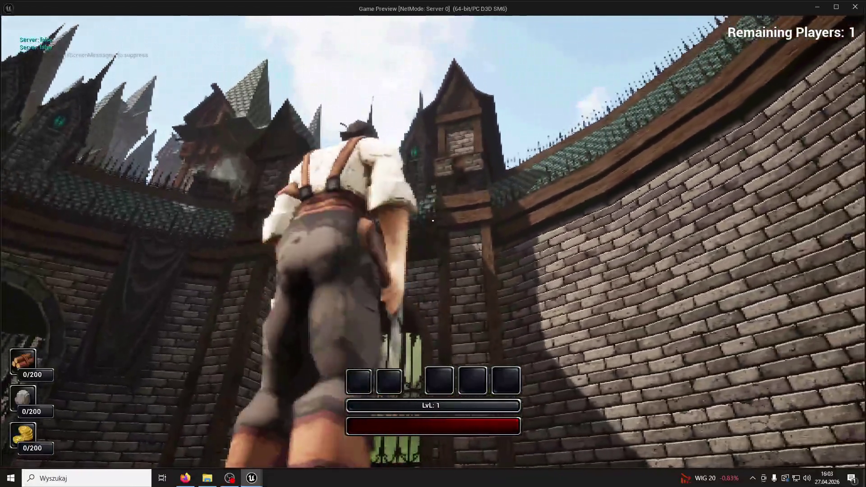
key(w)
click(432, 220)
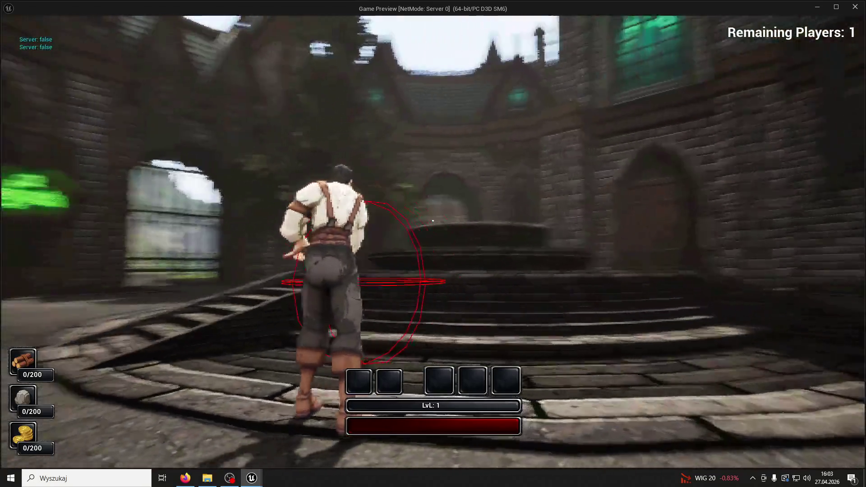
key(w)
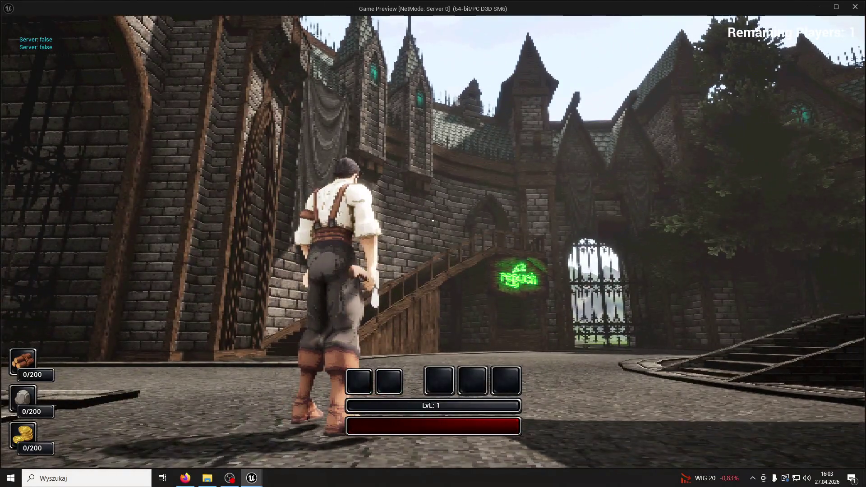
key(w)
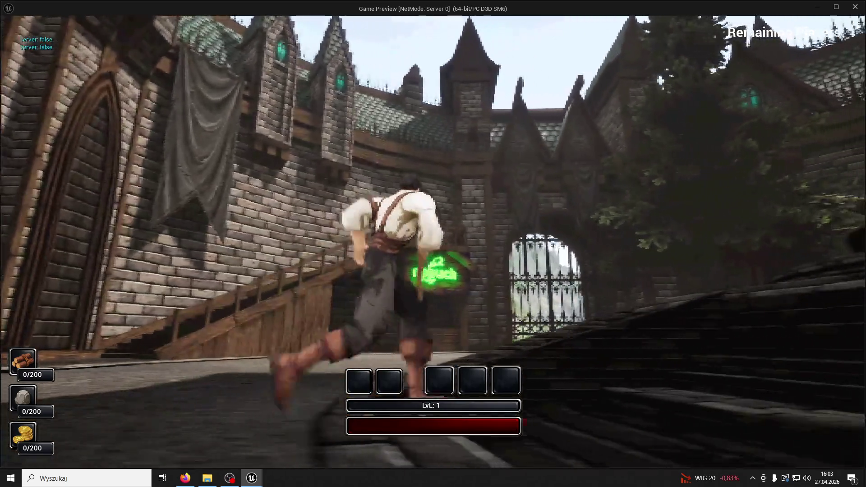
key(space)
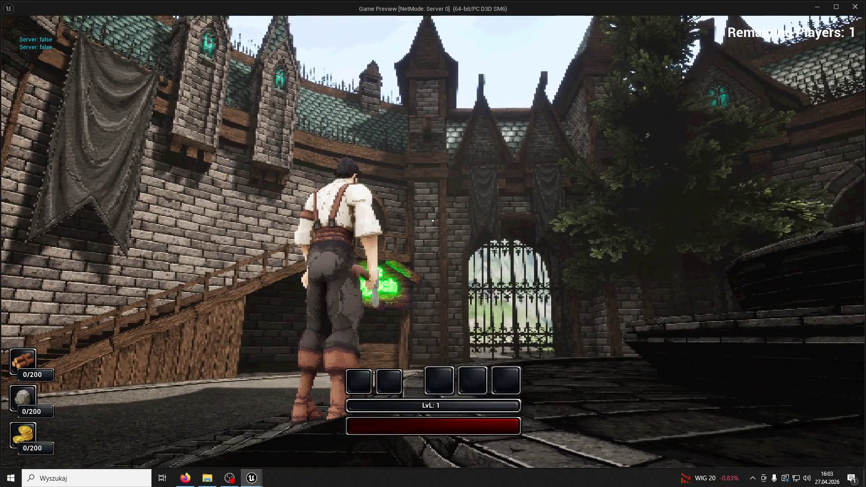
key(Escape)
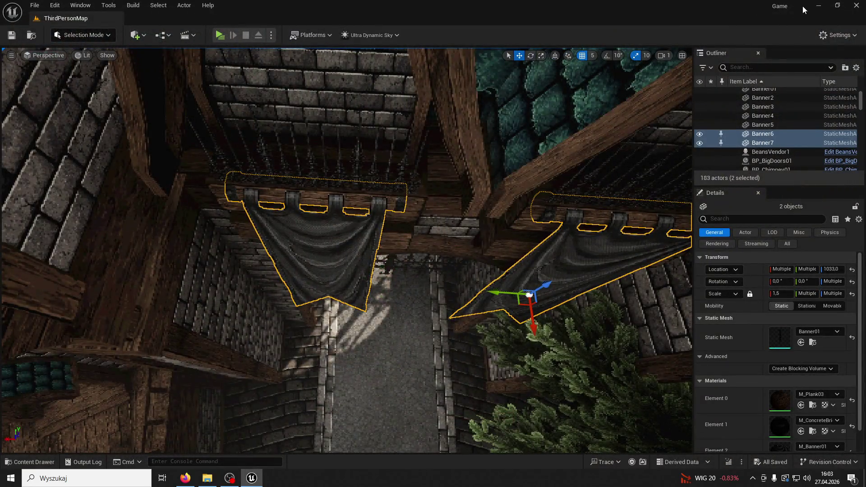
- Open Banner01.blend in Blender and view the Cylinder.001 banner in X-ray wireframe from the front
click(818, 5)
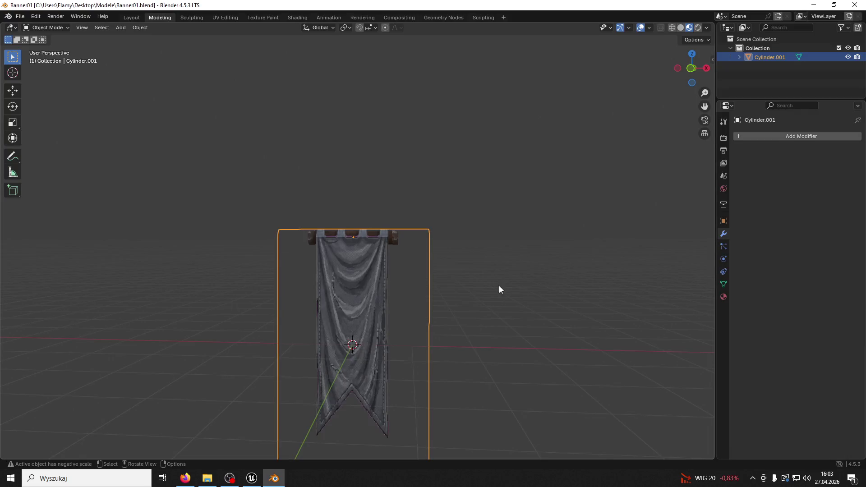
mouse_move(499, 286)
mouse_down()
mouse_move(369, 329)
mouse_move(513, 297)
mouse_move(532, 349)
mouse_move(532, 161)
mouse_move(512, 218)
mouse_move(555, 222)
mouse_move(473, 225)
mouse_move(478, 277)
mouse_up()
key(shift+z)
scroll(473, 298, down, 6)
mouse_move(443, 234)
mouse_down()
mouse_move(467, 231)
mouse_move(424, 225)
mouse_up()
click(60, 28)
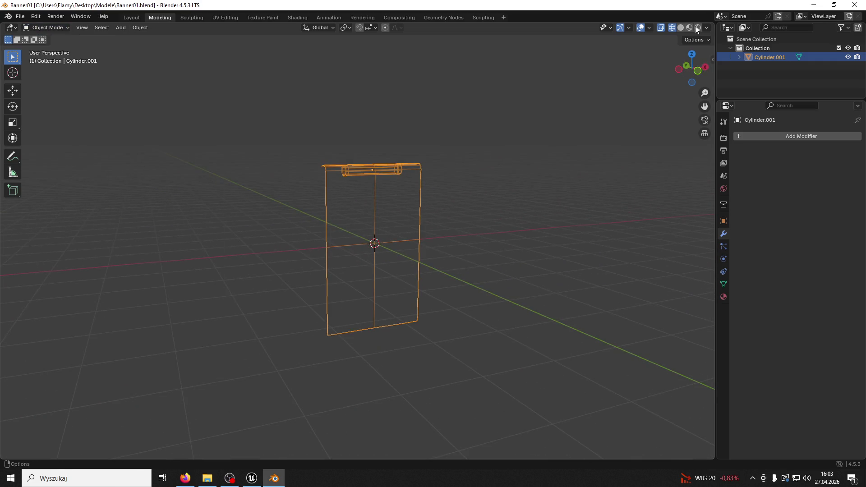
- Switch to Solid shading and add a new Plane mesh to the scene
click(678, 28)
click(508, 232)
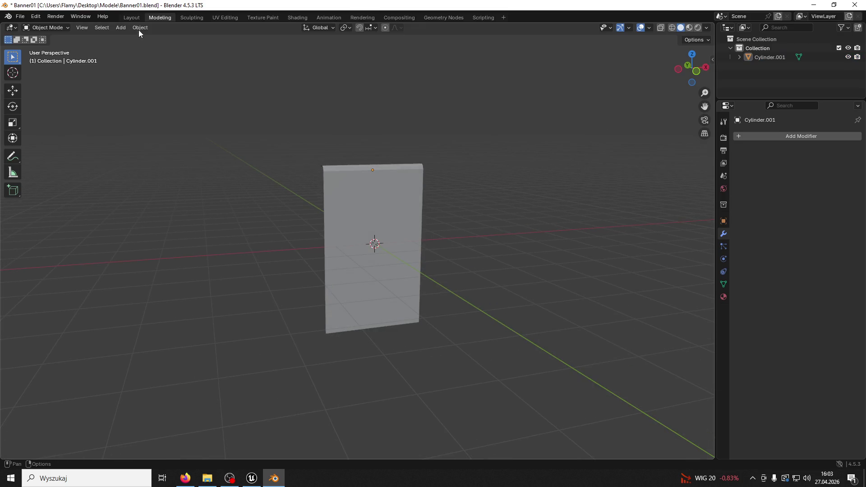
click(122, 28)
mouse_move(130, 38)
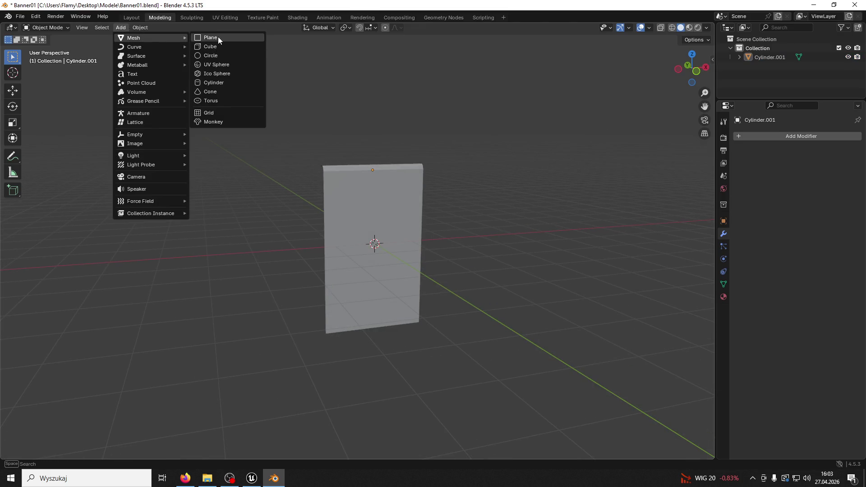
click(218, 37)
- Move the new plane to the right of the banner
click(13, 90)
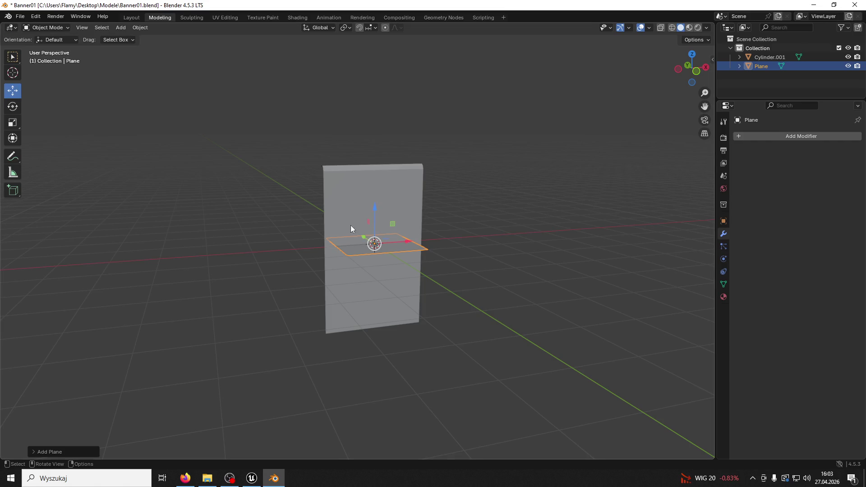
drag(405, 246, 505, 239)
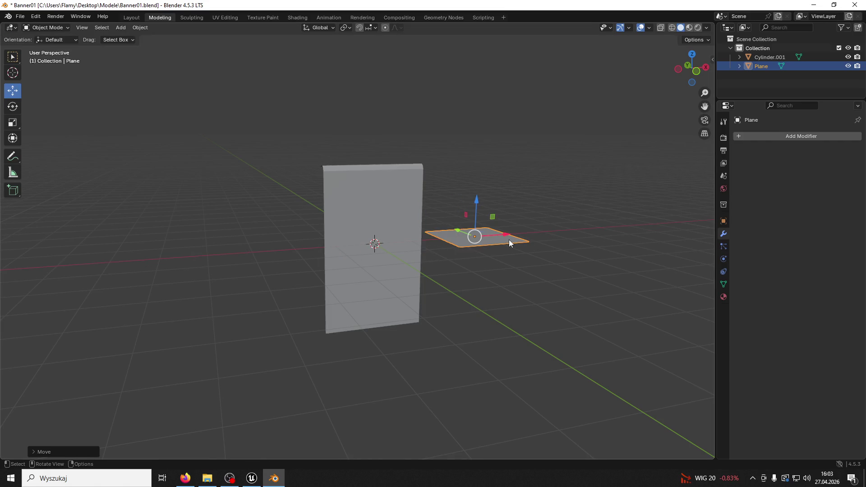
key(g)
key(y)
key(Escape)
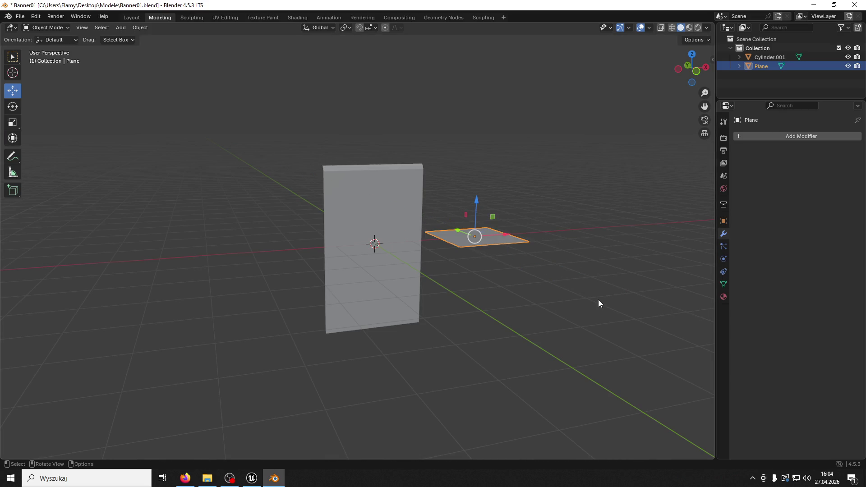
- Rotate the plane 90° on X to stand upright, enlarge it, stretch it taller on Z
key(r)
key(x)
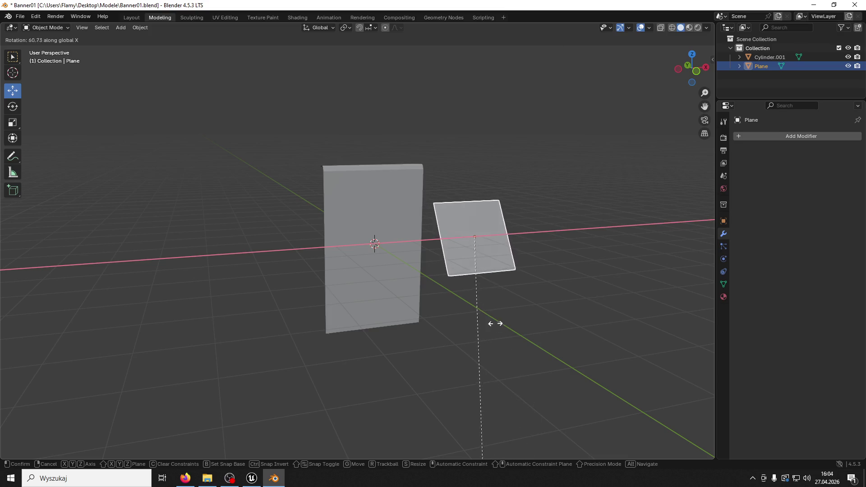
click(494, 341)
key(s)
click(646, 221)
key(s)
key(z)
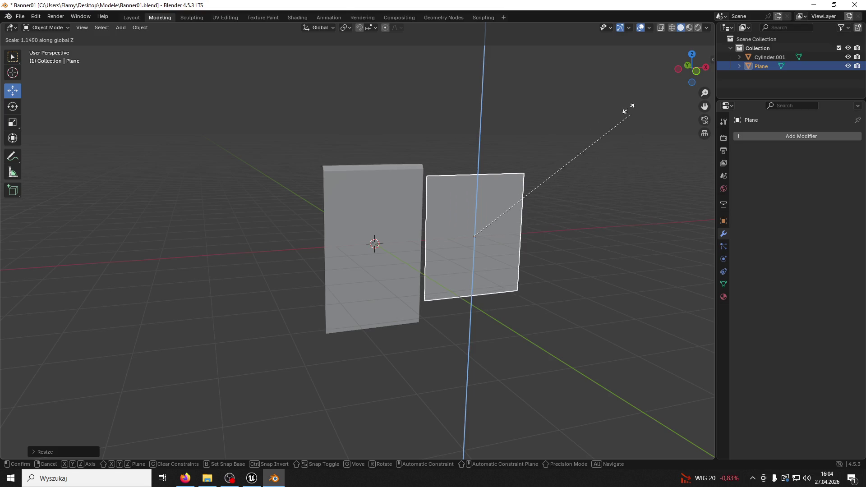
click(593, 350)
drag(506, 233, 537, 231)
- In Edit Mode, subdivide the whole plane into four faces
click(45, 28)
click(45, 49)
key(ctrl+r)
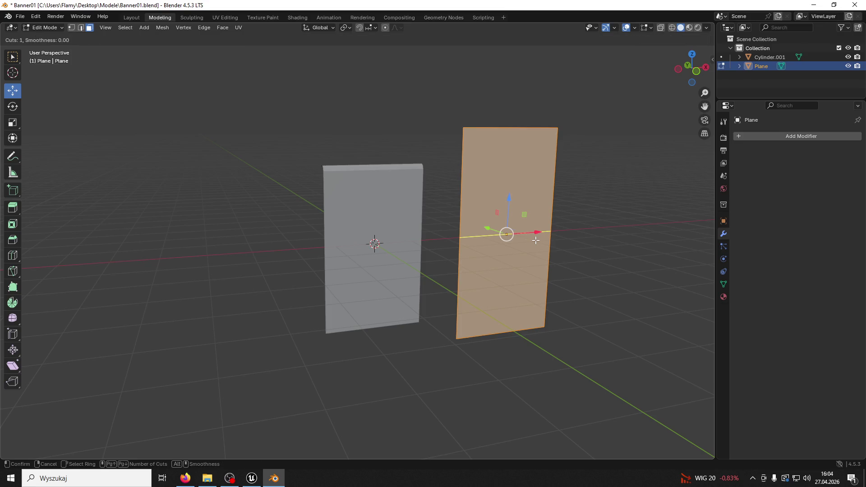
click(501, 119)
click(541, 187)
key(ctrl+z)
right_click(543, 188)
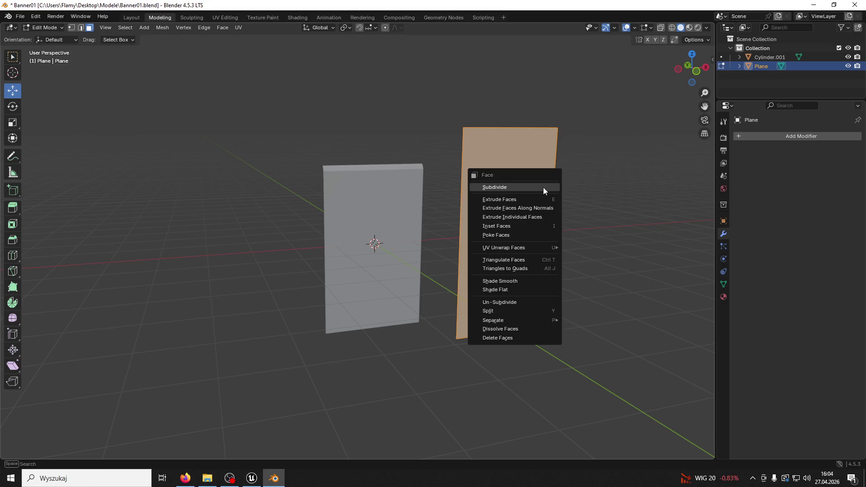
click(543, 187)
click(543, 188)
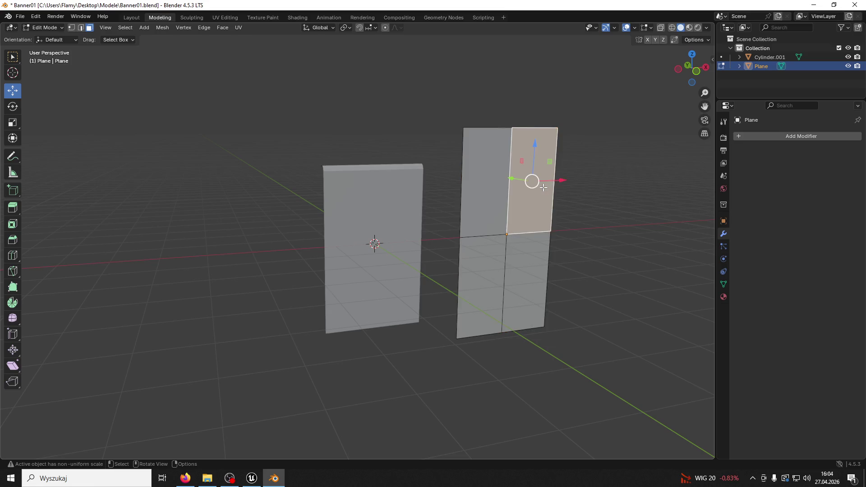
- Add two horizontal edge loops near the top of the plane
click(577, 187)
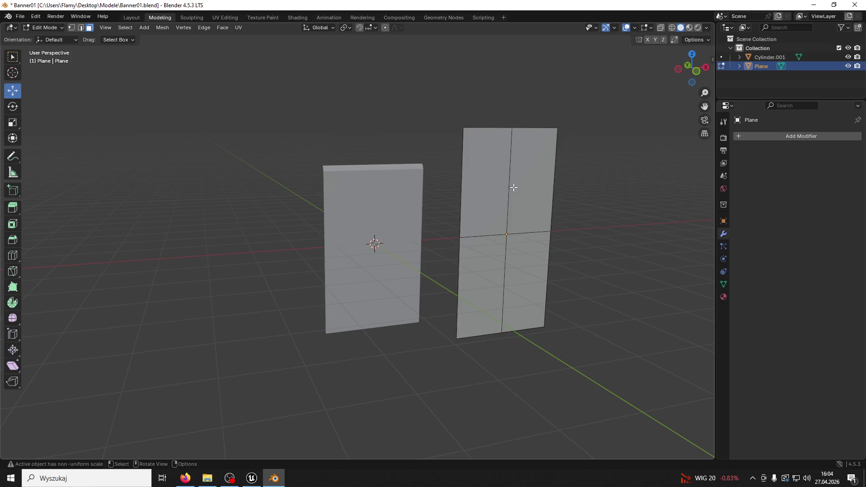
key(ctrl+r)
click(553, 222)
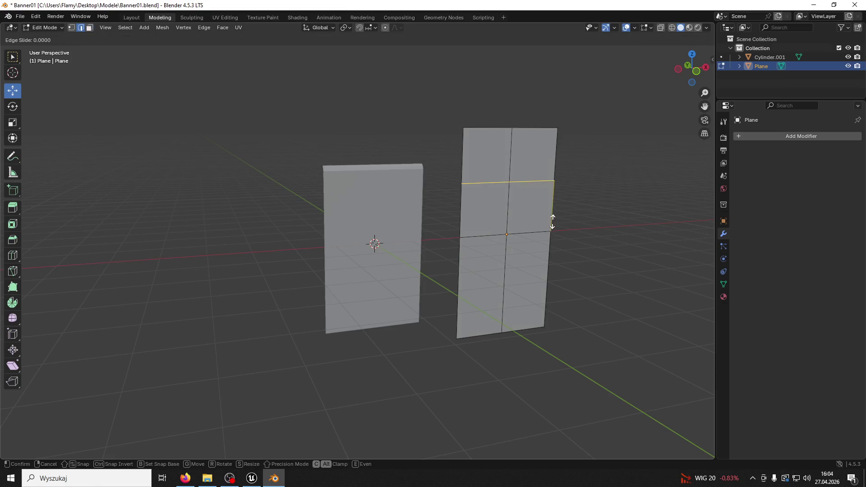
right_click(554, 177)
click(549, 136)
key(ctrl+r)
click(552, 162)
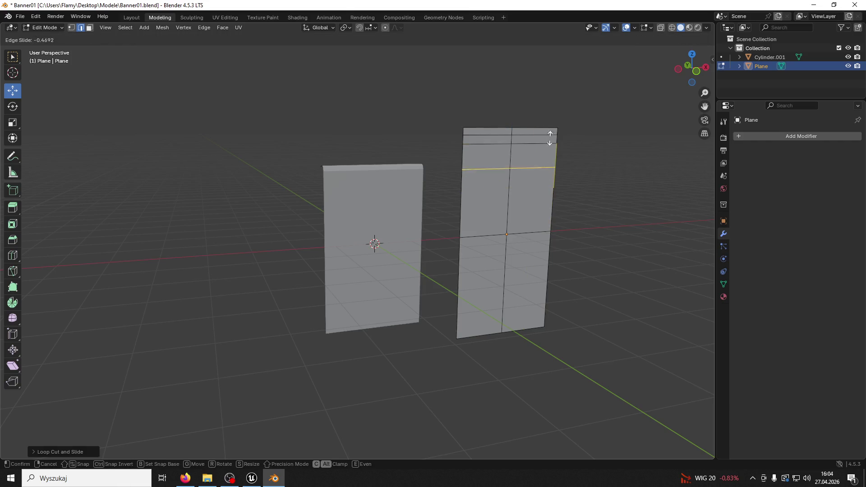
click(549, 126)
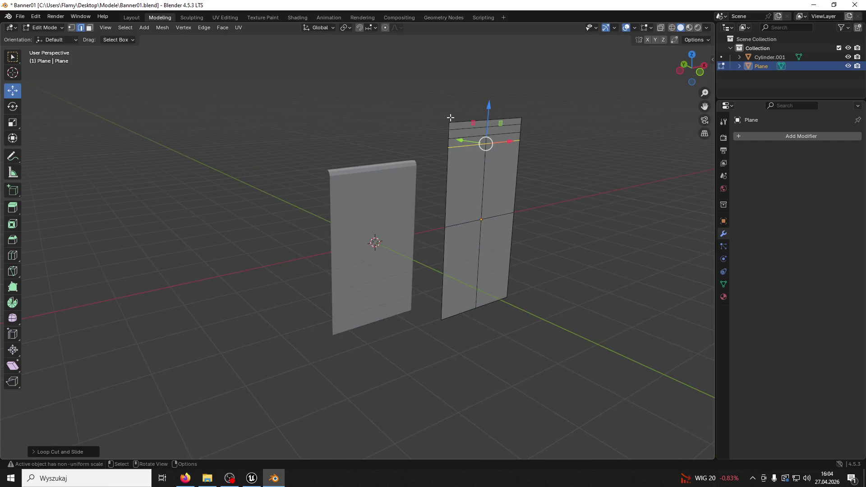
- Slide the top edge loop to slant the panel and raise a top vertex upward
alt+click(468, 122)
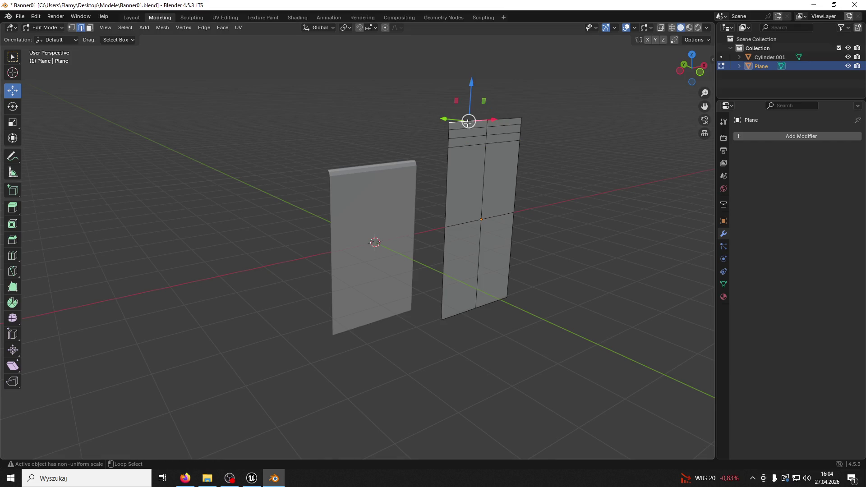
drag(467, 116, 454, 130)
click(460, 136)
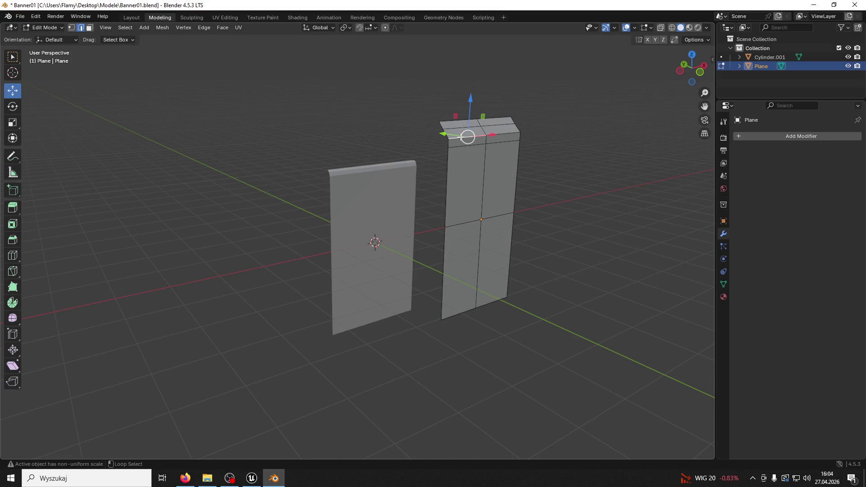
mouse_move(487, 107)
mouse_down()
mouse_move(528, 110)
mouse_move(444, 108)
mouse_move(397, 96)
mouse_move(421, 129)
mouse_move(426, 109)
mouse_move(417, 309)
mouse_move(382, 143)
mouse_up()
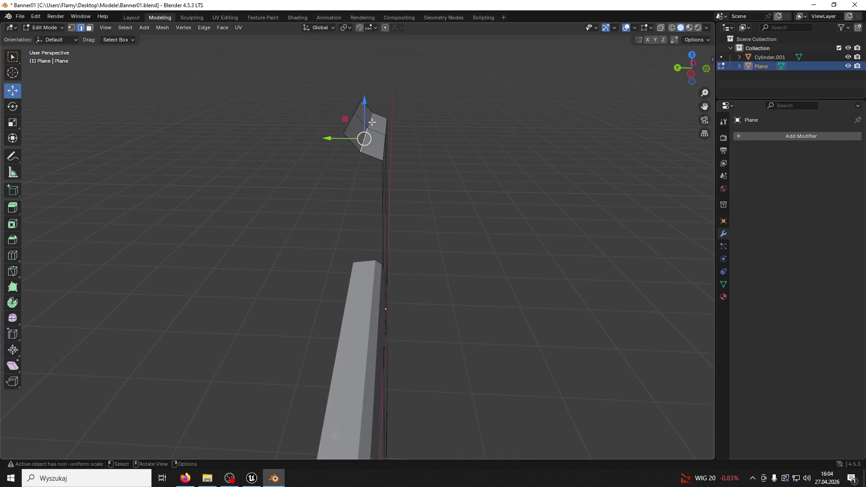
mouse_move(367, 97)
mouse_down()
mouse_move(367, 85)
mouse_move(388, 79)
mouse_move(415, 253)
mouse_move(307, 248)
mouse_move(271, 112)
mouse_move(286, 96)
mouse_up()
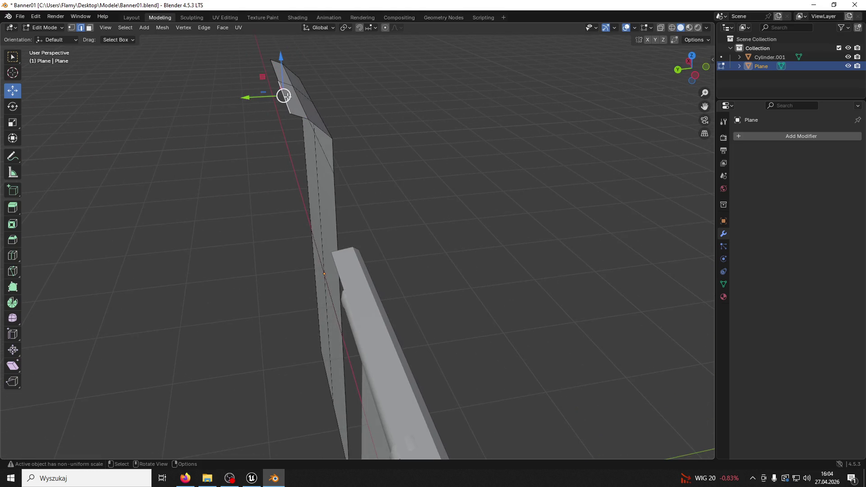
drag(276, 49, 275, 51)
mouse_move(276, 50)
mouse_down()
mouse_move(300, 79)
mouse_move(289, 69)
mouse_up()
- Orbit around the bent panels to check the fold, then close Blender at the save prompt
mouse_move(334, 350)
mouse_down()
mouse_move(334, 334)
mouse_move(325, 344)
mouse_move(403, 326)
mouse_move(443, 346)
mouse_move(246, 345)
mouse_move(449, 329)
mouse_up()
scroll(595, 329, down, 3)
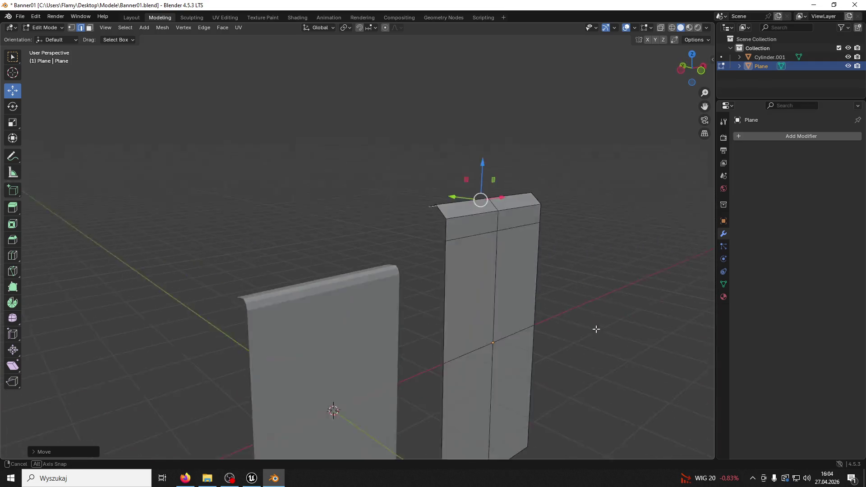
drag(596, 328, 512, 294)
scroll(521, 310, up, 4)
drag(489, 226, 783, 47)
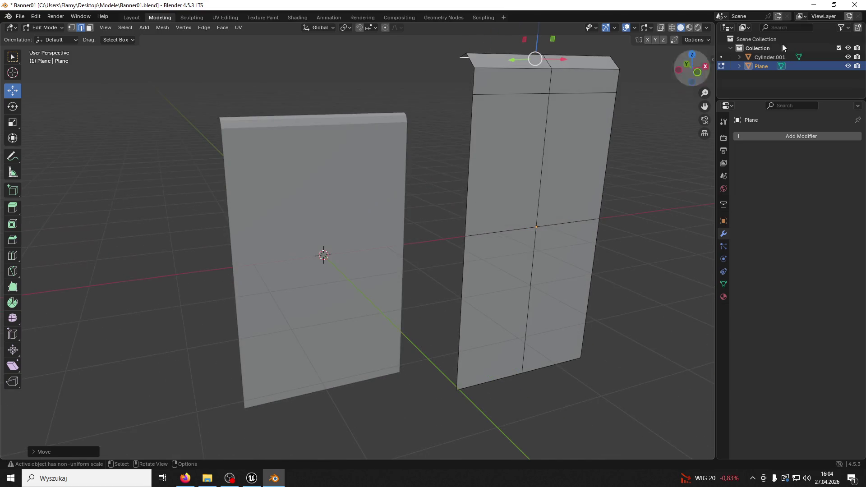
click(855, 4)
click(447, 255)
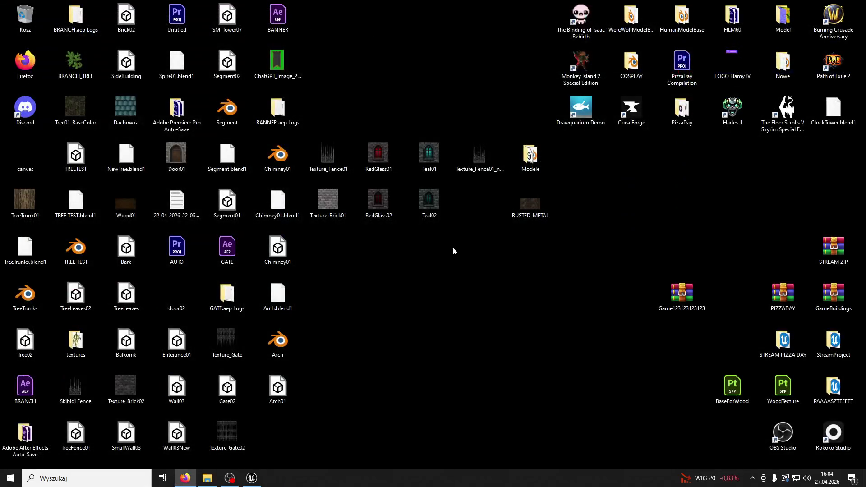
- Back in Unreal, frame the two selected banners and save all modified packages
click(252, 478)
key(f)
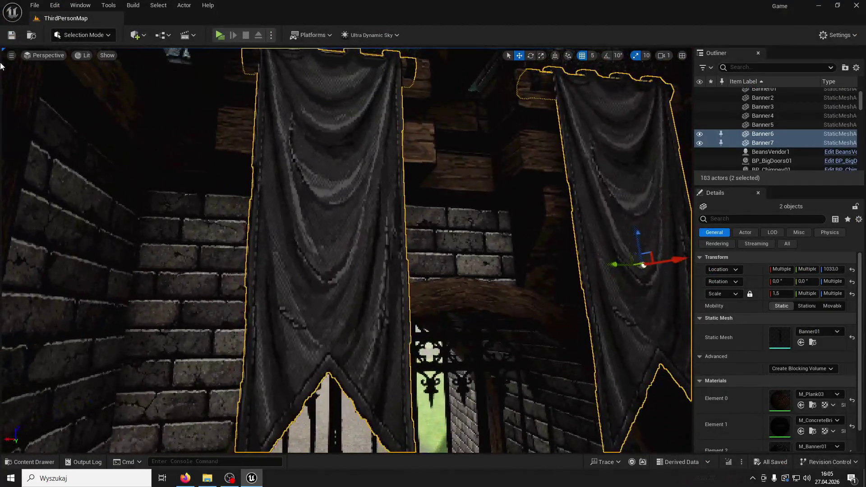
click(11, 35)
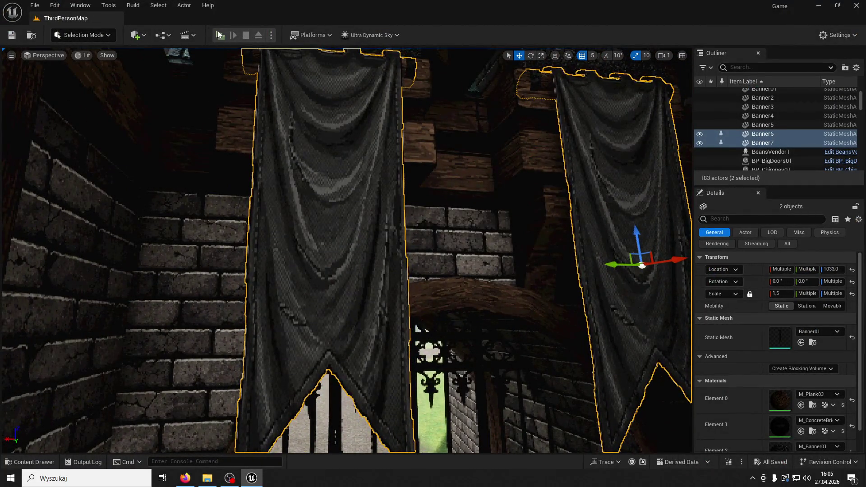
- Start a playtest and run and jump the character across the courtyard toward the gate
click(218, 35)
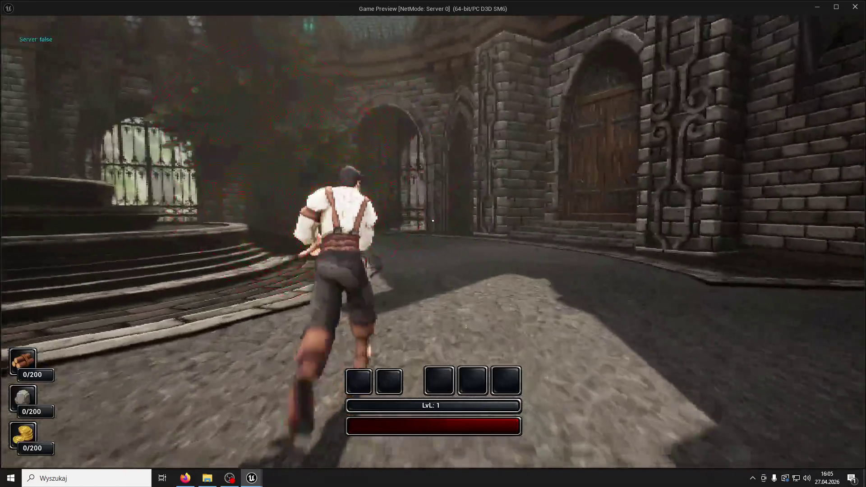
key(space)
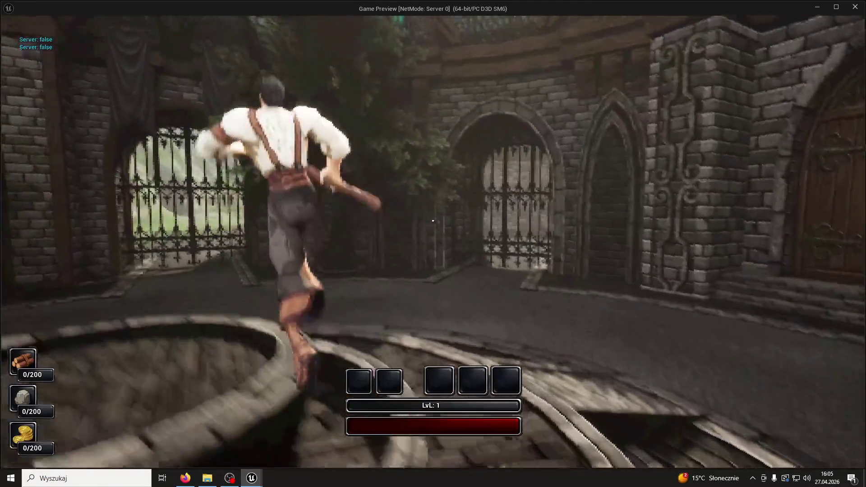
key(space)
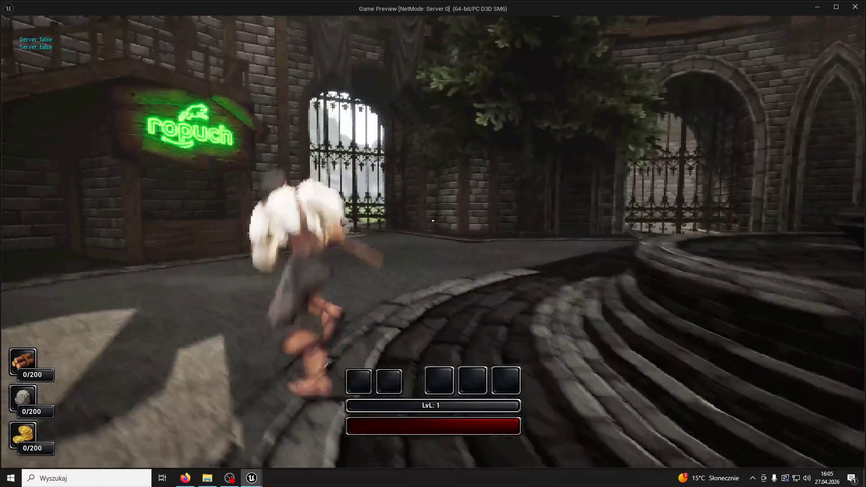
key(w)
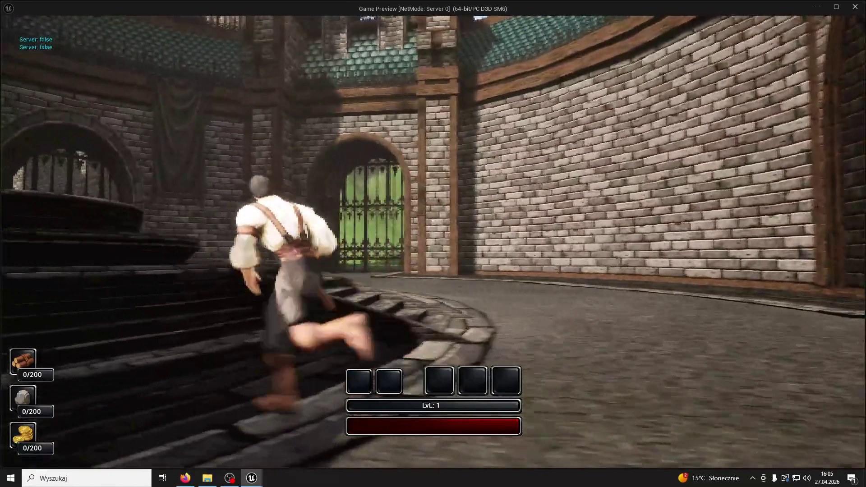
key(w)
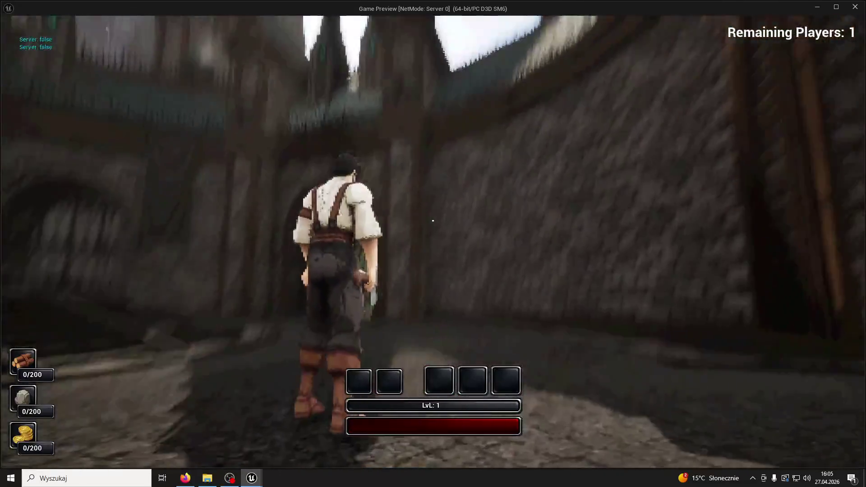
key(w)
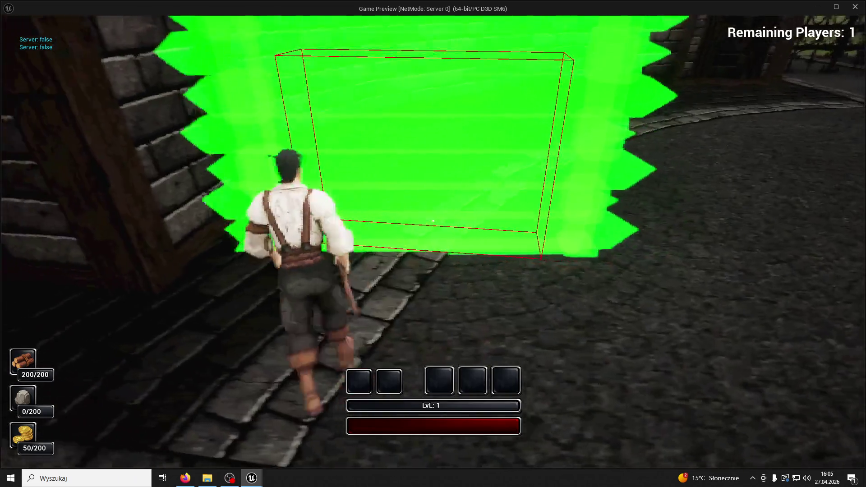
- Place five wooden build pieces, dropping wood to 195/200, then snip a screenshot of the courtyard
click(433, 221)
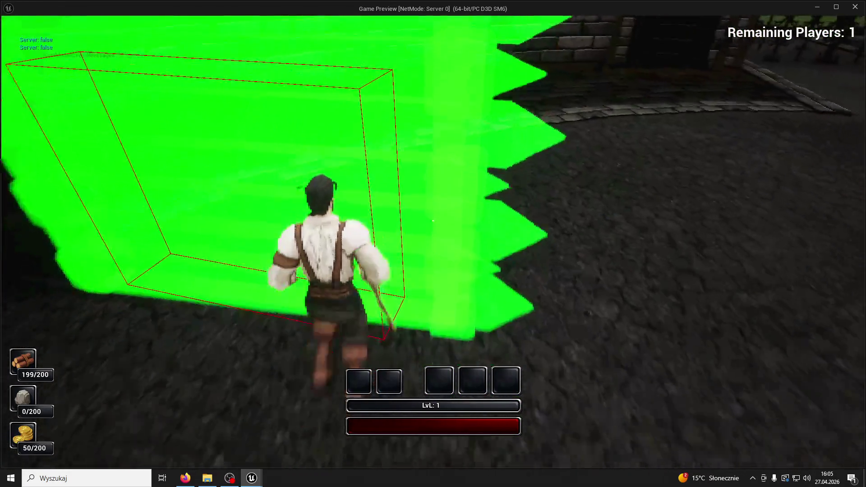
click(433, 220)
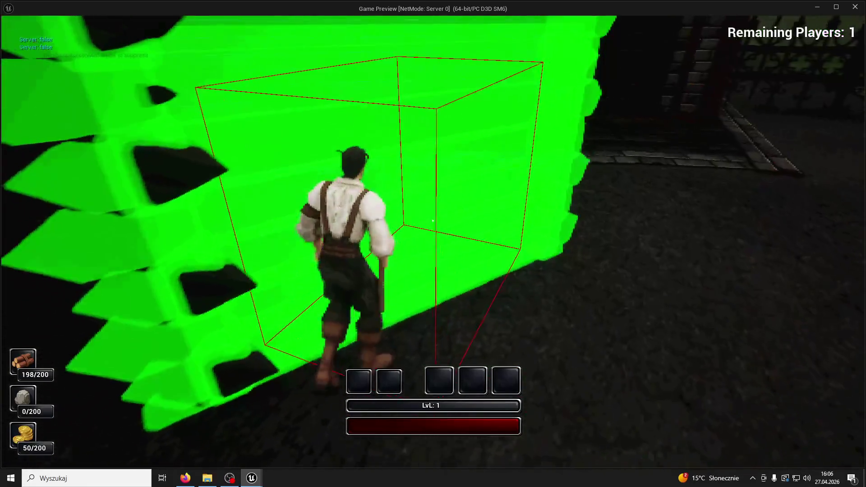
click(433, 221)
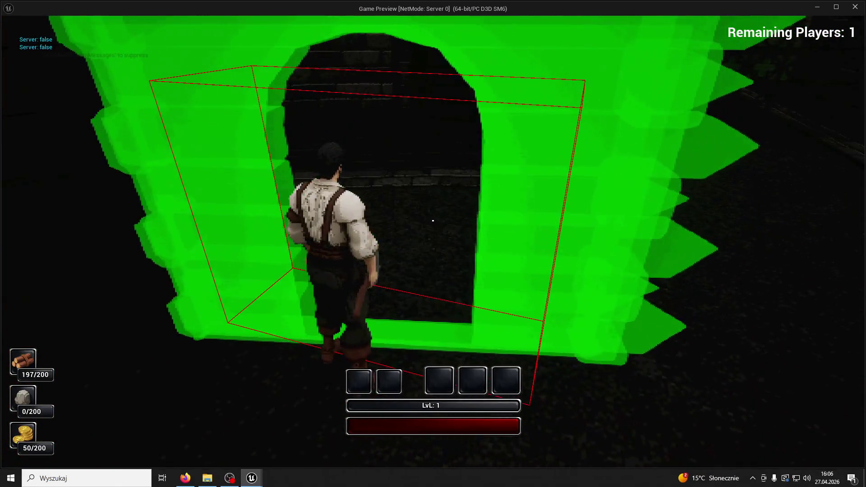
click(433, 220)
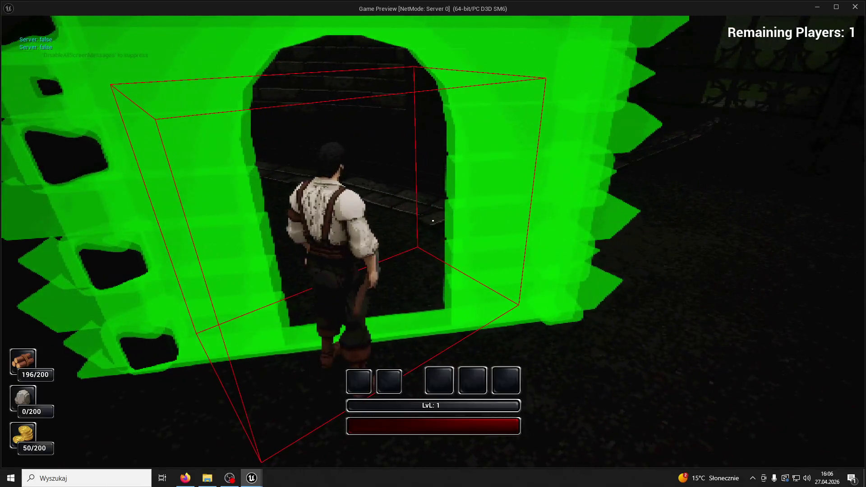
click(432, 221)
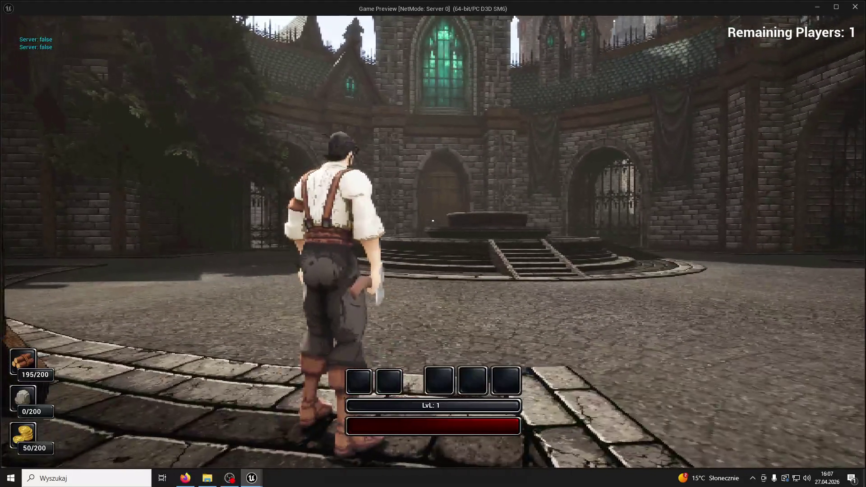
key(super+shift+s)
drag(830, 22, 332, 271)
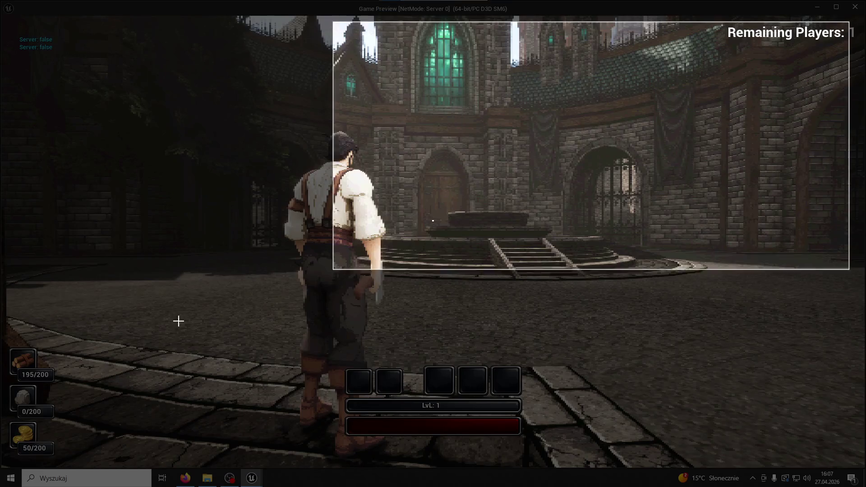
- Launch Paint and paste the courtyard screenshot onto the canvas
key(super)
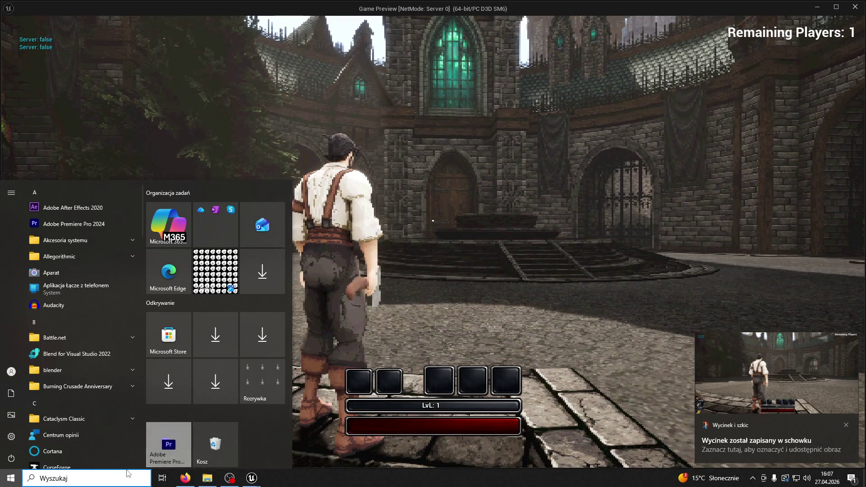
text(paint)
key(Return)
key(ctrl+v)
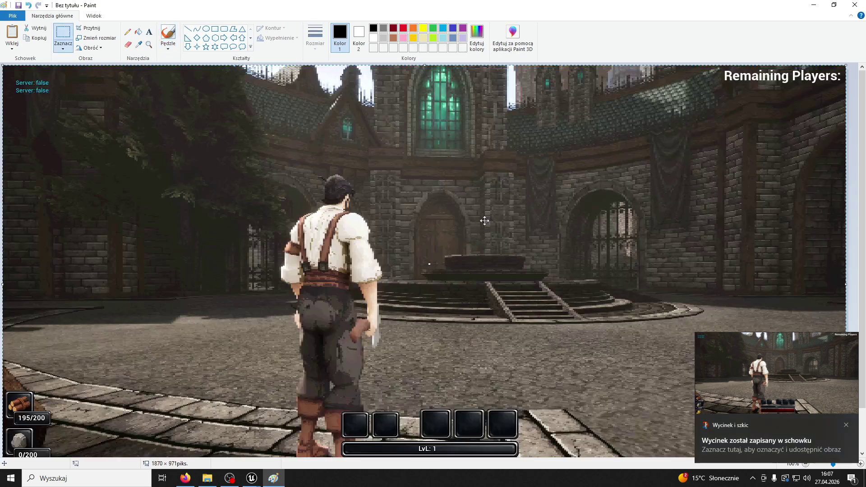
- With the Brushes tool, sketch black lamp posts over the screenshot
click(168, 34)
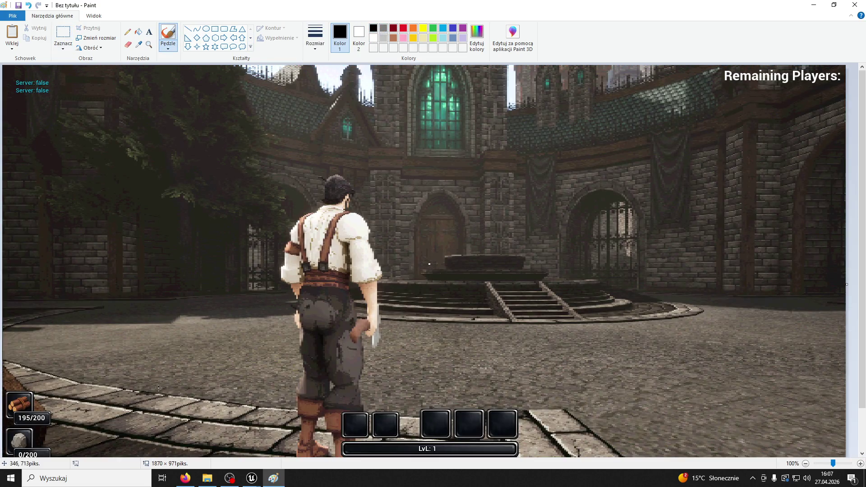
mouse_move(253, 479)
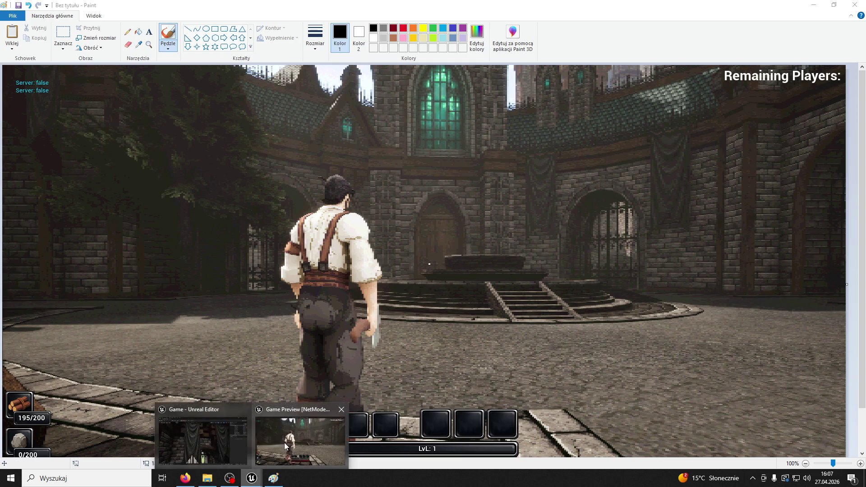
click(201, 440)
click(856, 5)
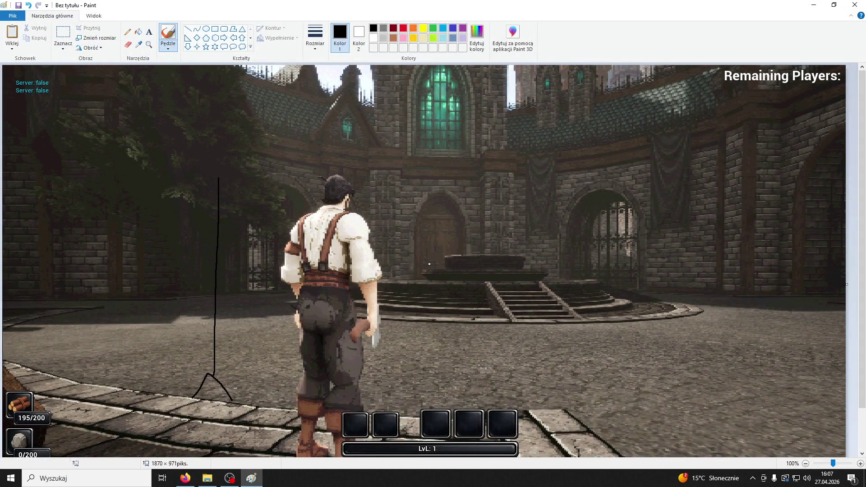
drag(210, 365, 180, 95)
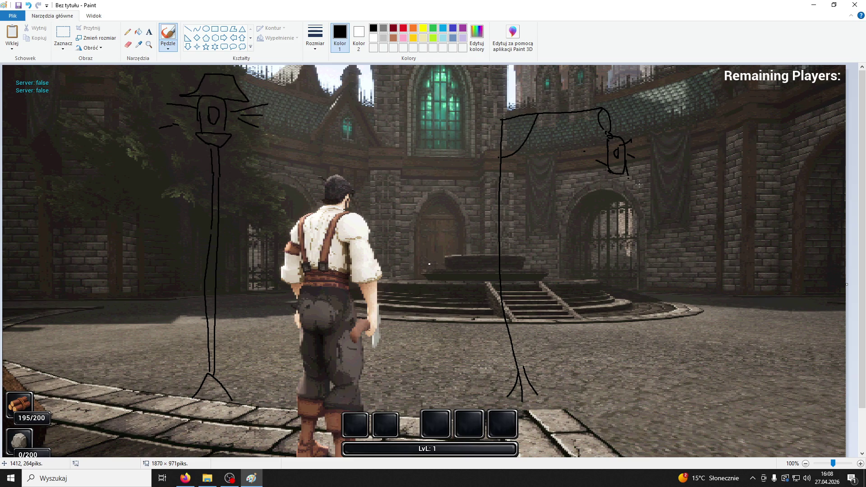
key(alt+Tab)
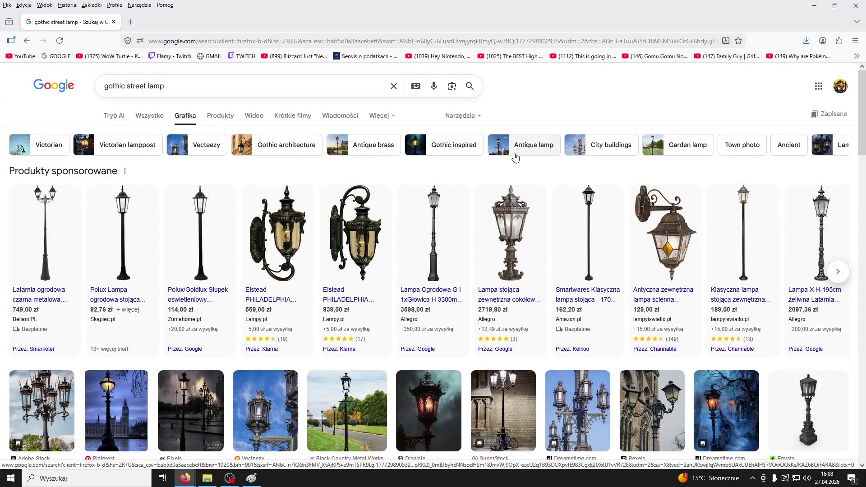
- Browse the sponsored lamp, Displate and Dreamstime results and check the Allegro garden lamp listing
click(459, 213)
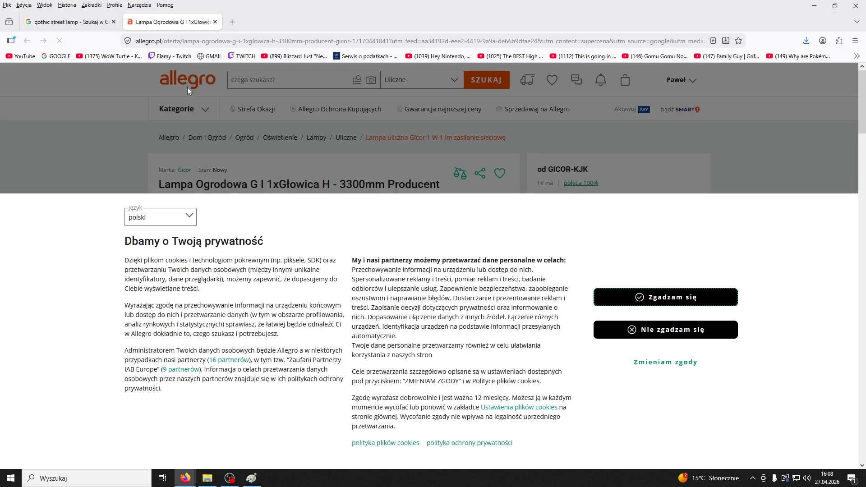
click(605, 306)
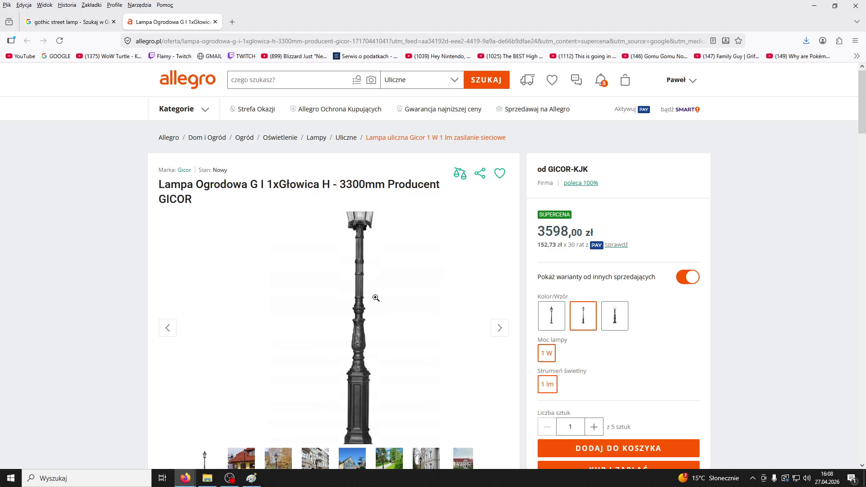
key(ctrl+shift+Tab)
scroll(345, 249, down, 2)
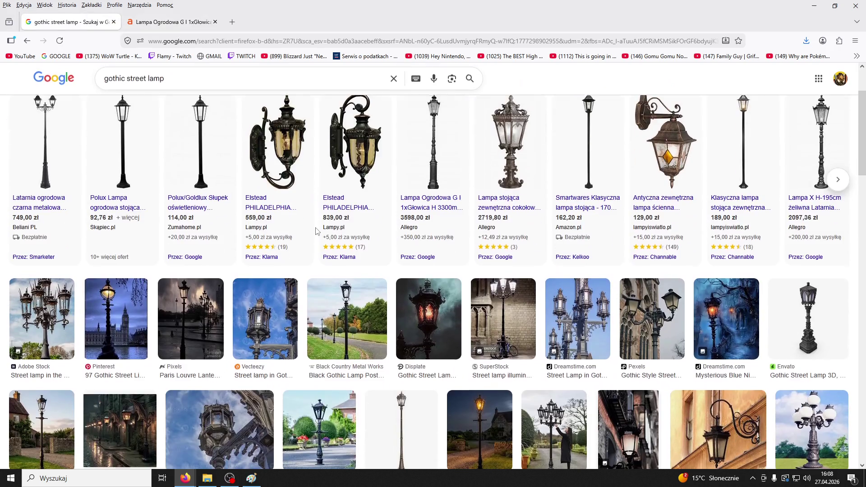
click(428, 318)
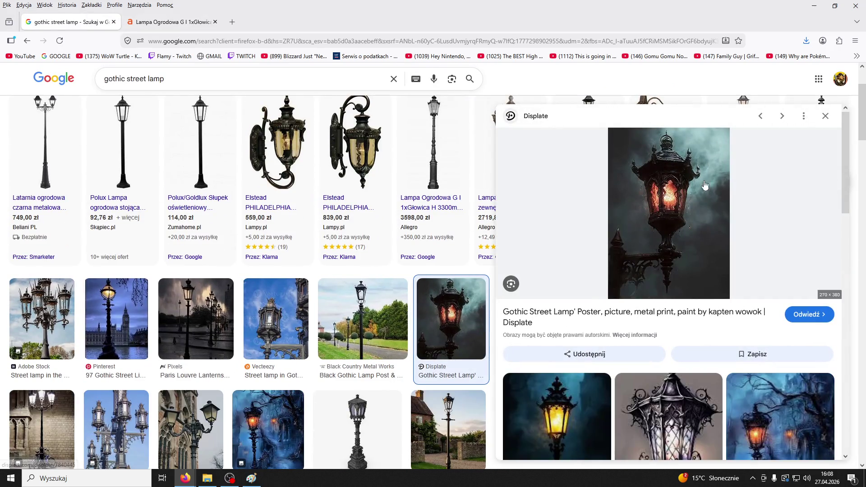
scroll(688, 182, down, 5)
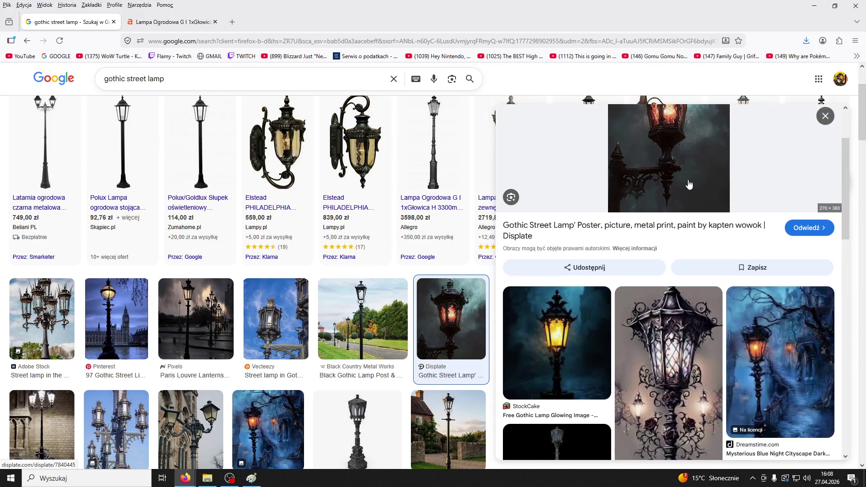
click(776, 316)
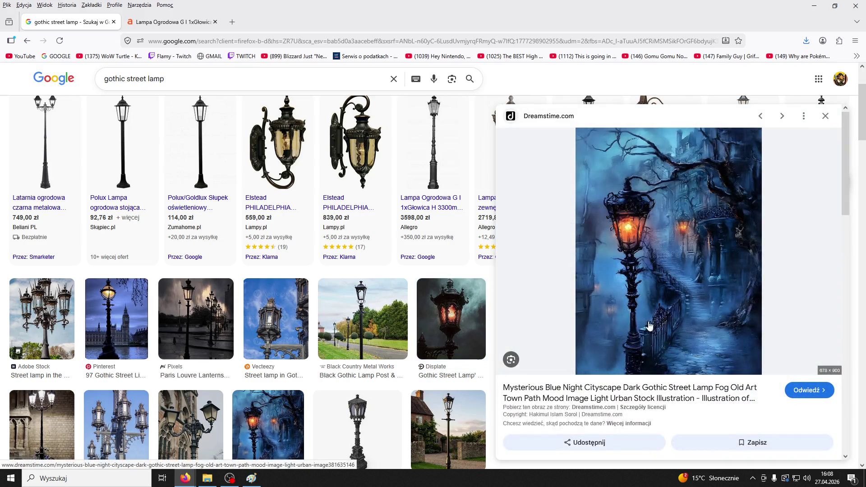
scroll(651, 288, down, 5)
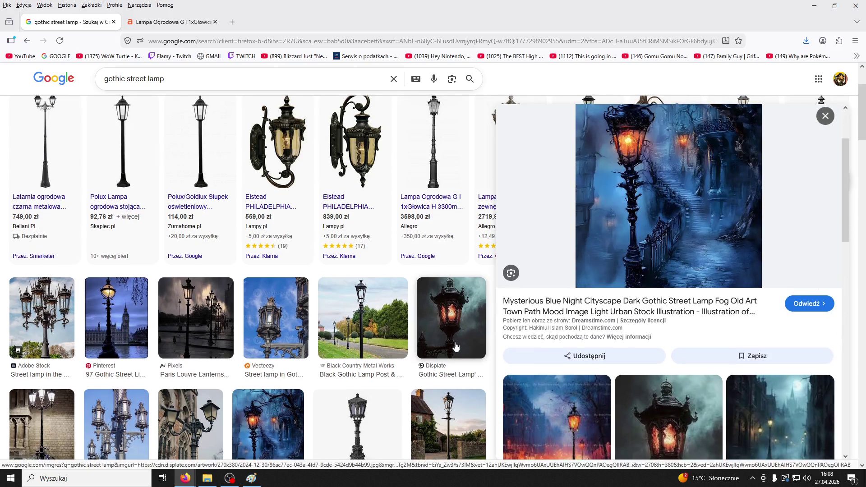
click(151, 26)
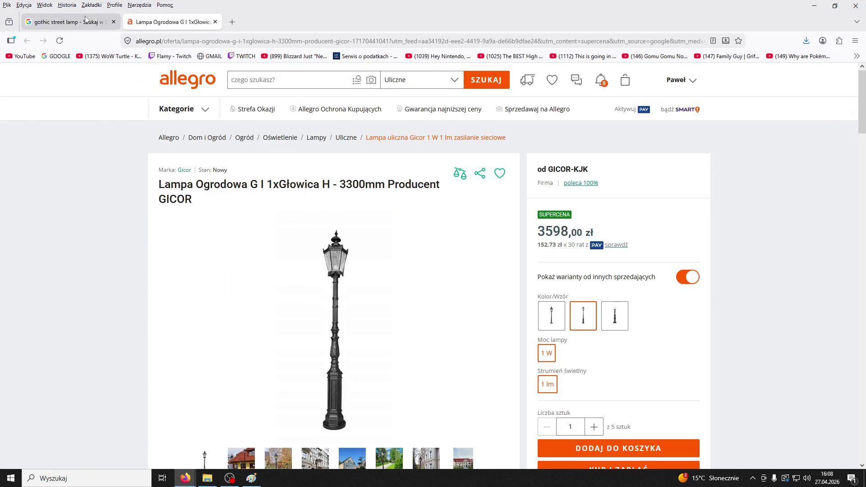
click(73, 22)
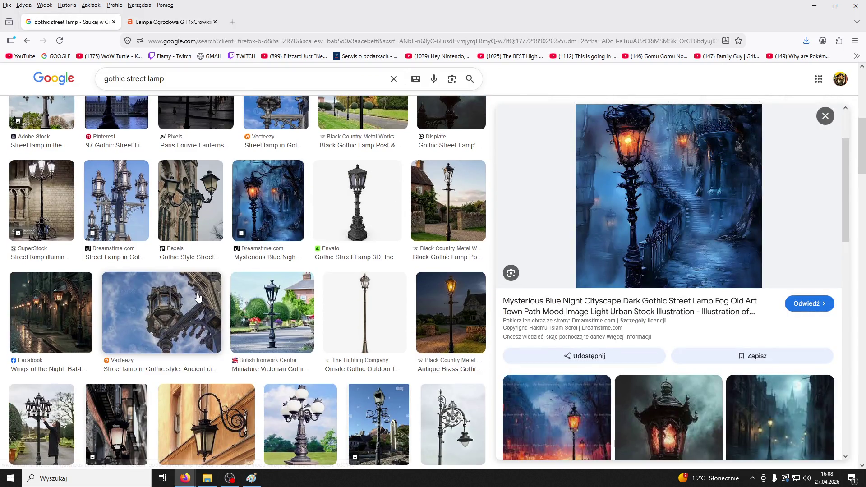
- Preview the Vecteezy gothic street lamp photo, then the Pinterest Gothic Street Lamp image
click(197, 297)
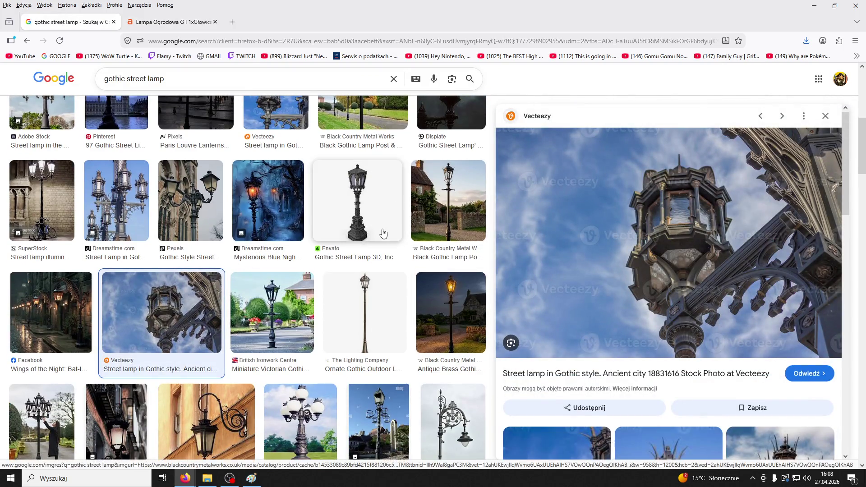
scroll(380, 232, down, 2)
scroll(694, 274, down, 5)
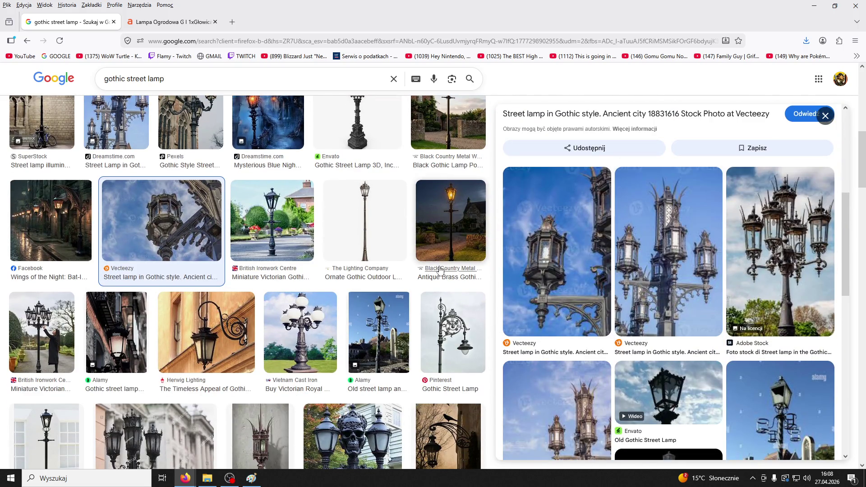
scroll(453, 270, down, 4)
click(456, 125)
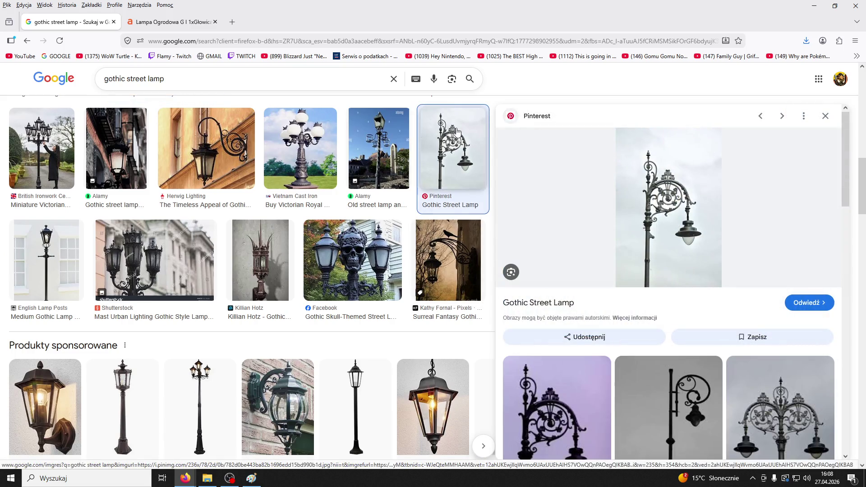
scroll(406, 270, down, 4)
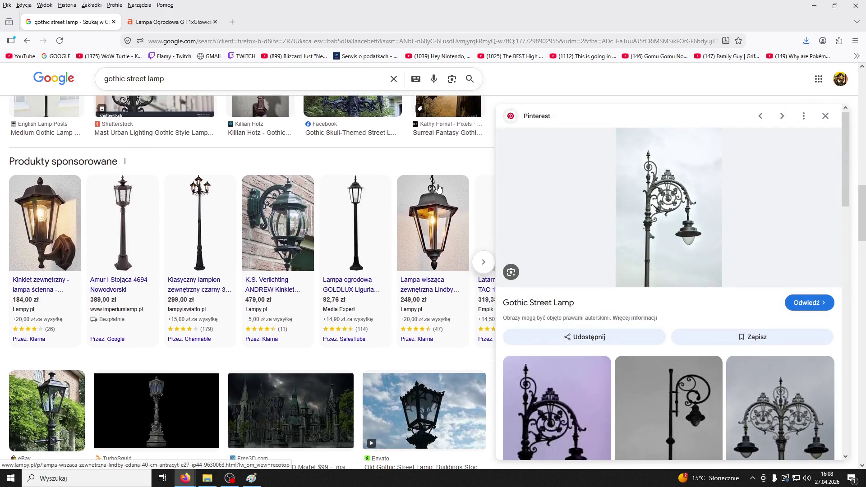
scroll(387, 217, down, 3)
scroll(387, 217, down, 3)
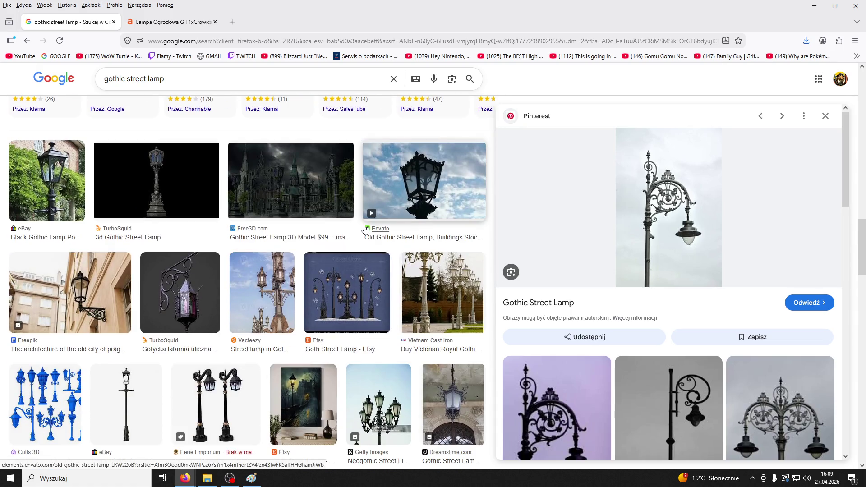
- Open the Etsy Goth Street Lamp image's page in a new tab
click(370, 288)
right_click(688, 173)
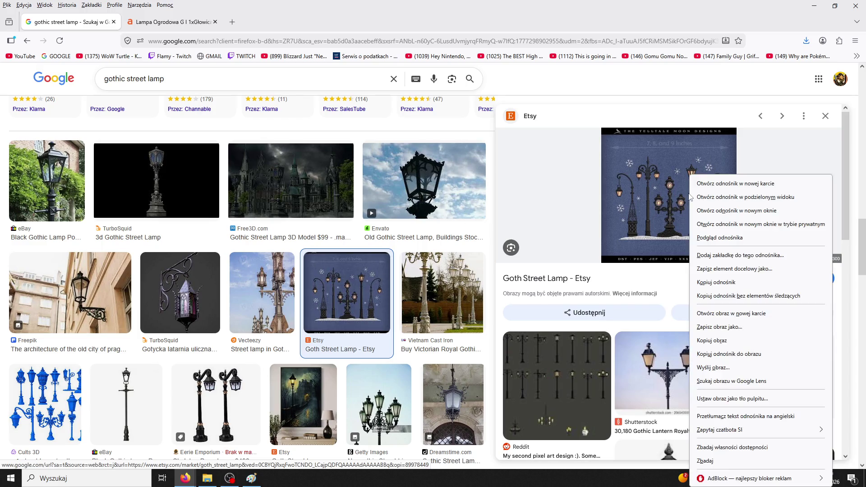
click(663, 221)
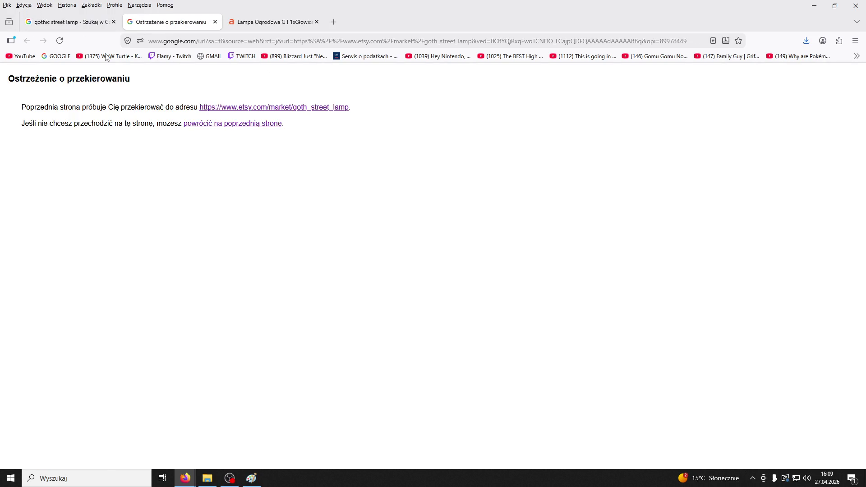
click(118, 27)
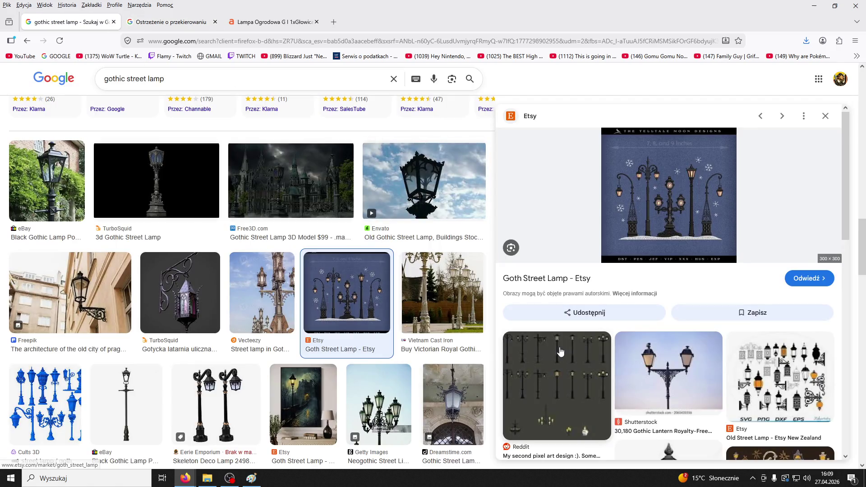
- Open the Reddit pixel-art street lamps post and bookmark it
click(557, 392)
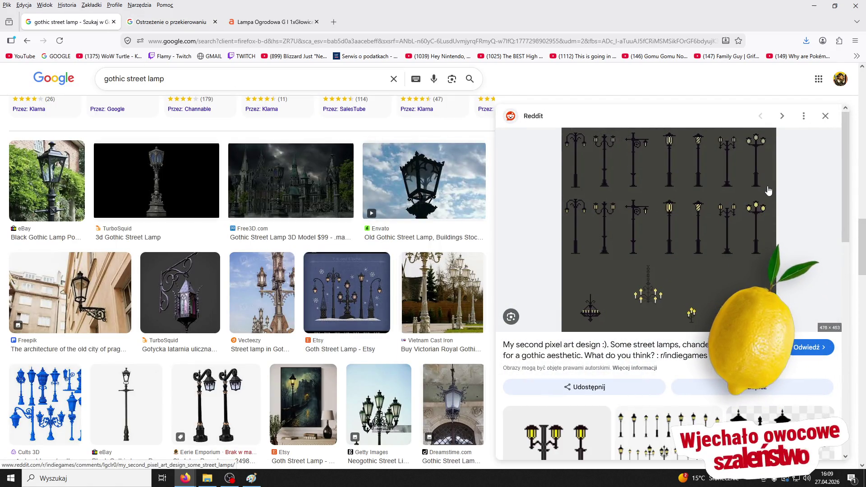
click(715, 187)
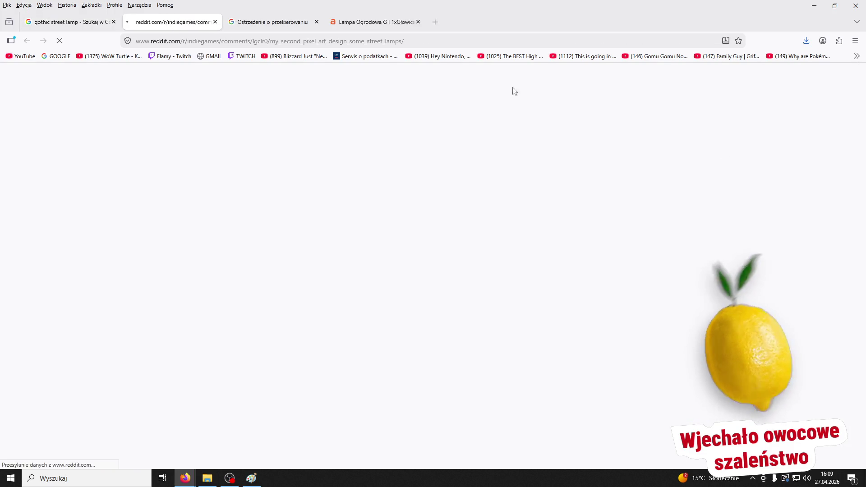
key(ctrl+d)
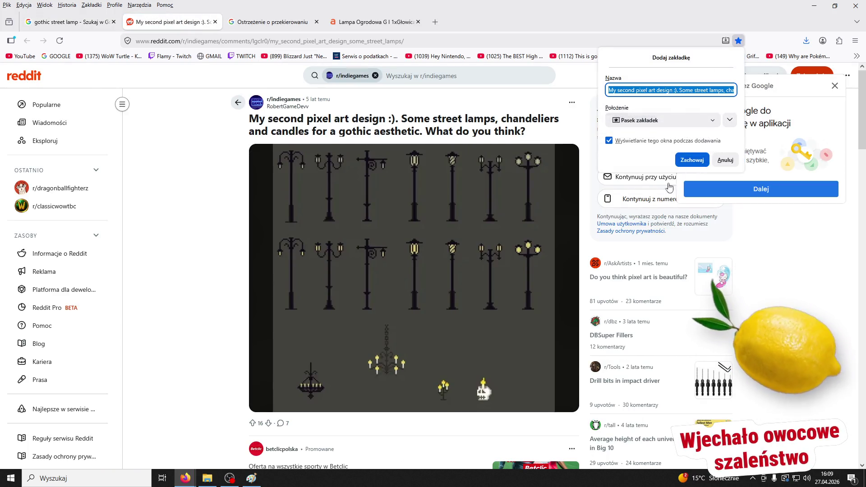
click(689, 161)
- Scroll the lamp results, then close the Reddit, redirect and Allegro tabs, keeping only the results
click(68, 21)
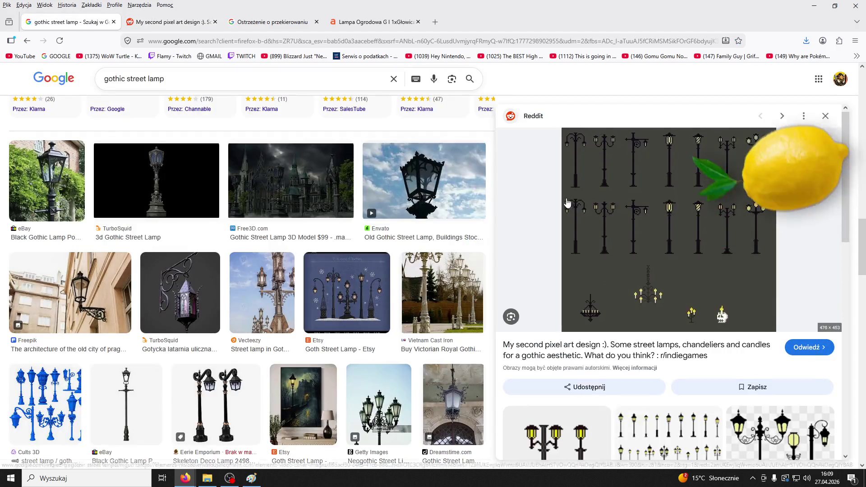
scroll(627, 221, down, 5)
scroll(627, 221, down, 3)
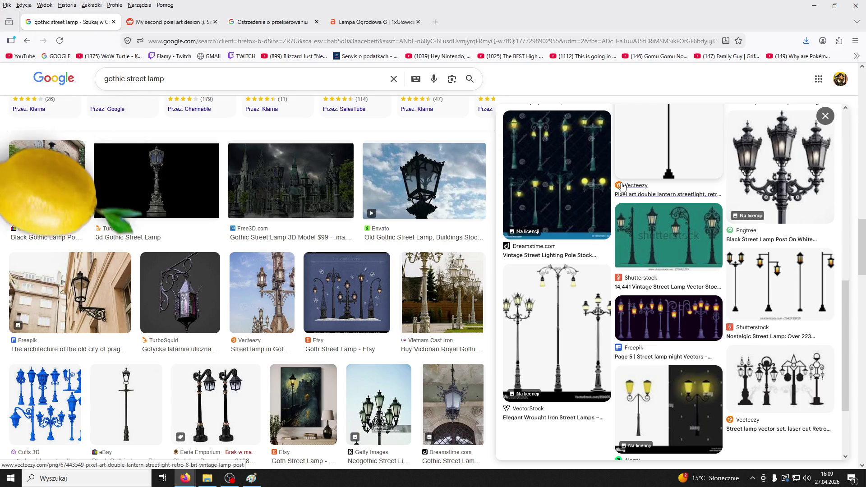
scroll(622, 186, down, 2)
scroll(622, 187, down, 1)
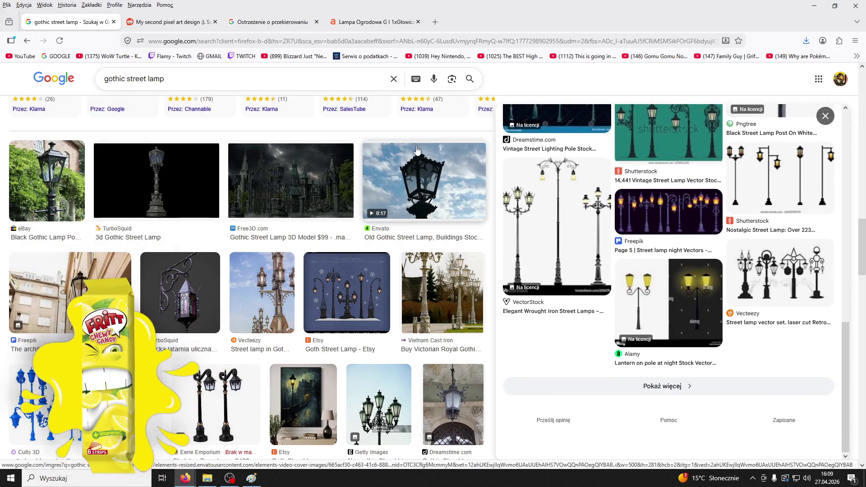
click(171, 22)
click(271, 21)
click(316, 22)
click(317, 22)
click(67, 22)
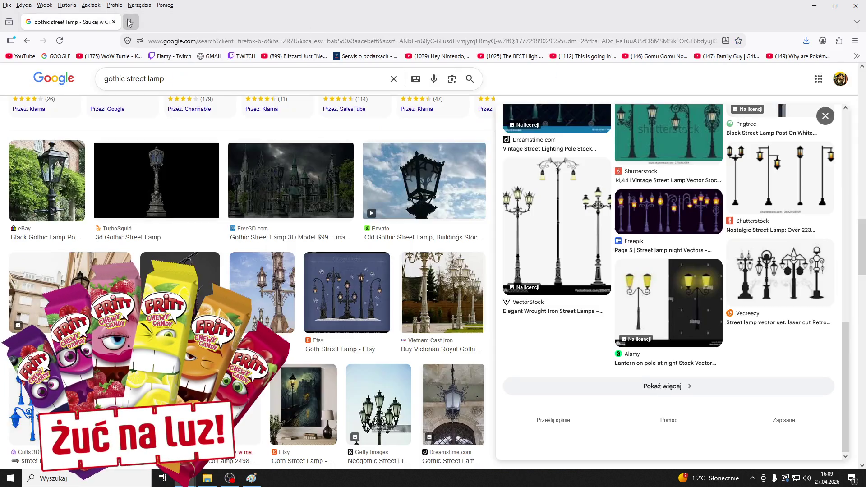
key(alt+Tab)
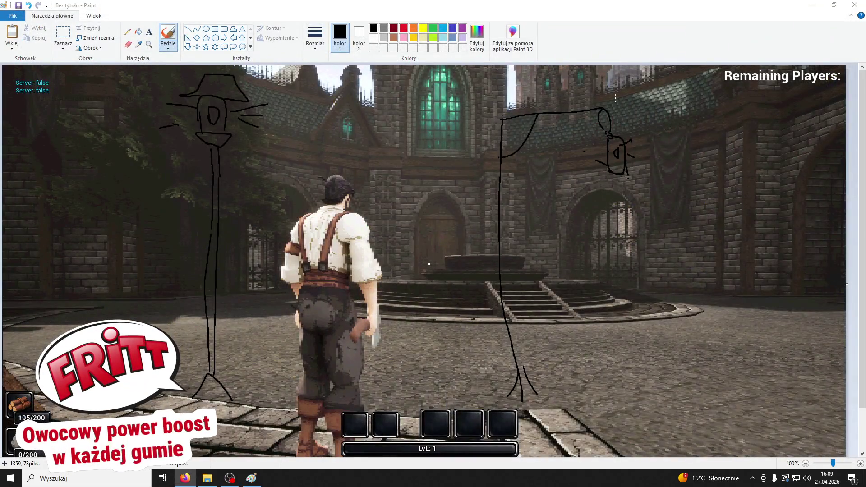
- Close the lamp sketch in Paint without saving, then view the courtyard's curved brick wall in Unreal
click(854, 5)
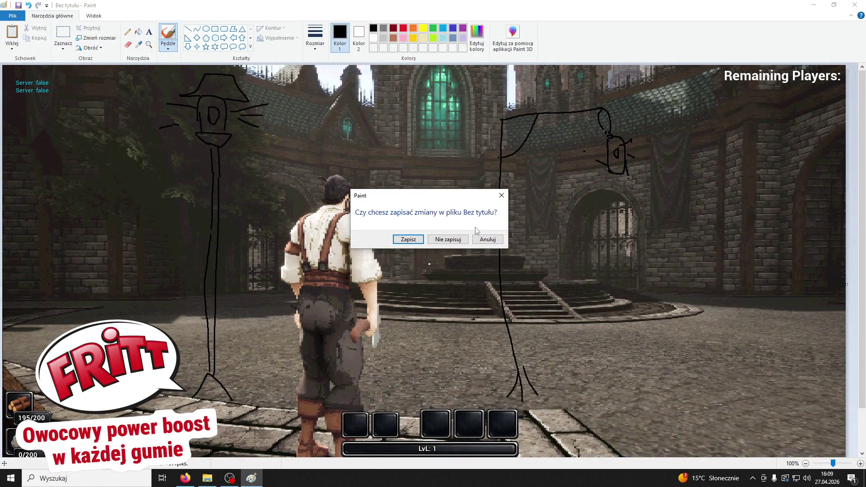
click(443, 236)
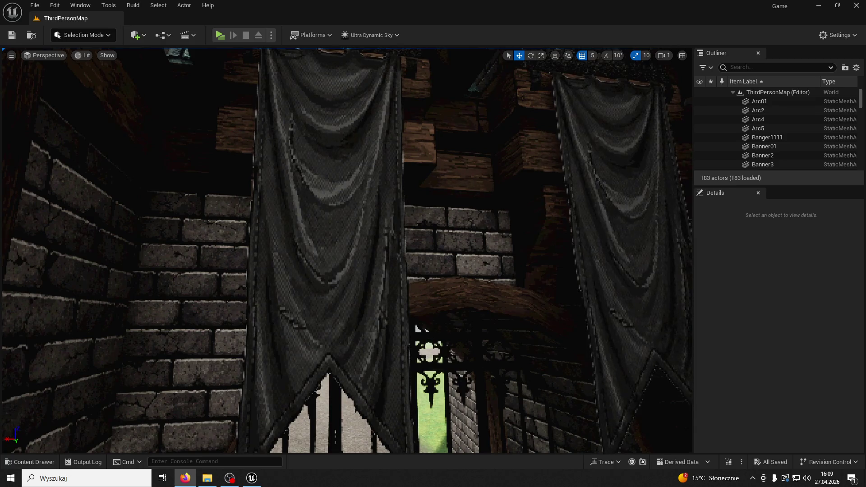
drag(486, 180, 486, 180)
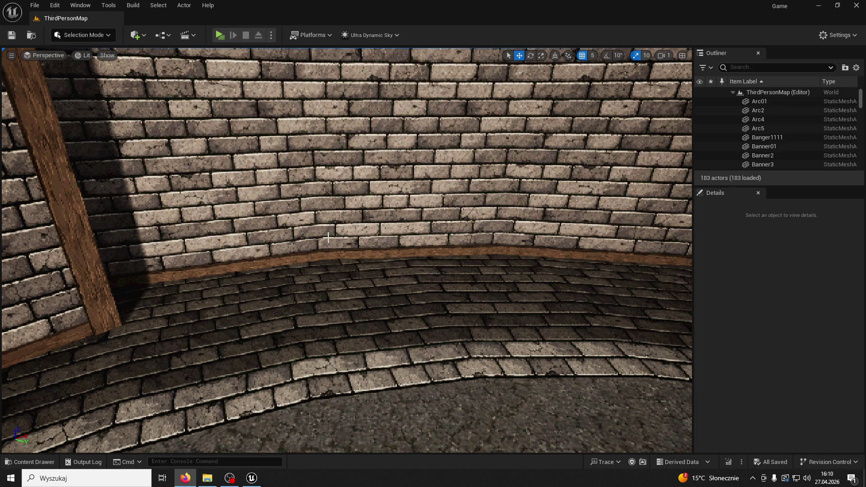
- Back in Unreal, browse to Content > ModularV3 > Banners and open the M_Banner01 material
key(alt+Tab)
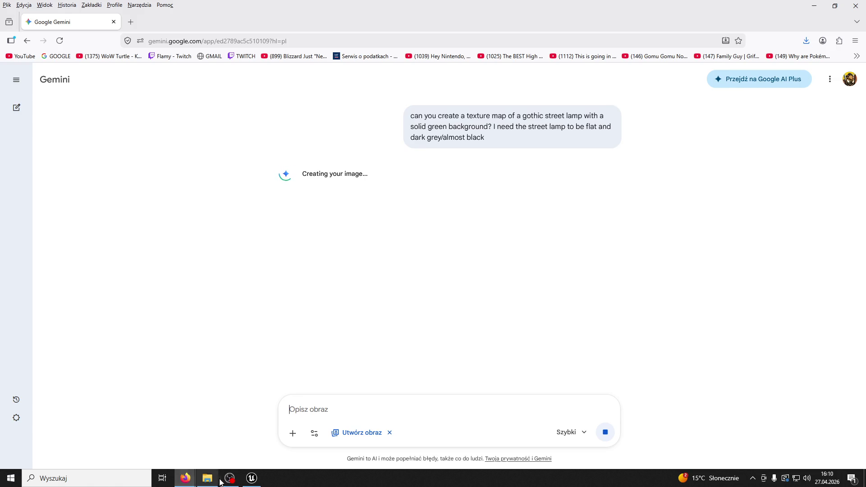
click(251, 478)
click(31, 462)
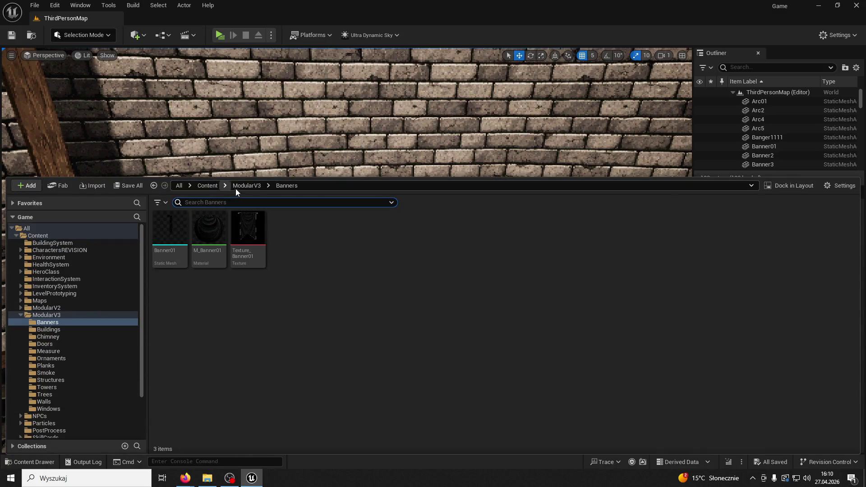
double_click(210, 226)
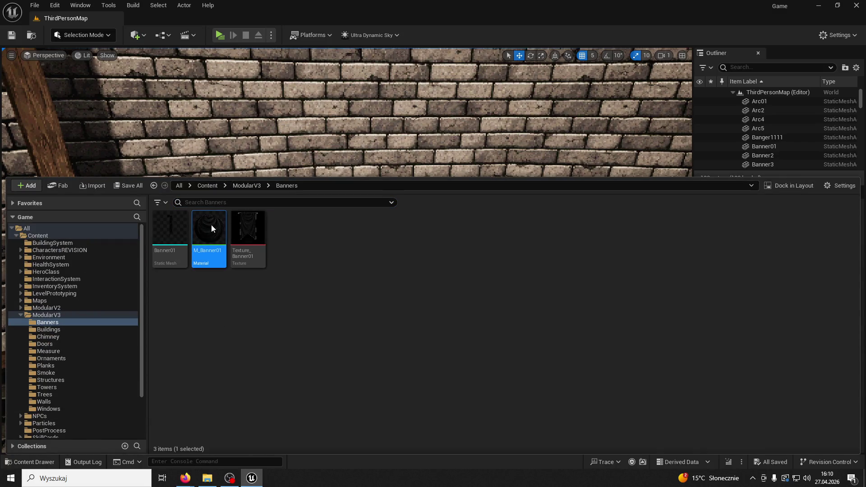
- Dock the M_Banner01 material editor beside the level and frame its node graph
drag(242, 125, 177, 18)
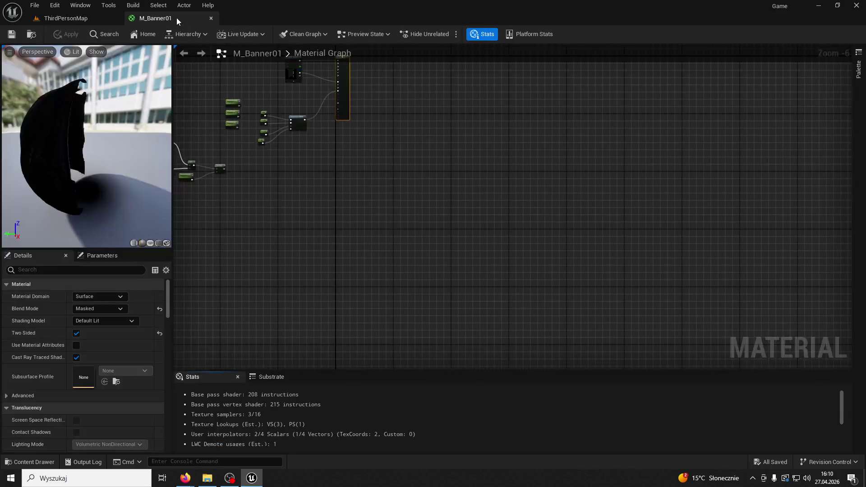
scroll(353, 242, up, 5)
scroll(478, 226, down, 6)
drag(464, 207, 244, 315)
click(603, 215)
scroll(637, 207, up, 8)
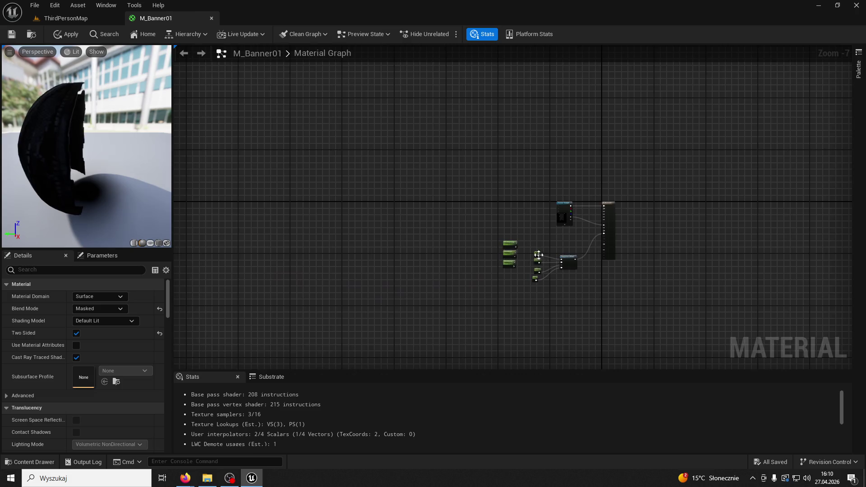
click(783, 190)
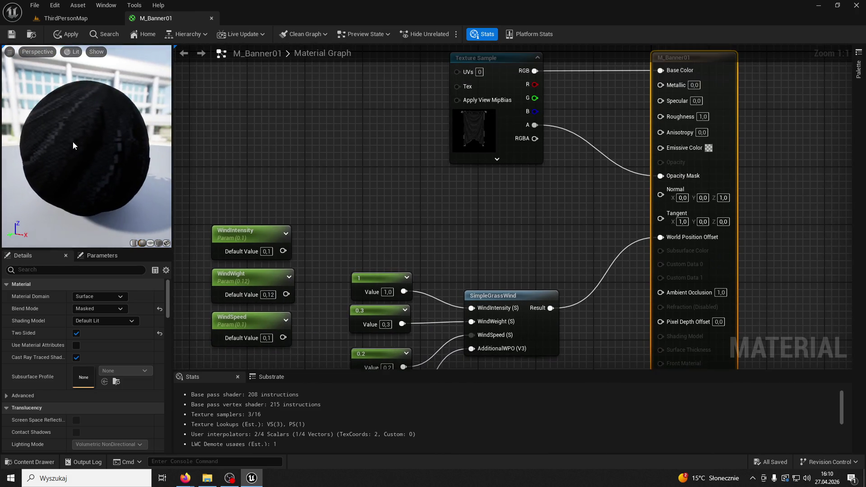
- Delete the three unused Wind parameter nodes, leaving SimpleGrassWind feeding World Position Offset
drag(318, 195, 220, 335)
key(Delete)
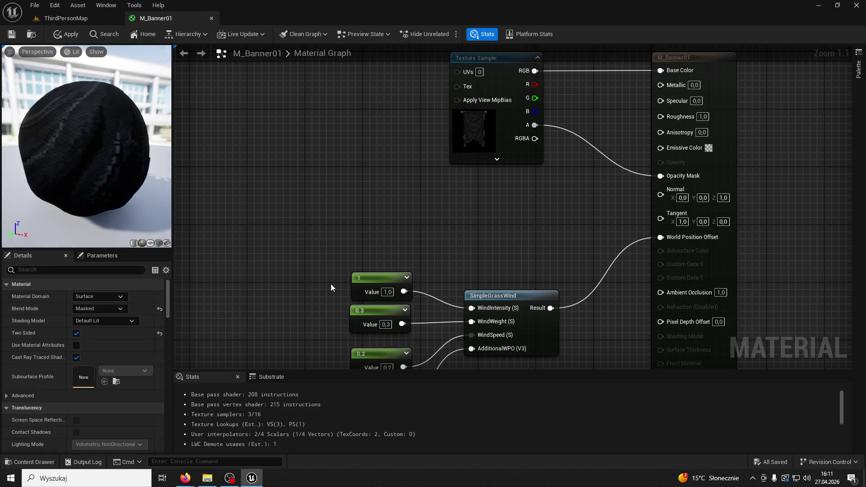
click(479, 195)
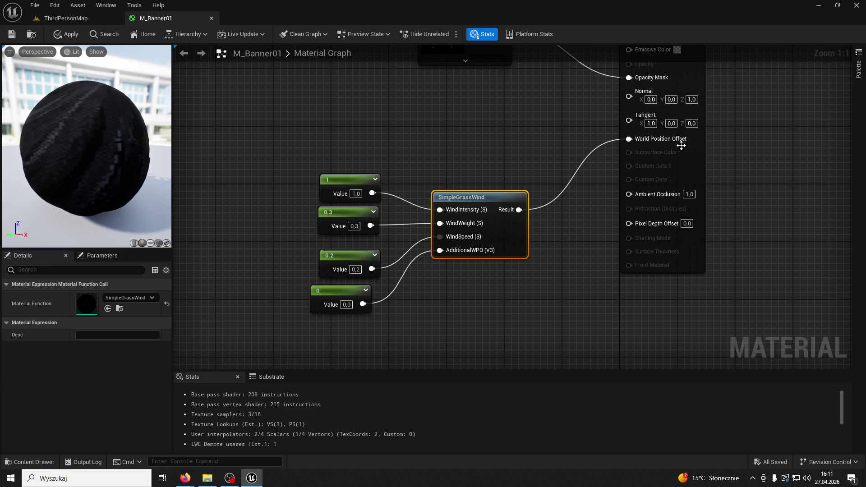
drag(346, 291, 352, 292)
scroll(451, 235, down, 2)
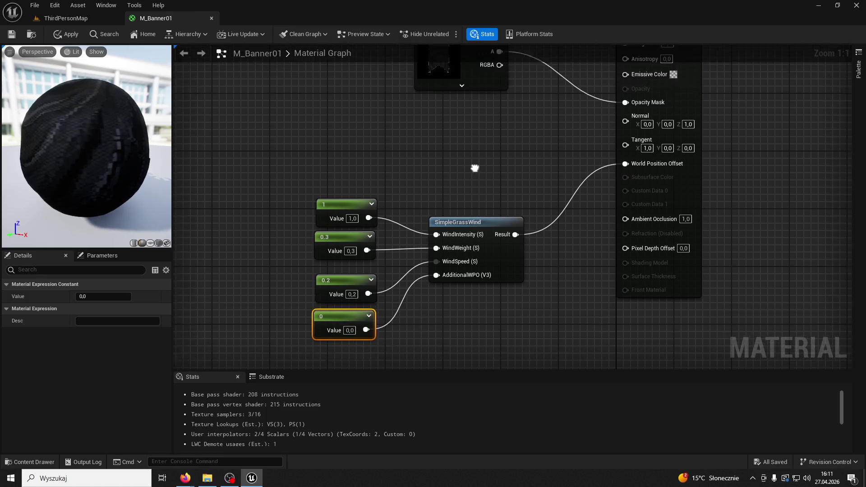
drag(474, 181, 441, 201)
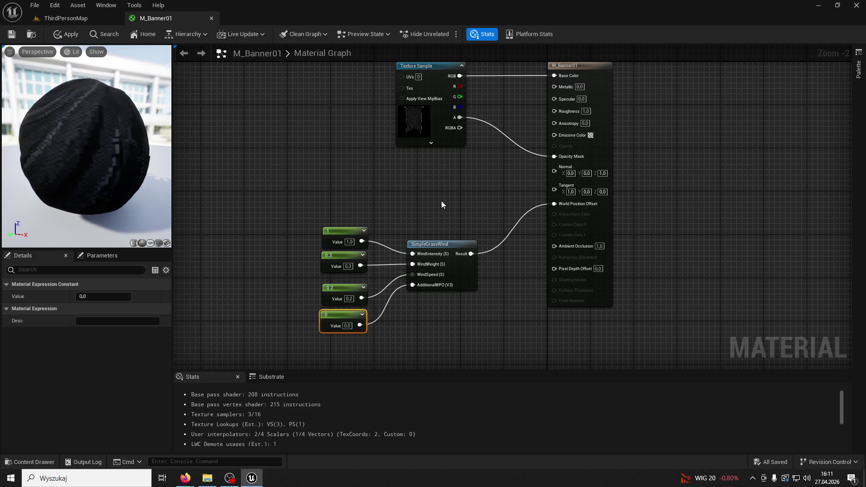
- Close the material editor and apply the changes to the original M_Banner01 material
click(211, 18)
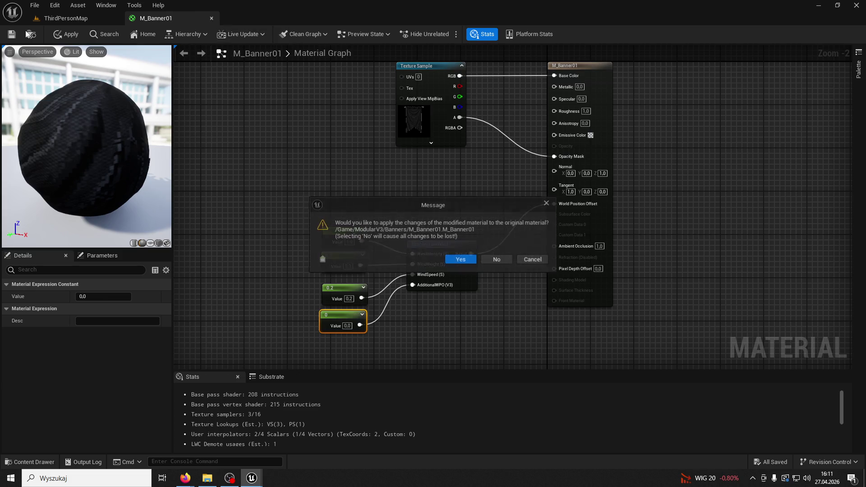
click(533, 259)
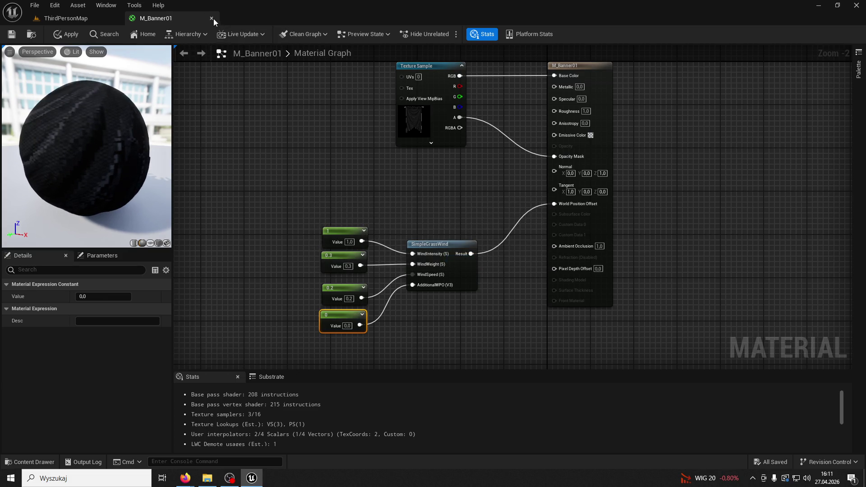
click(212, 18)
click(454, 263)
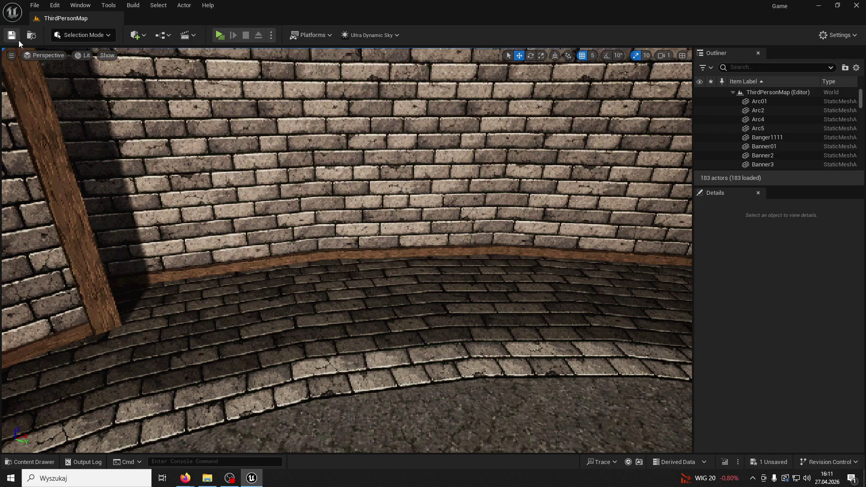
- In Gemini, enlarge the gothic street-lamp texture sheet and download it as a full-size 1.6 MB PNG
mouse_move(251, 477)
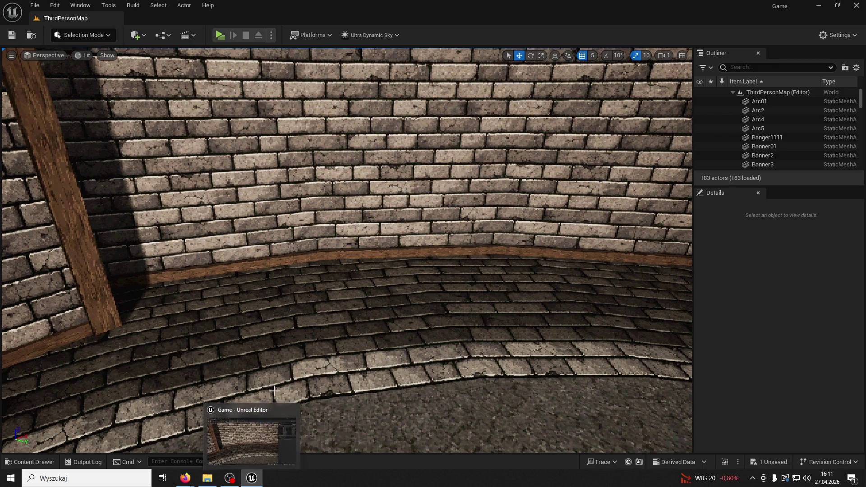
mouse_move(185, 478)
click(232, 444)
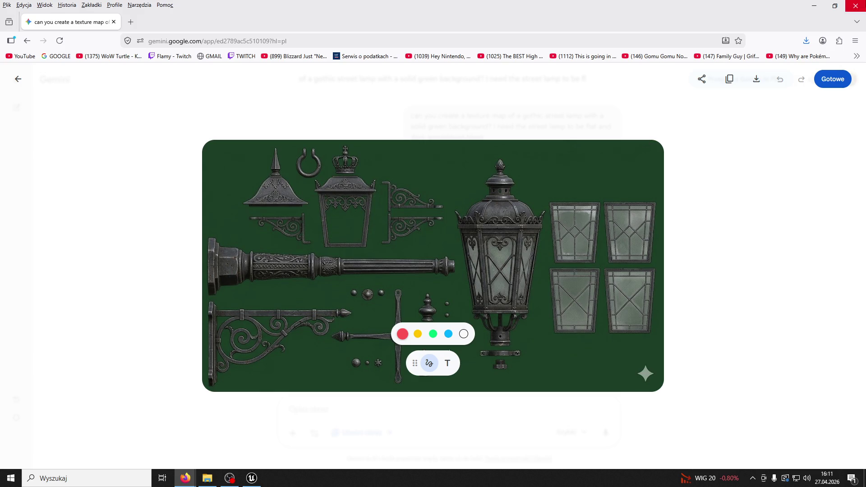
click(692, 348)
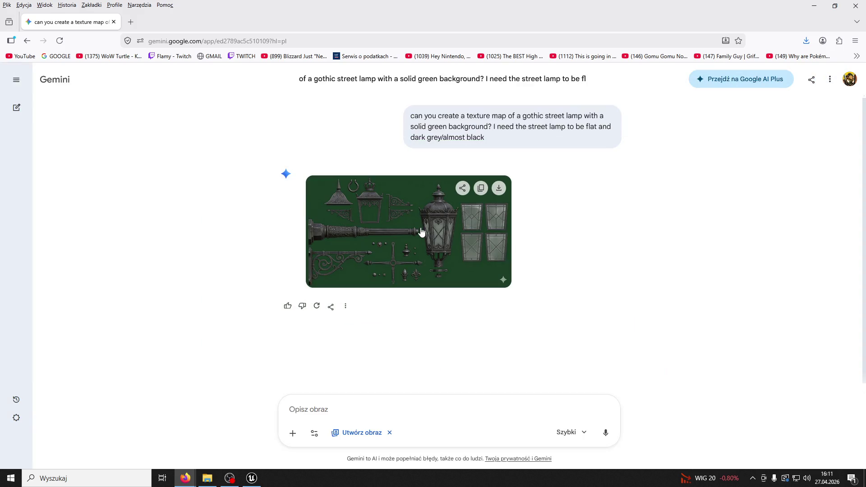
click(420, 230)
click(297, 412)
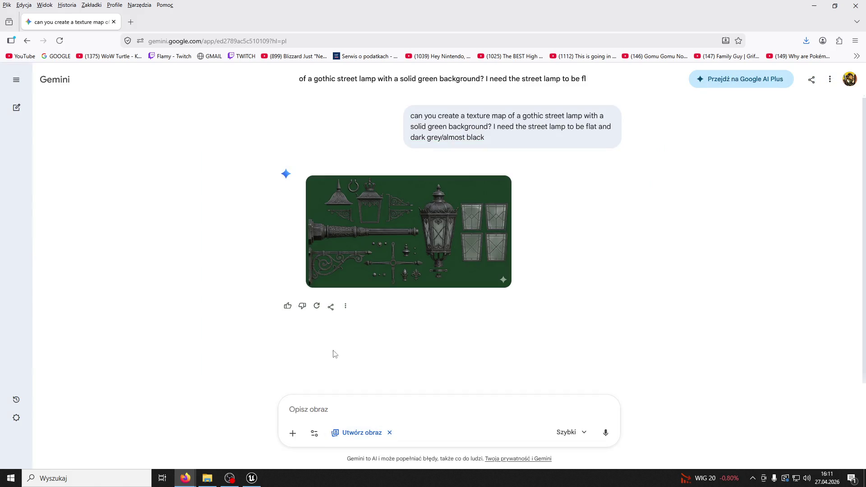
click(371, 234)
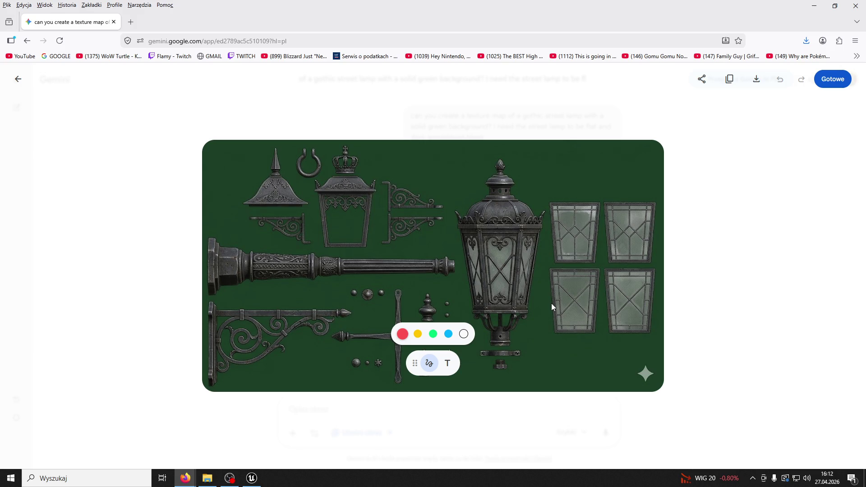
click(756, 79)
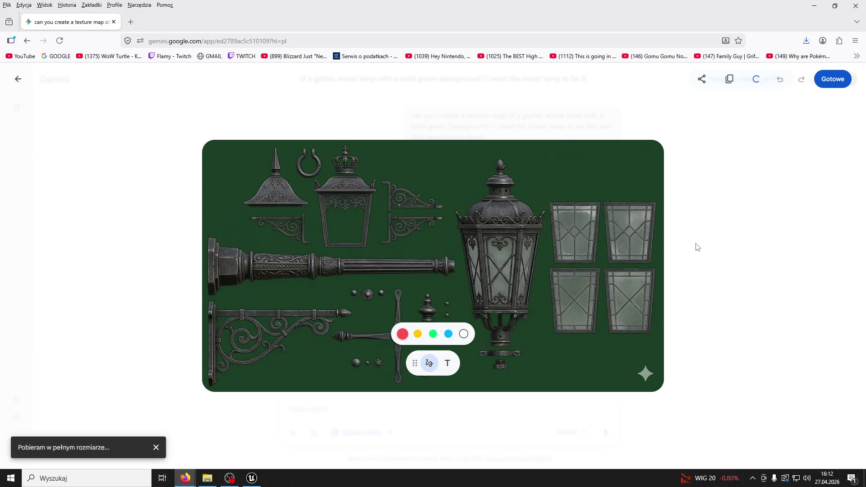
click(712, 320)
- Ask Gemini for a bright orange-lit version of the lamp sheet that keeps the solid green background
click(450, 409)
text(can you now make a)
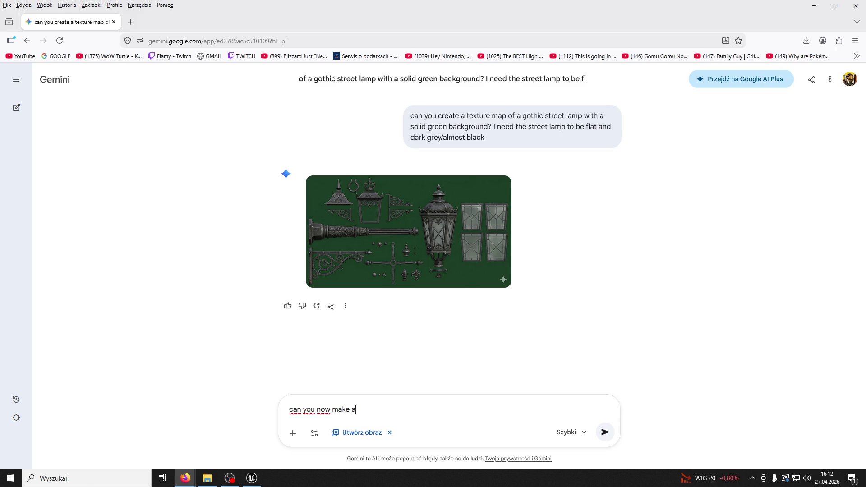
text( version when it)
text('s lit with o)
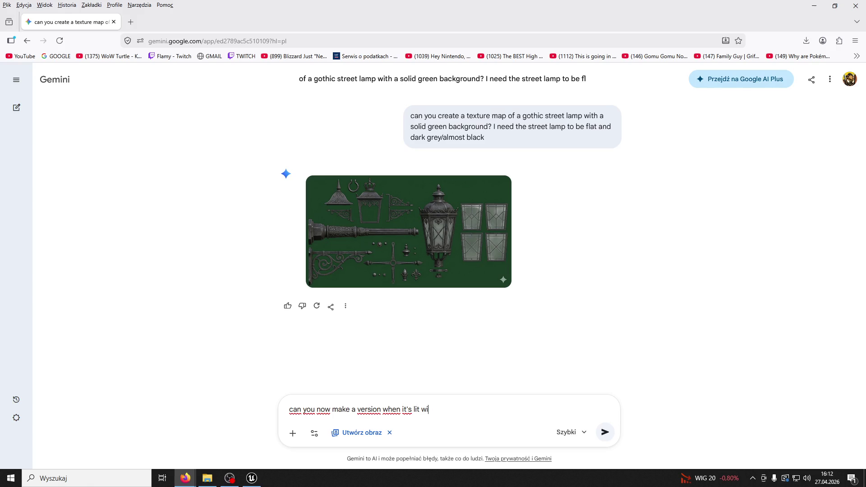
text(range brigh)
text( colo)
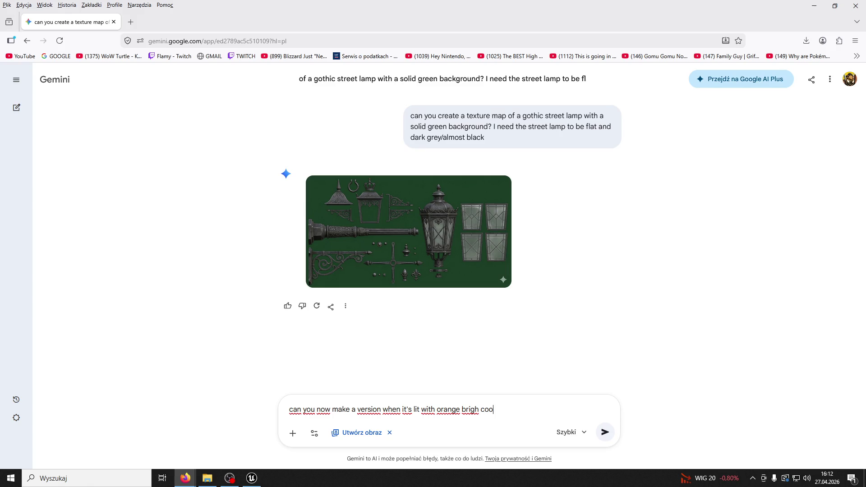
text(ur?)
text( keep the g)
text(reee)
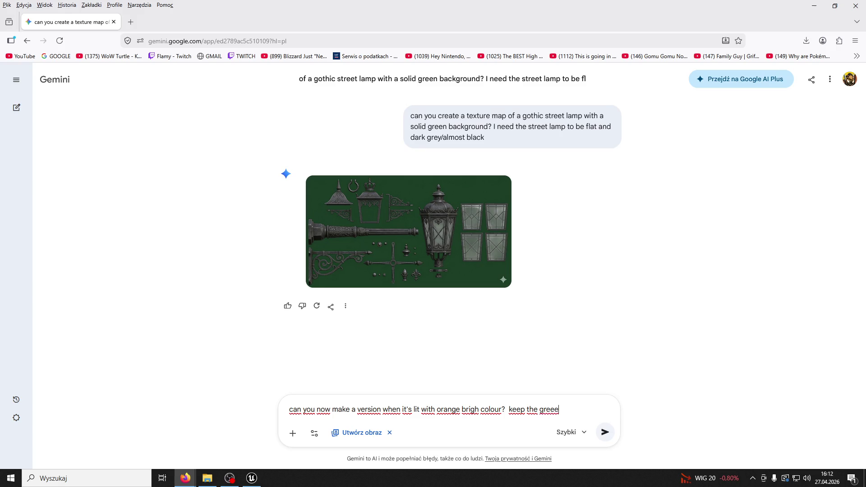
key(BackSpace)
text(n solid background)
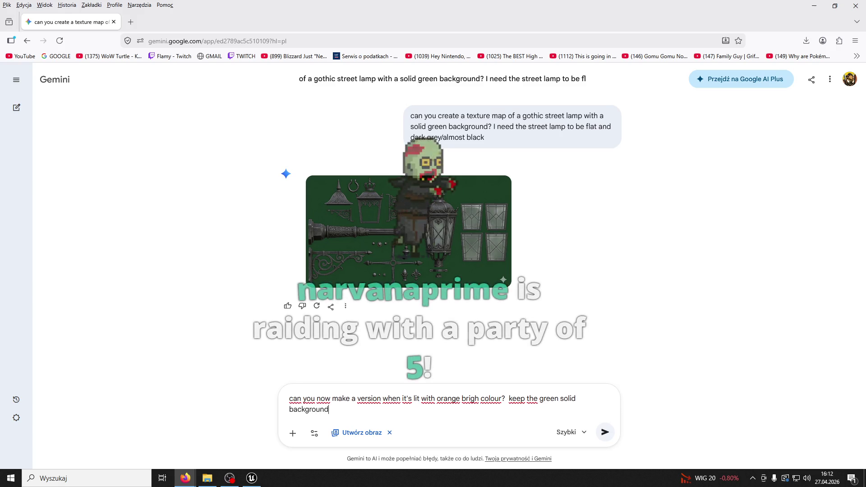
key(Return)
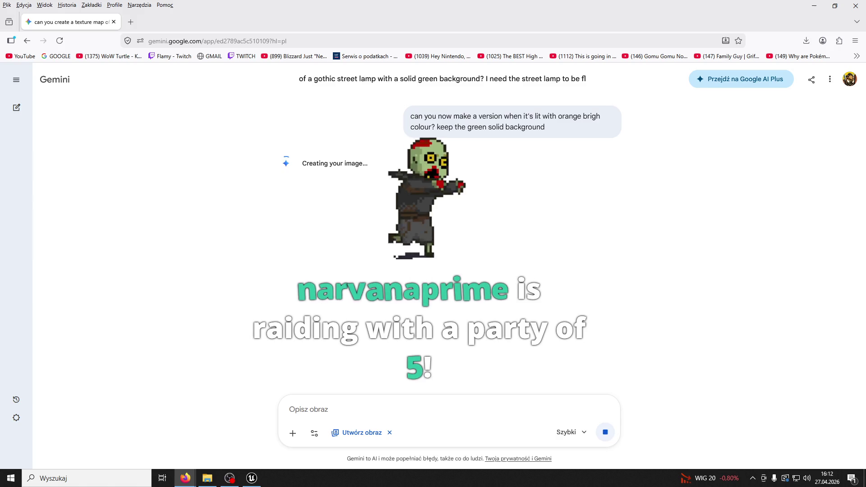
scroll(541, 247, up, 5)
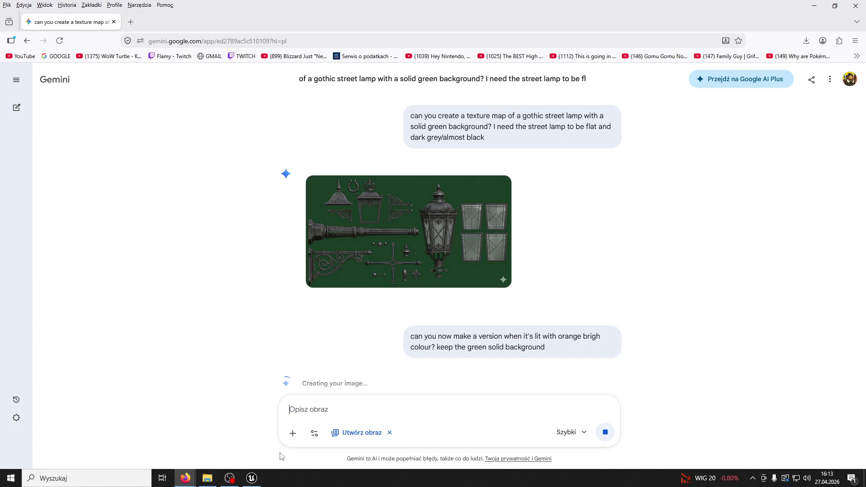
click(252, 478)
- Play-test the level, running and jumping the character around the fountain courtyard, then end the session
click(223, 34)
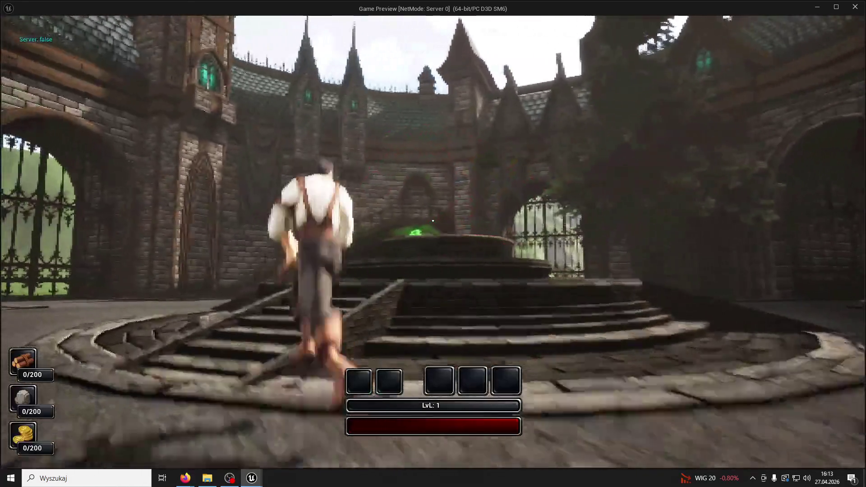
key(w)
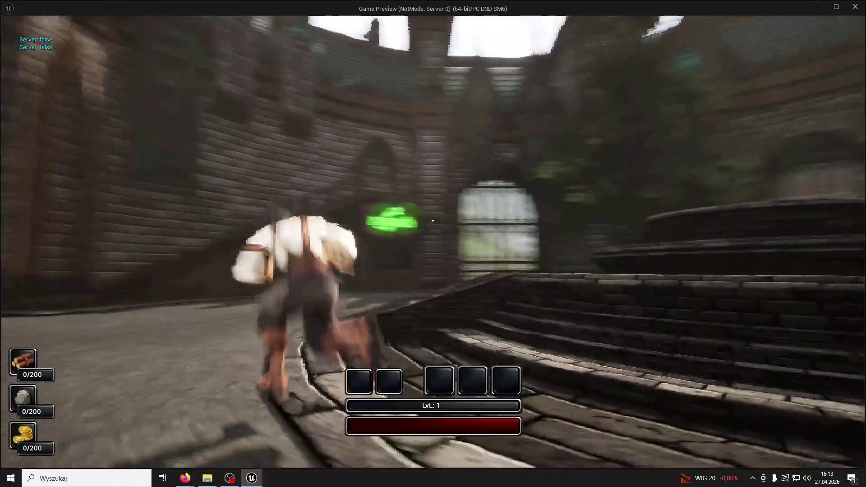
key(space)
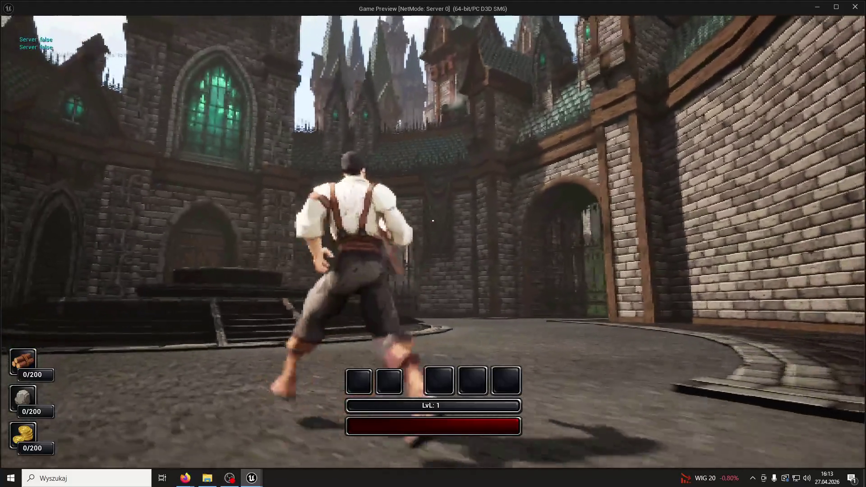
key(w)
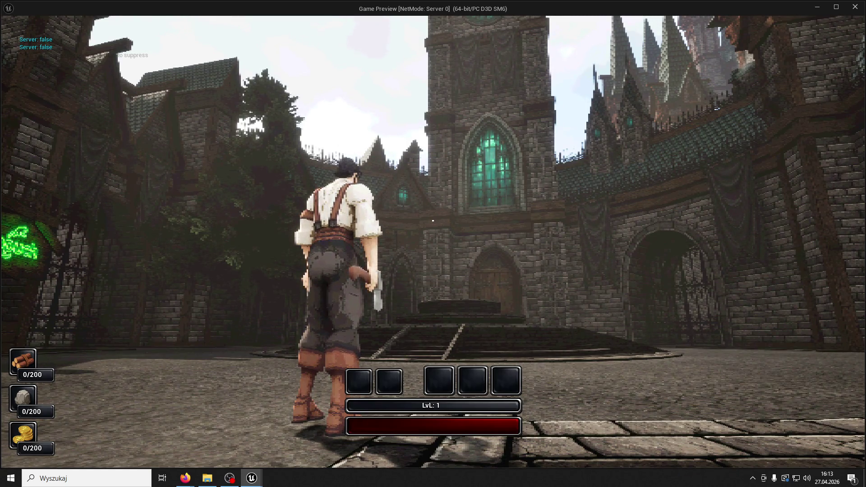
key(w)
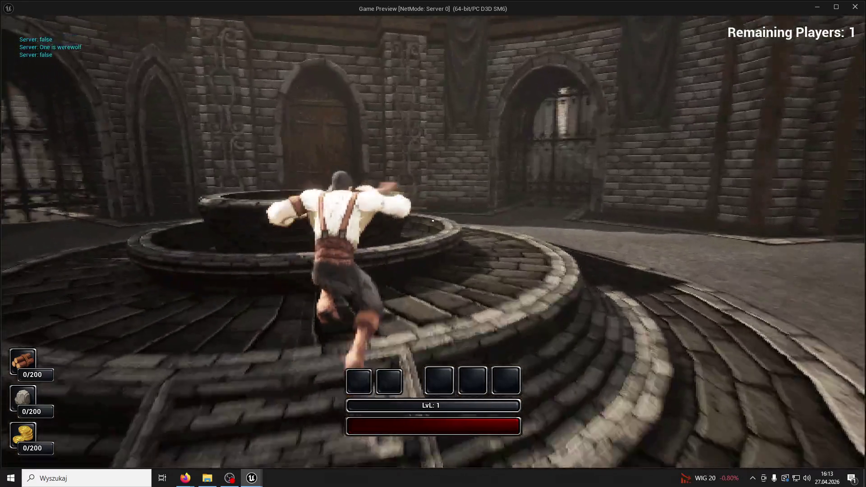
key(space)
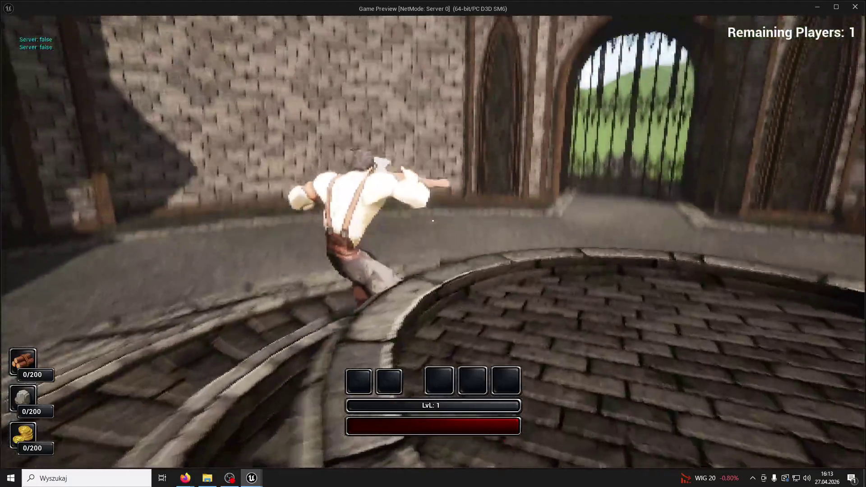
key(space)
key(w)
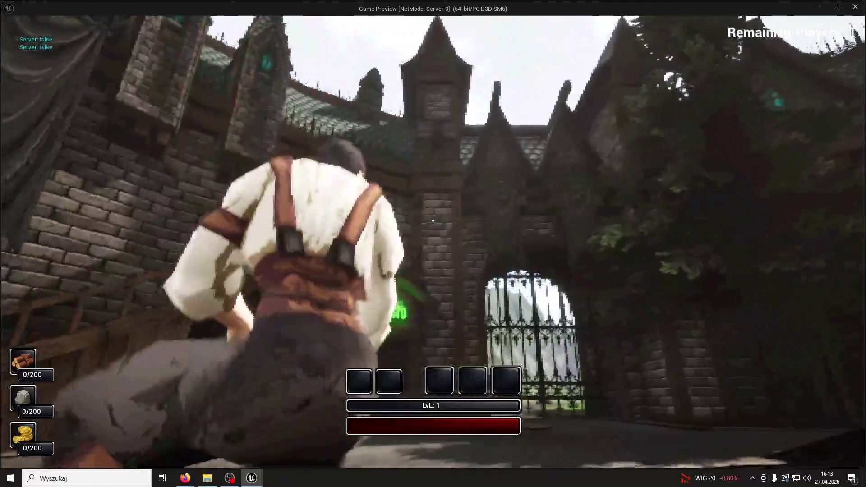
key(w)
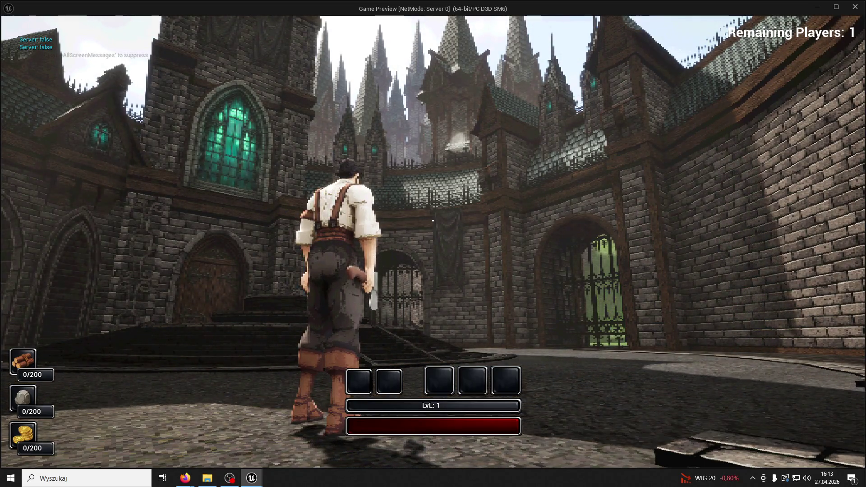
key(Escape)
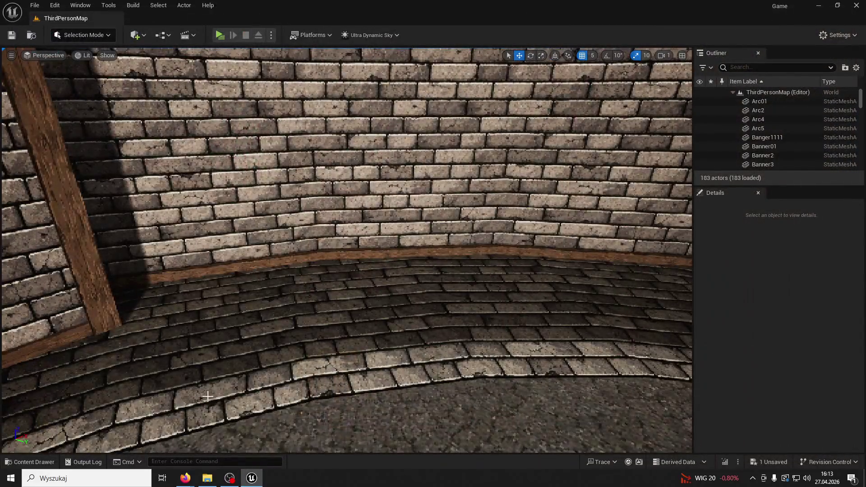
- Open the BP_Chimney01 blueprint from ModularV3 > Chimney and dock it beside ThirdPersonMap
click(16, 462)
click(247, 185)
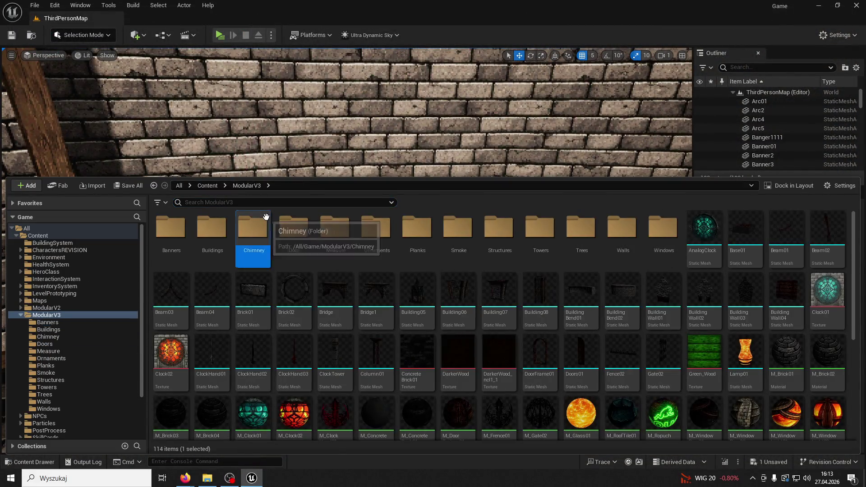
double_click(257, 231)
double_click(179, 231)
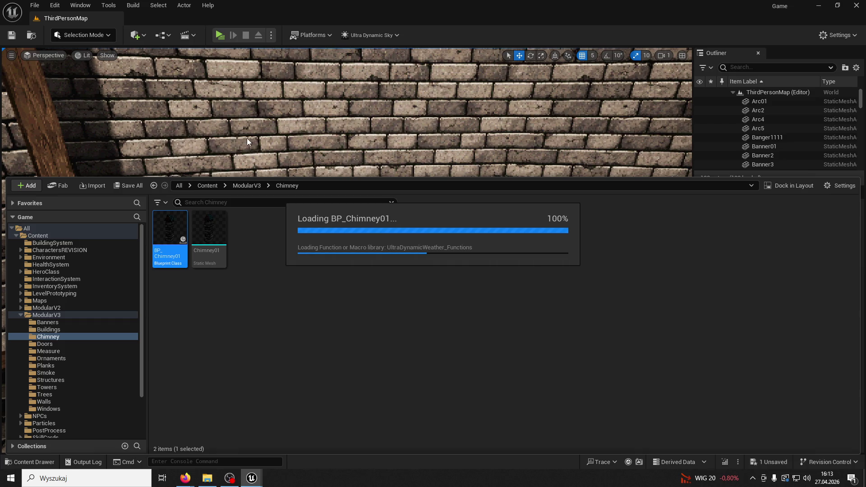
drag(225, 186, 163, 19)
mouse_move(244, 51)
mouse_down()
mouse_move(257, 53)
mouse_move(172, 53)
mouse_up()
click(158, 51)
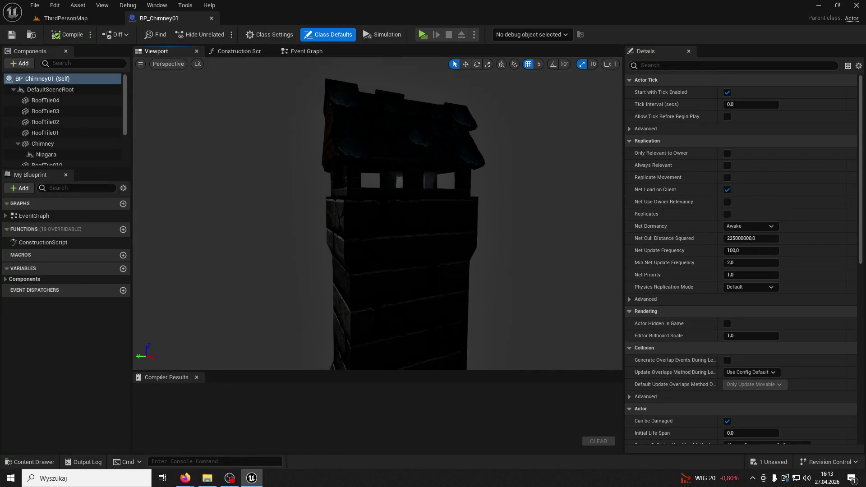
- Rotate the Niagara smoke component around Z and compile the chimney blueprint
click(443, 173)
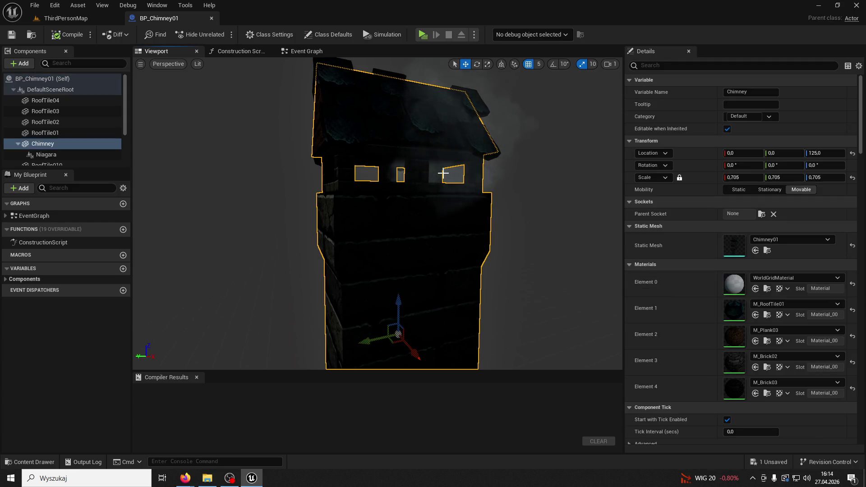
click(64, 155)
click(477, 64)
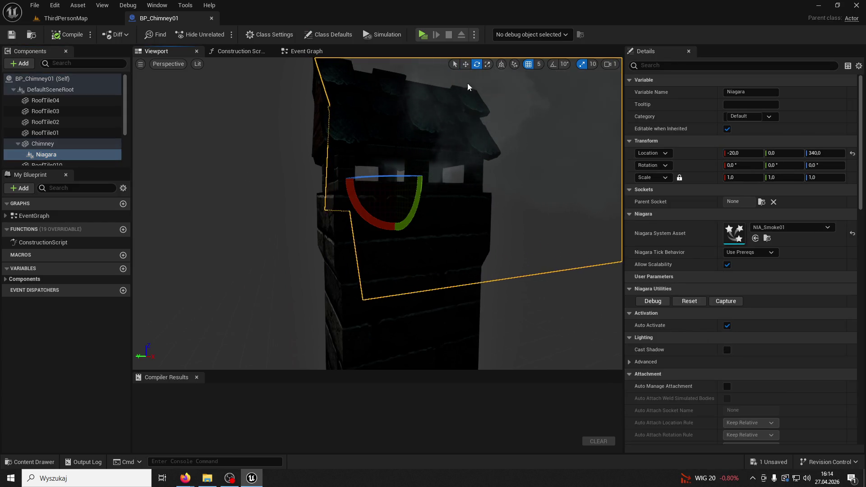
mouse_move(385, 175)
mouse_down()
mouse_move(409, 217)
mouse_move(370, 209)
mouse_up()
click(385, 181)
click(67, 35)
- Close the blueprint and start a new play-test of the level
click(211, 18)
click(223, 35)
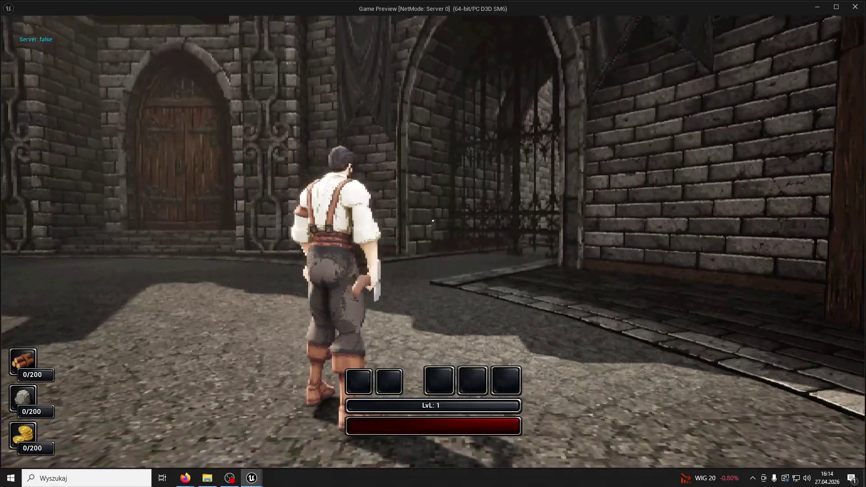
click(432, 220)
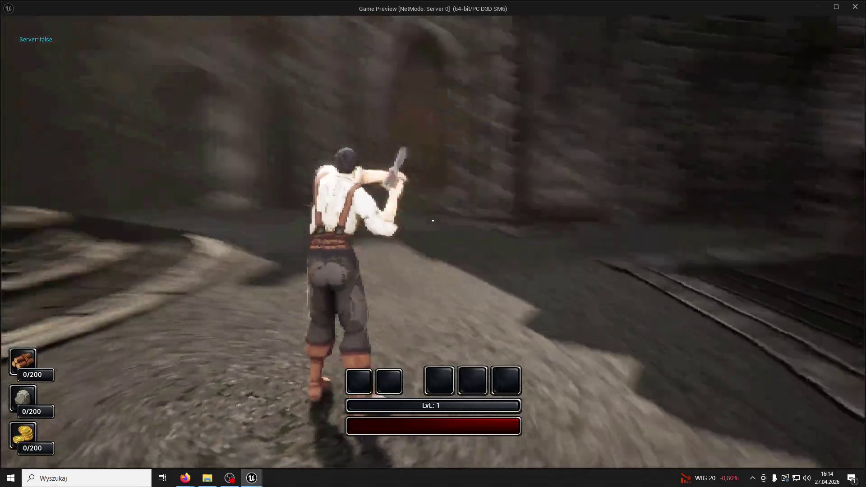
- Run and jump, then cycle the game view through lighting only, shader complexity and wireframe
key(w)
key(space)
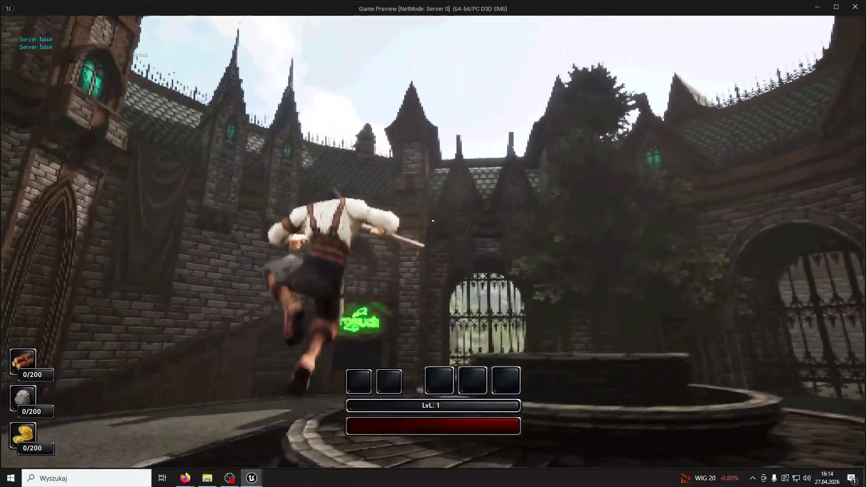
key(space)
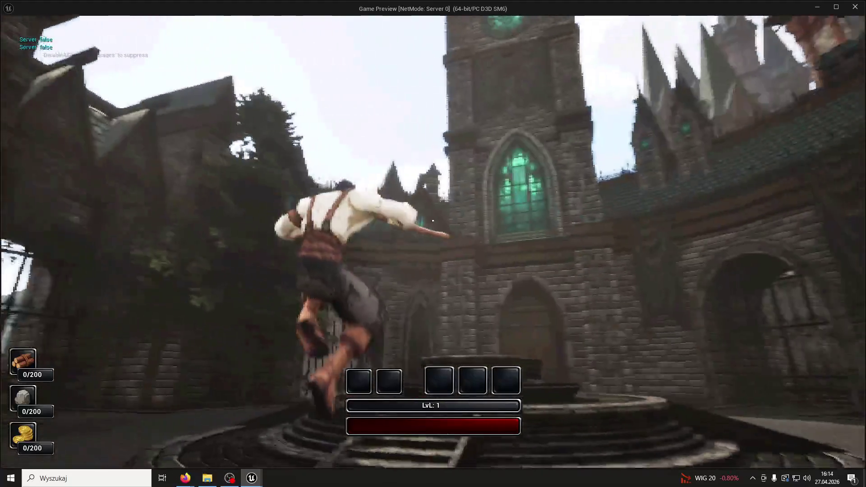
key(F5)
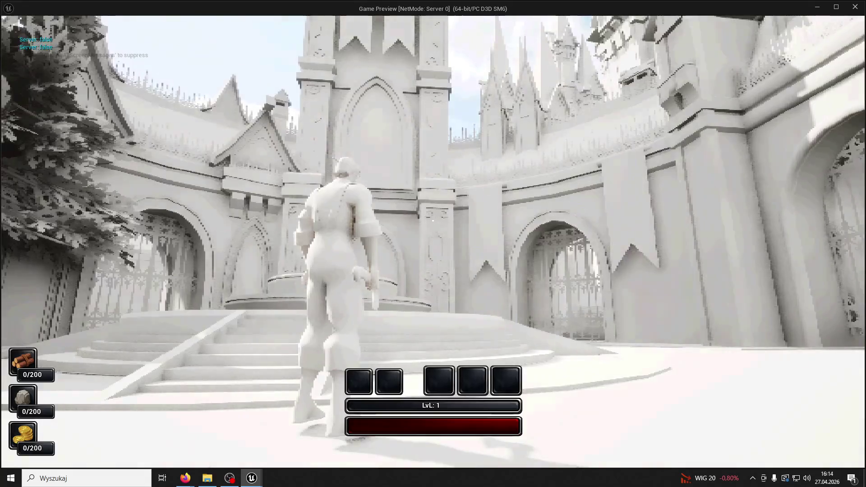
key(F5)
key(F1)
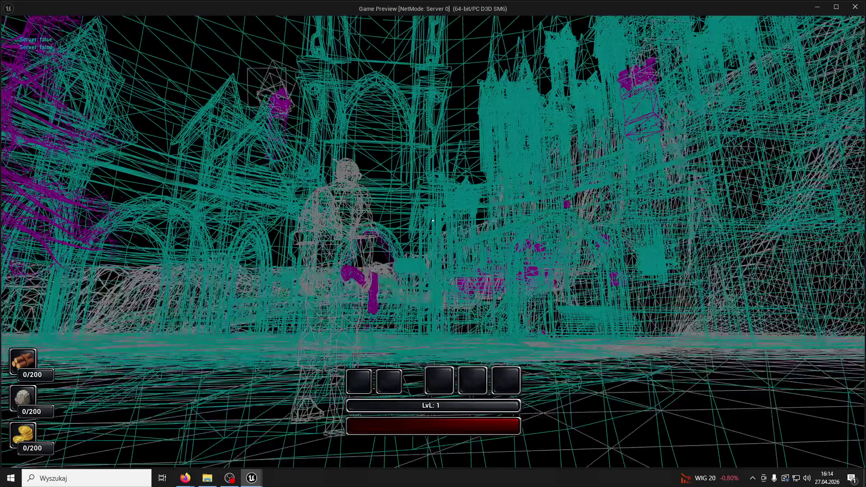
- Run past the castle steps, arched gate and stone corridor to the fountain, then end the session
key(w)
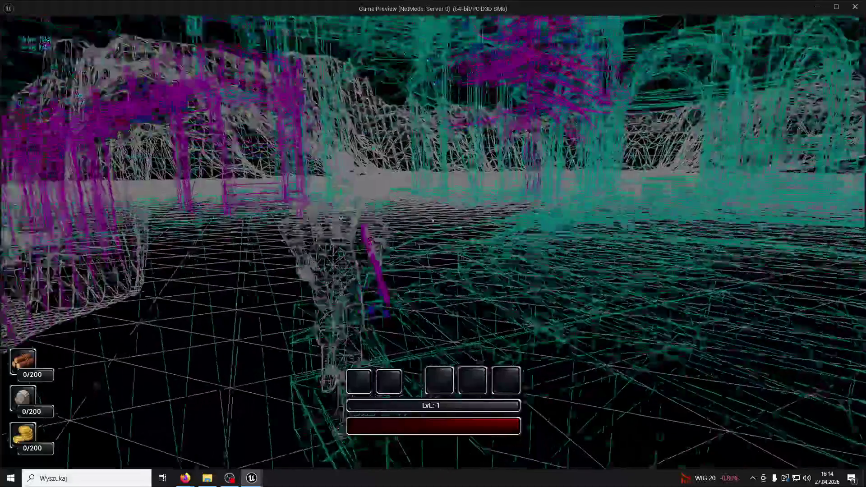
key(w)
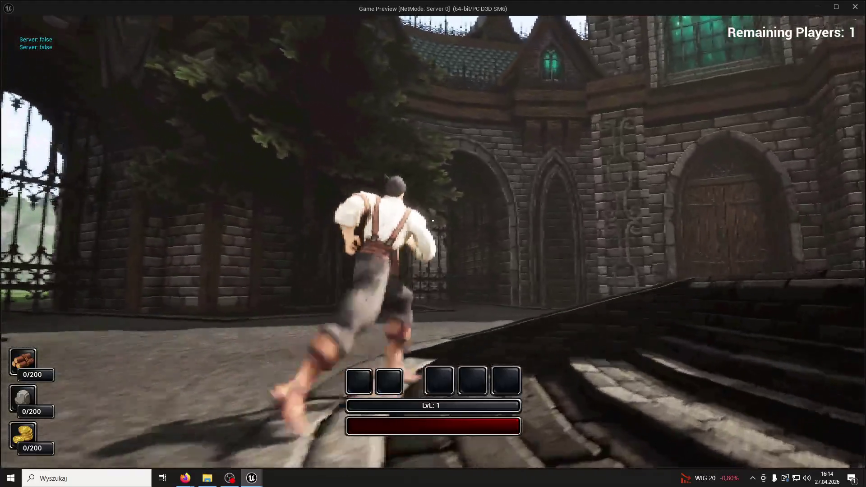
key(space)
key(w)
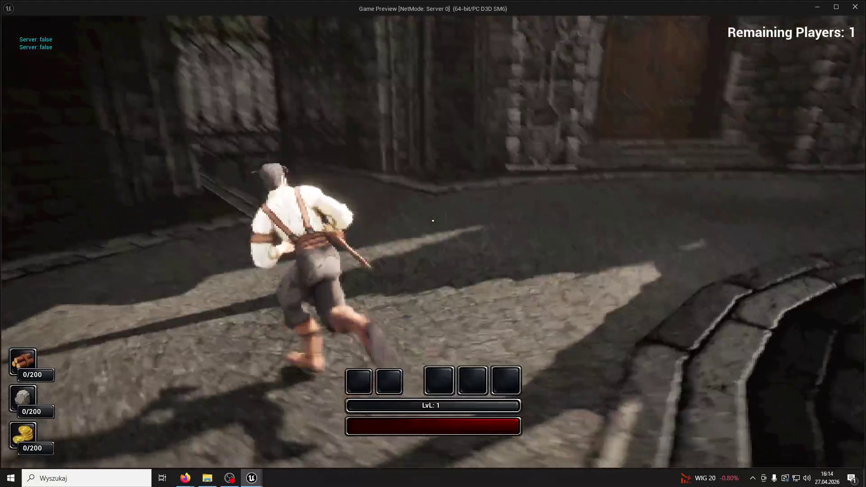
key(w)
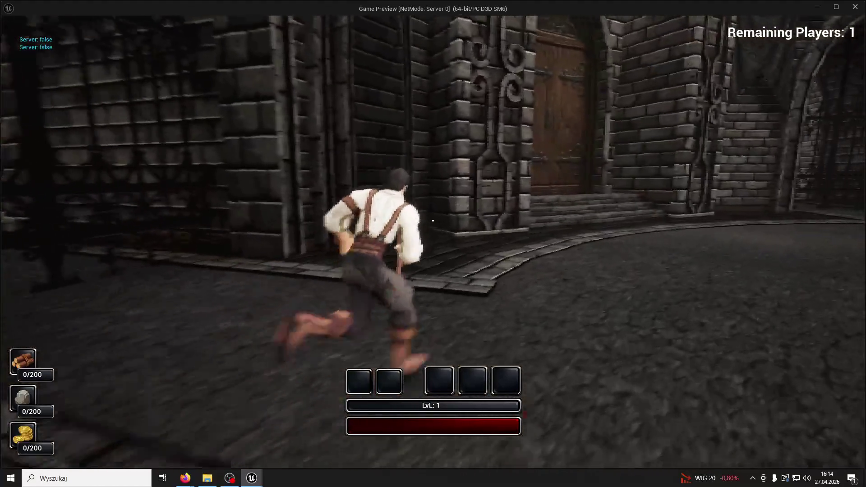
key(w)
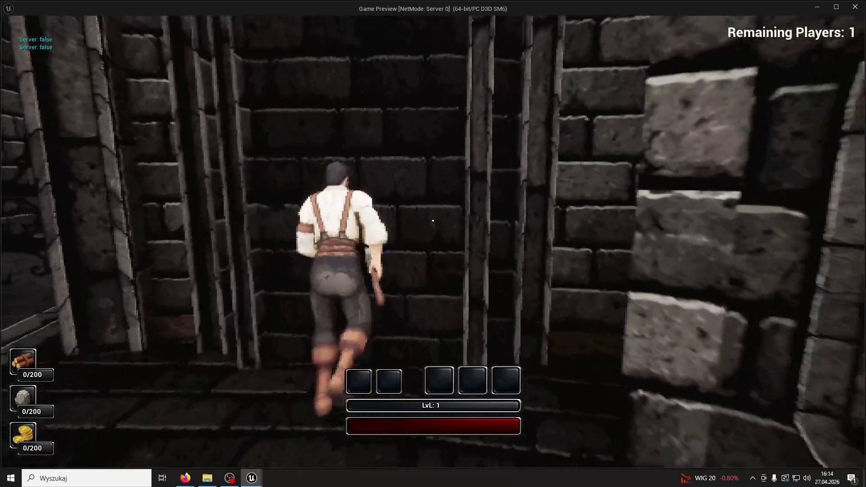
key(w)
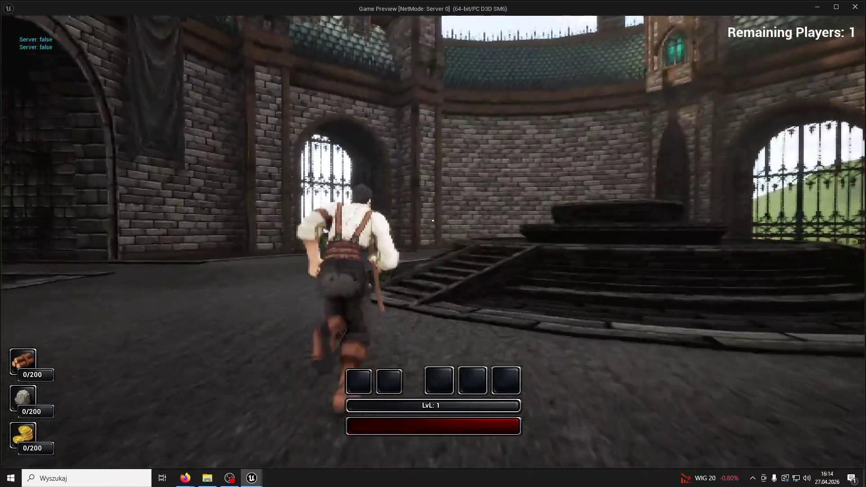
key(w)
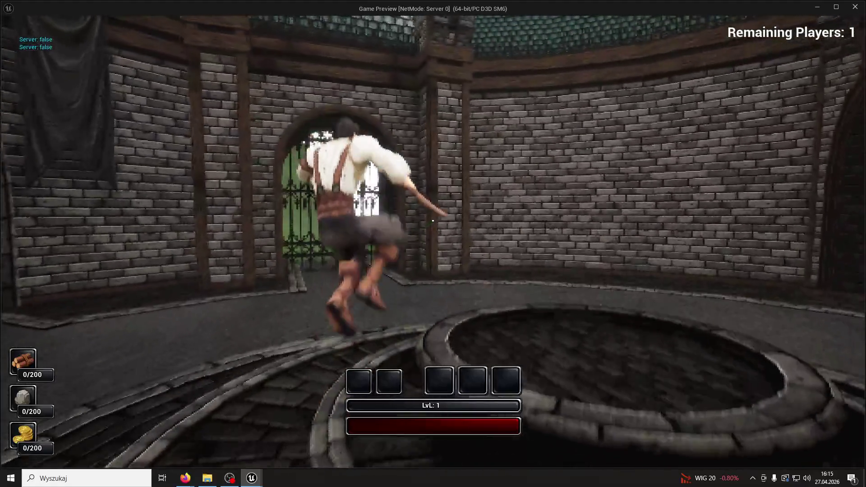
key(w)
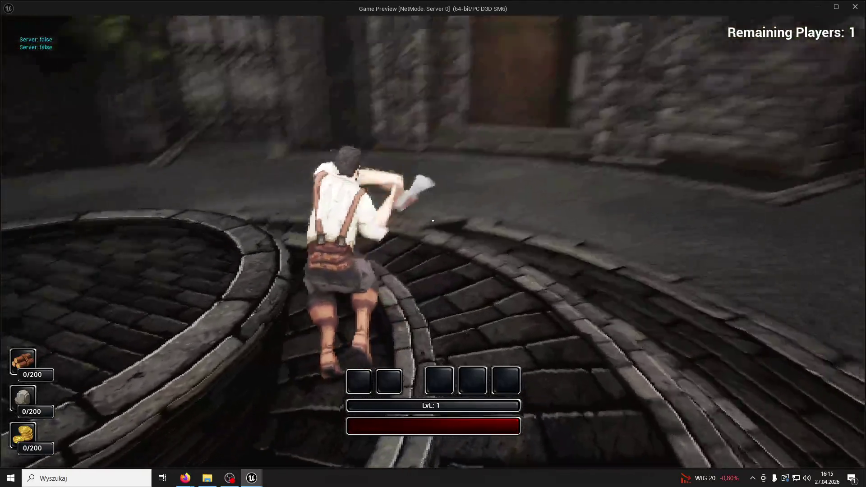
key(Escape)
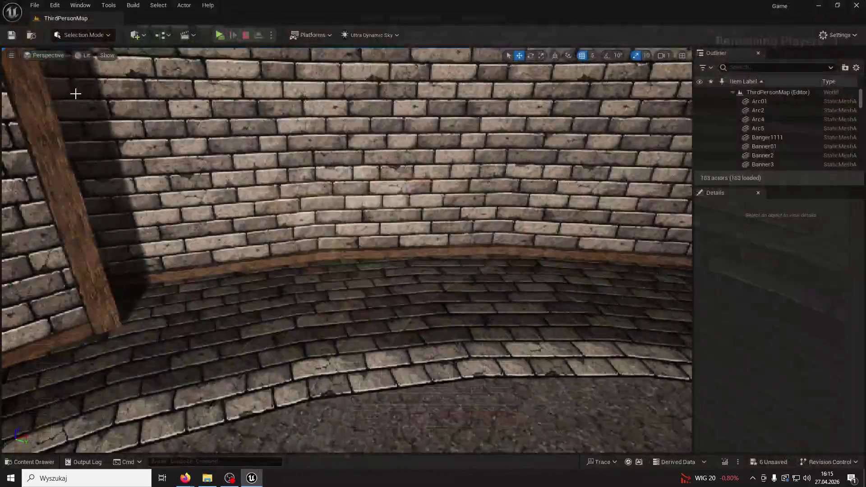
- Save the modified packages, then download the full-size orange-lit lamp image from Gemini
key(ctrl+s)
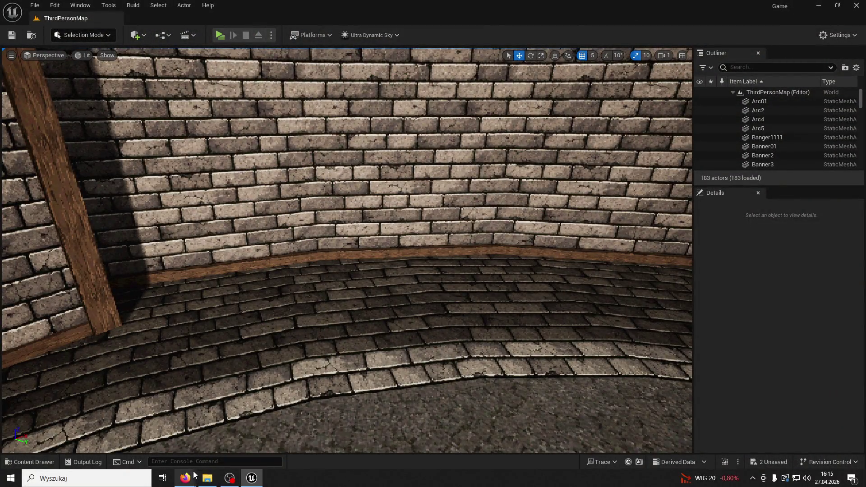
mouse_move(185, 478)
click(230, 440)
scroll(544, 291, down, 5)
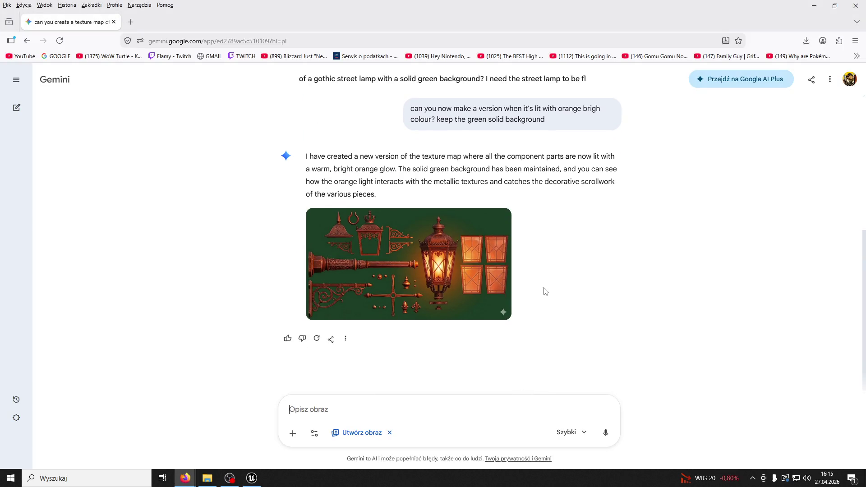
click(478, 256)
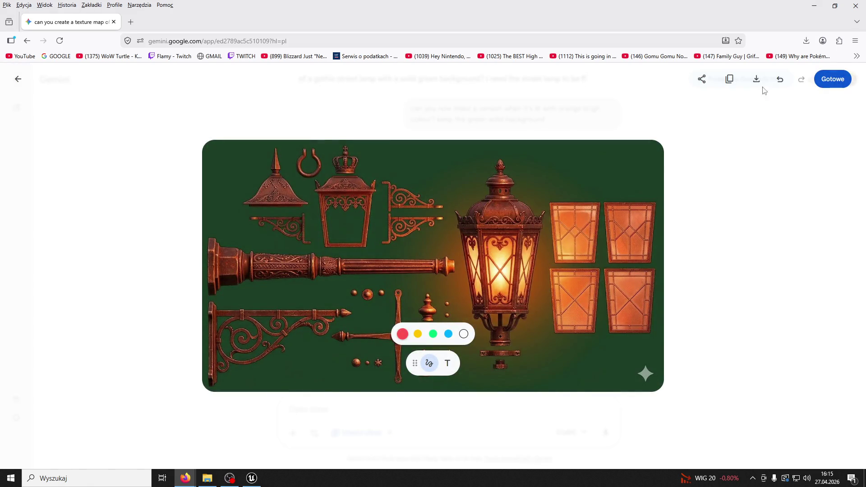
click(757, 80)
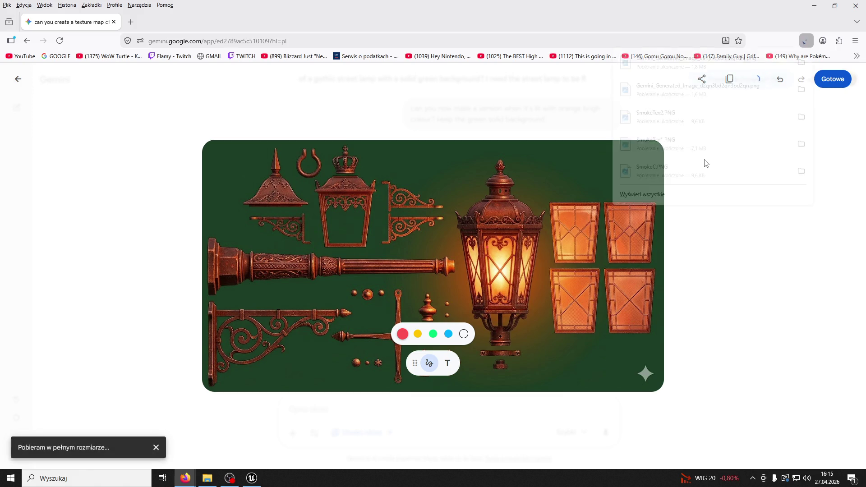
click(722, 246)
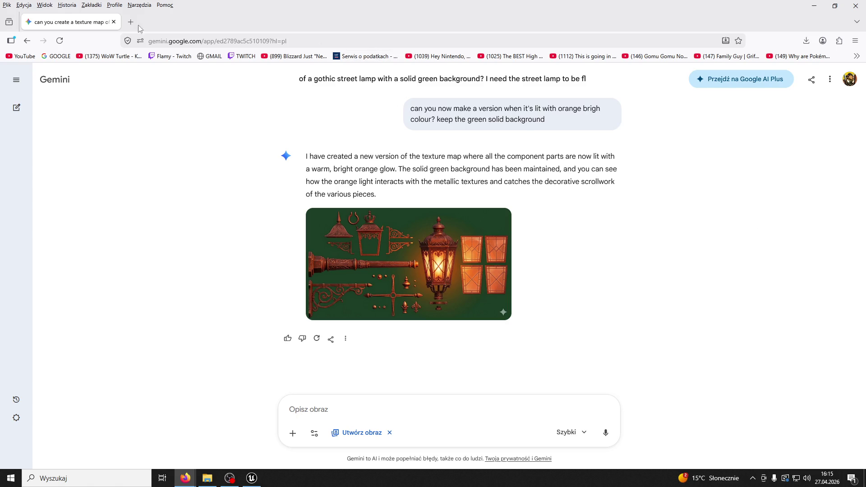
- Back in Unreal, start a play-test and bring focus back to the game past the downloads list
key(alt+Tab)
click(219, 35)
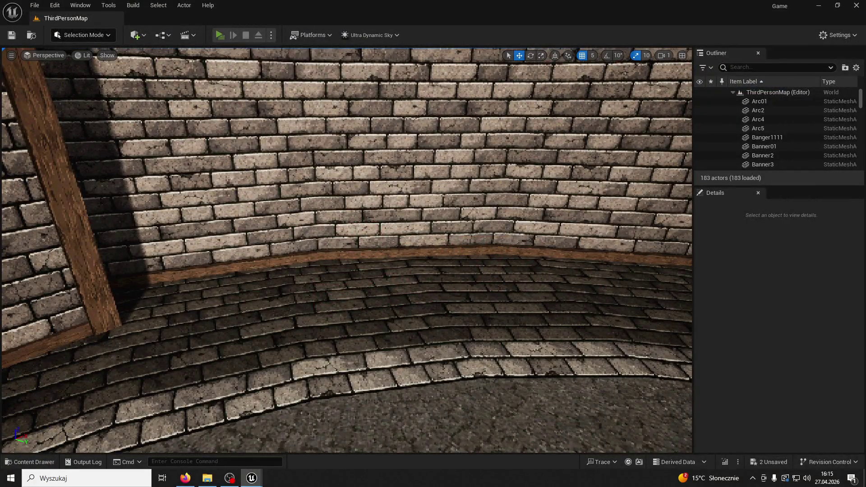
key(super)
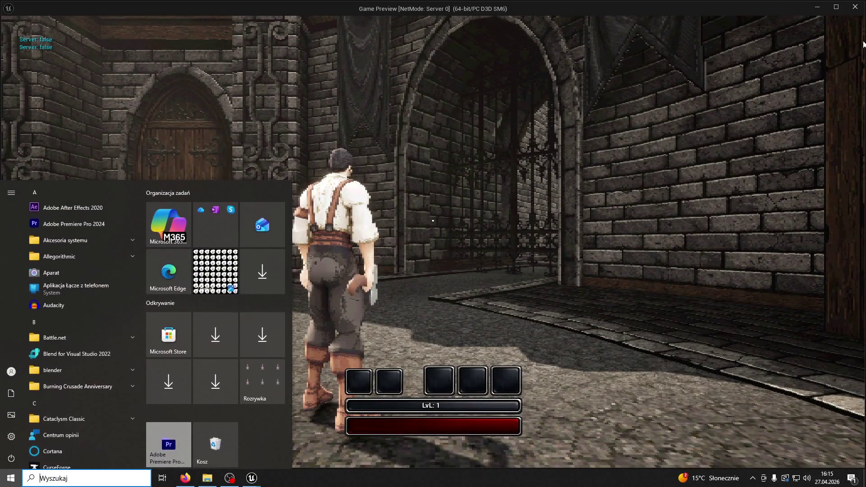
key(Escape)
key(alt+Tab)
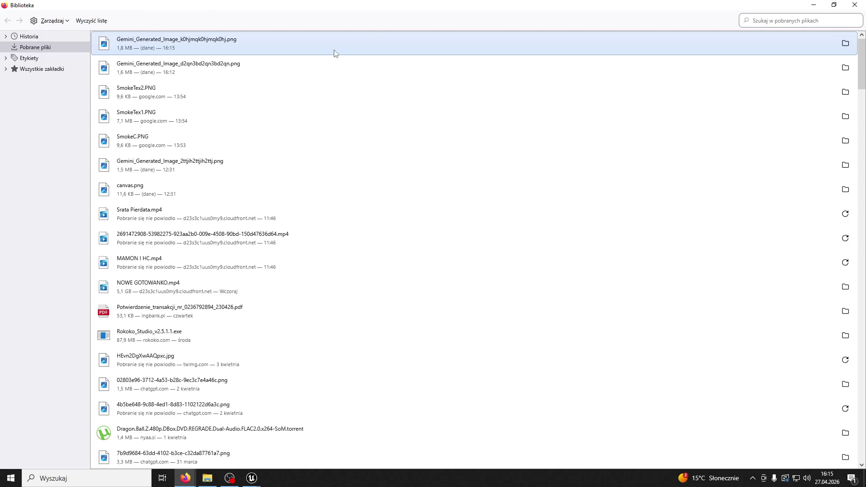
click(854, 6)
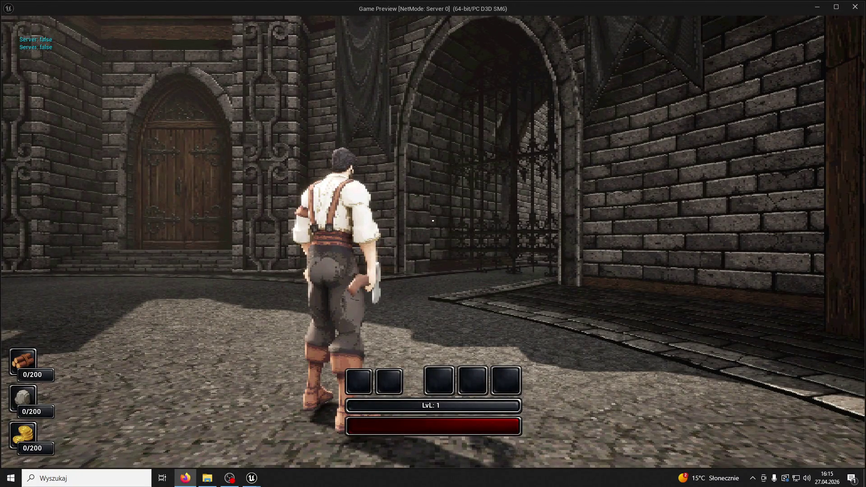
click(511, 169)
- Run the character through the curved brick corridor past the iron gate and up the stairs
key(w)
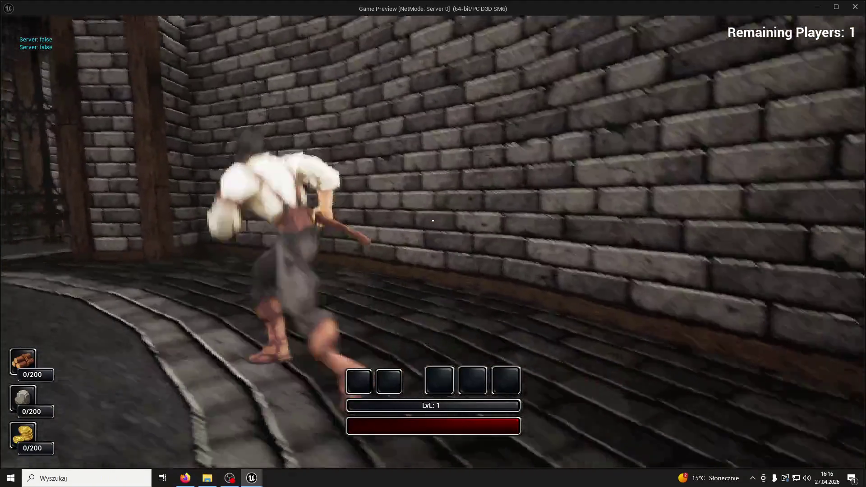
key(w)
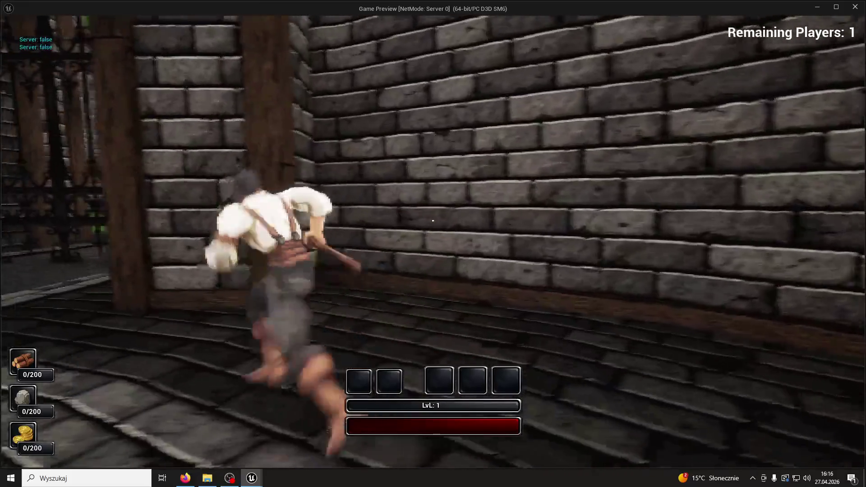
key(w)
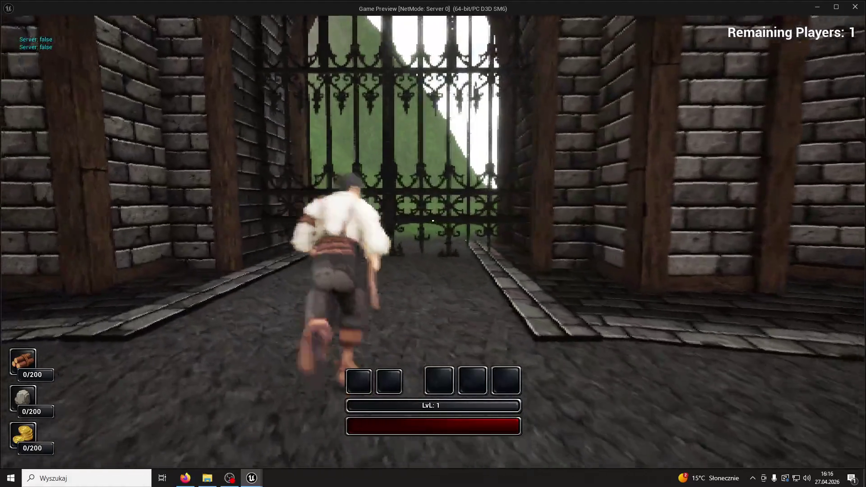
key(w)
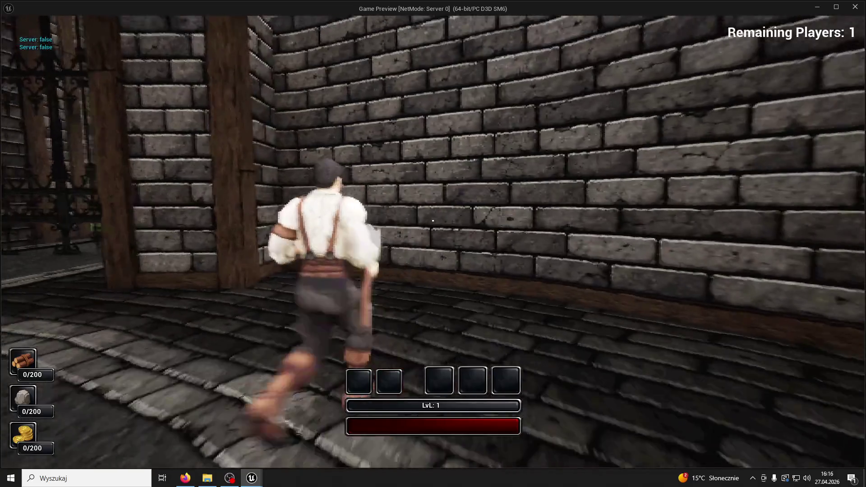
key(w)
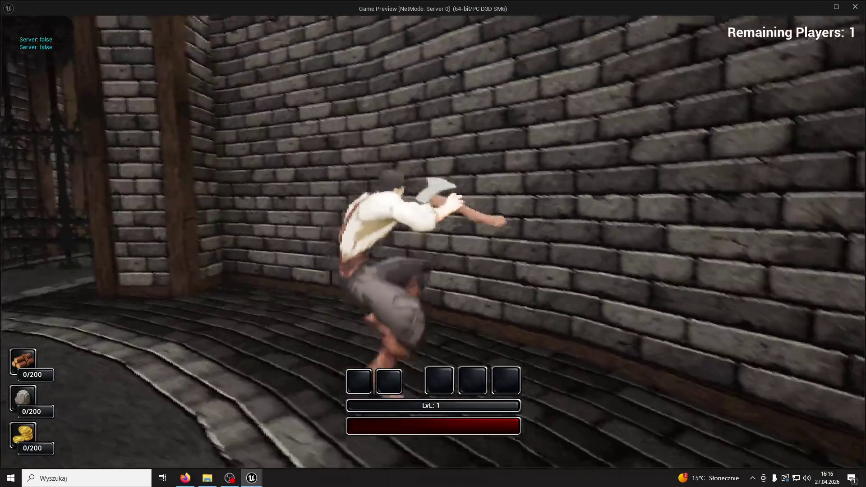
key(w)
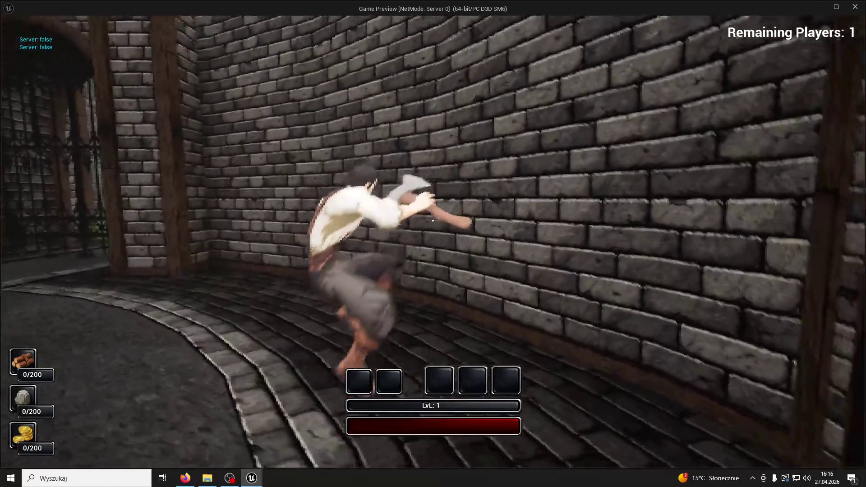
key(w)
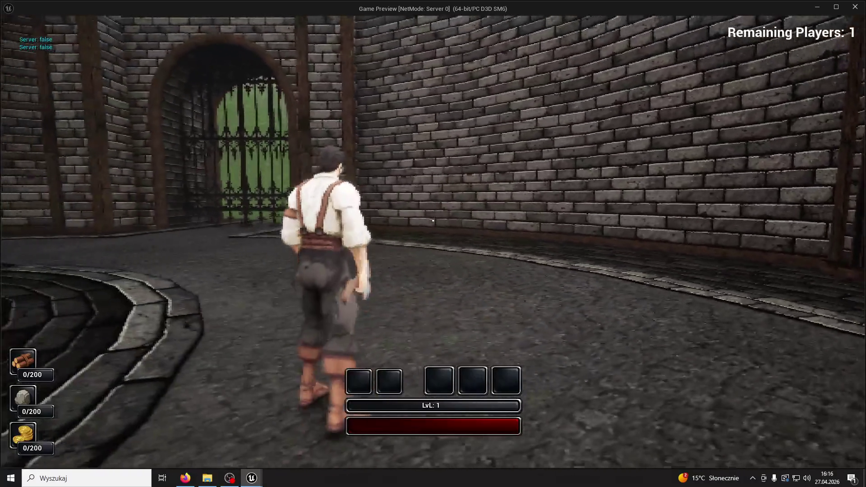
key(w)
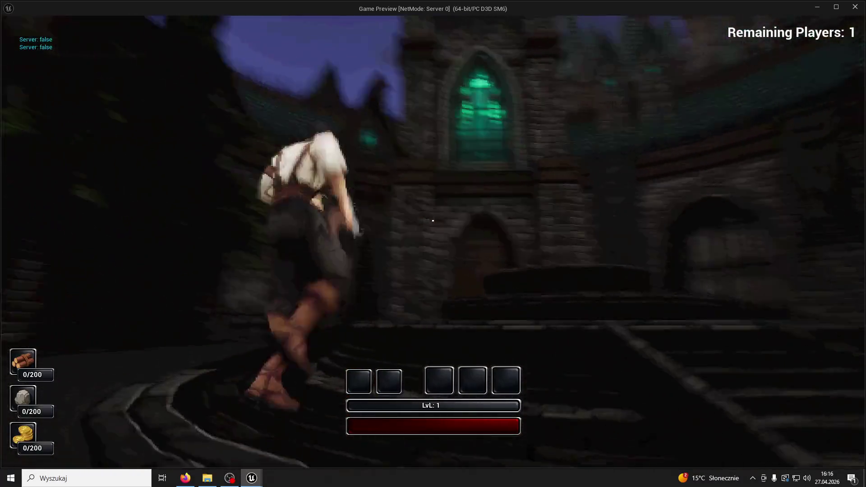
- At night, transform into the grey creature, run toward the steps and attack, then end play
key(super)
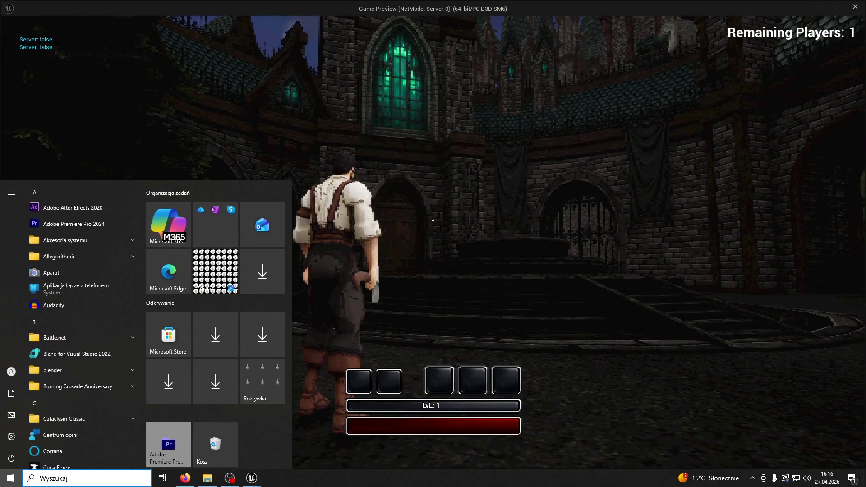
key(Escape)
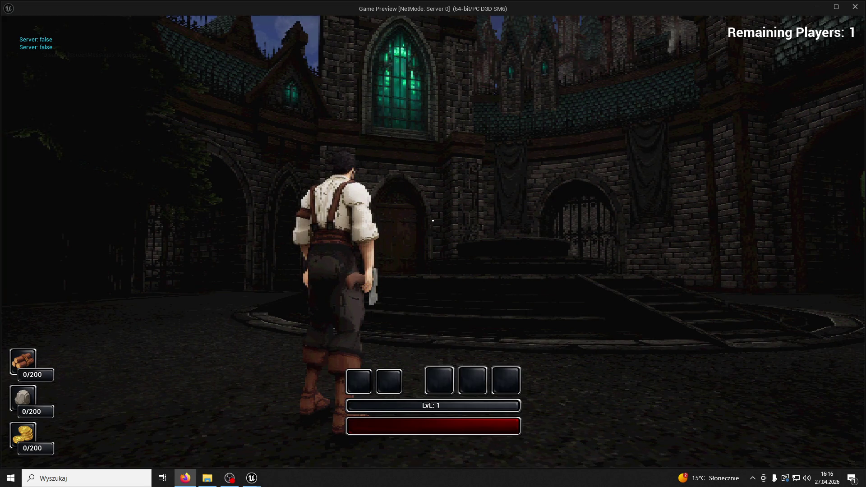
key(e)
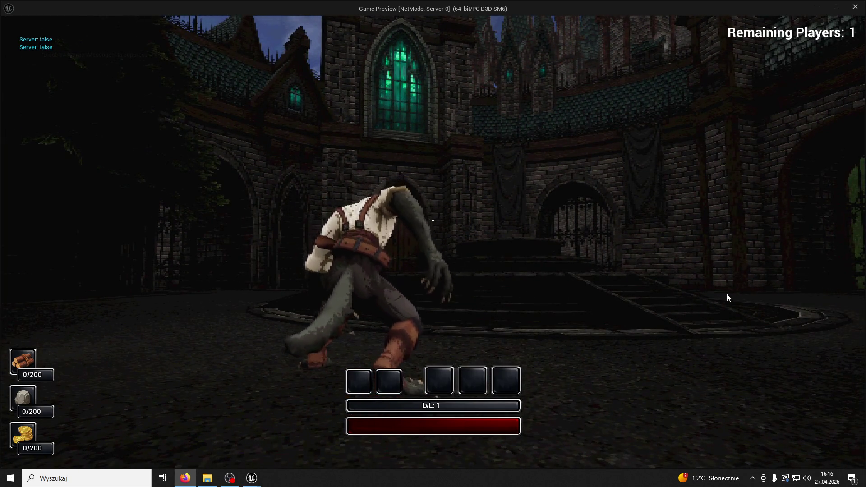
click(632, 295)
key(w)
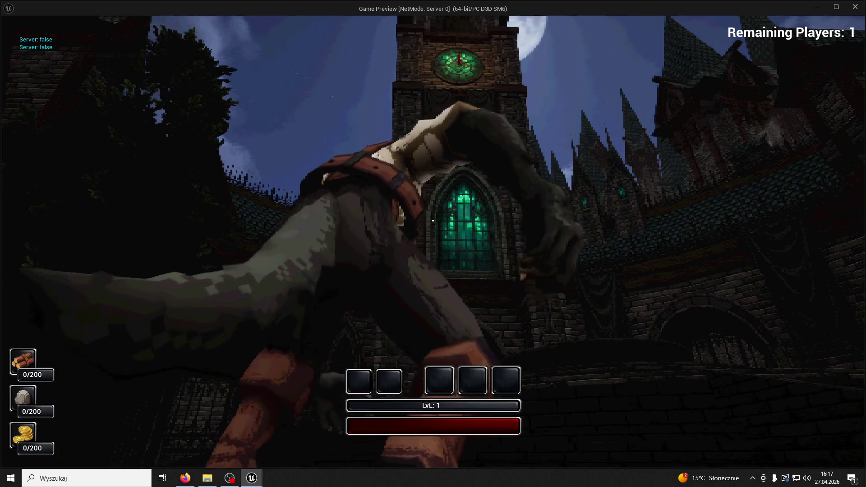
click(433, 220)
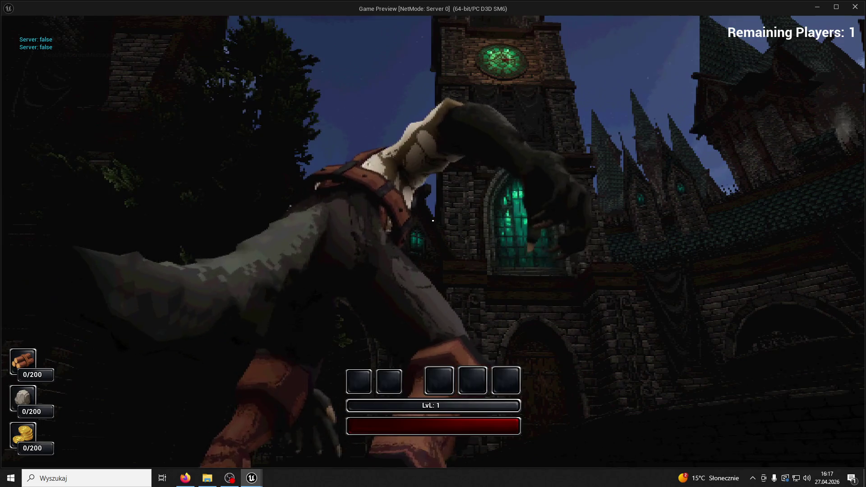
key(Escape)
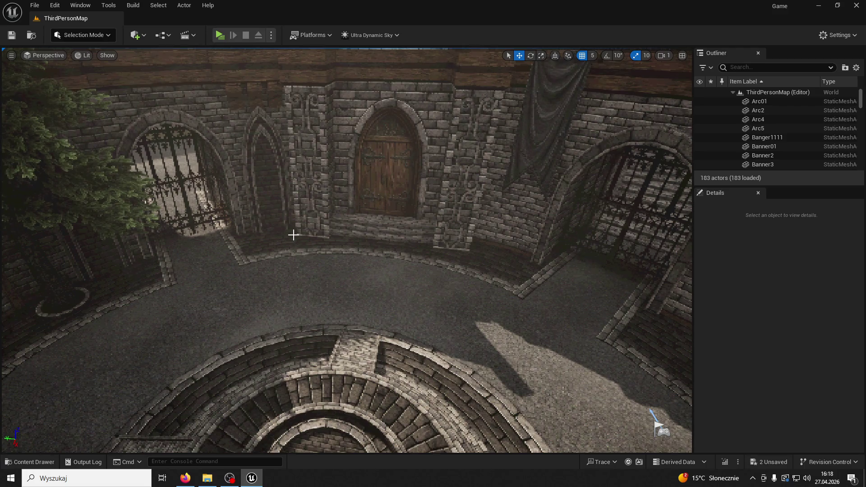
drag(522, 265, 522, 217)
drag(595, 287, 594, 287)
drag(519, 264, 519, 263)
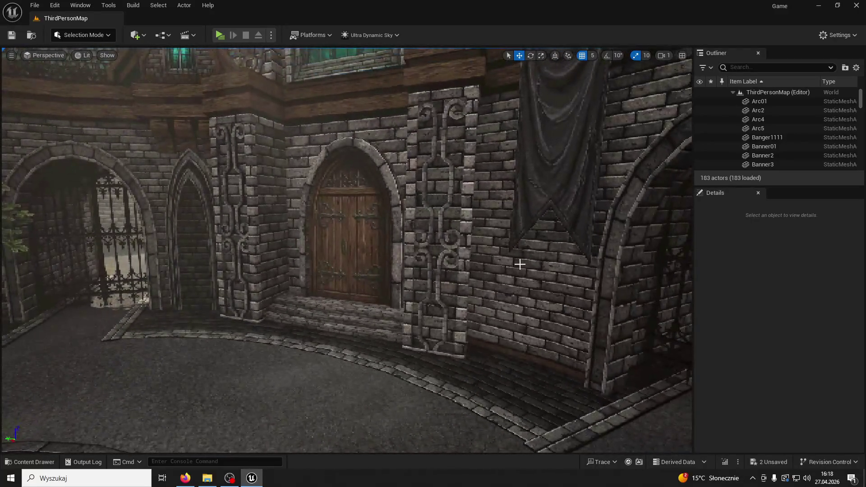
drag(440, 274, 440, 273)
drag(386, 284, 390, 290)
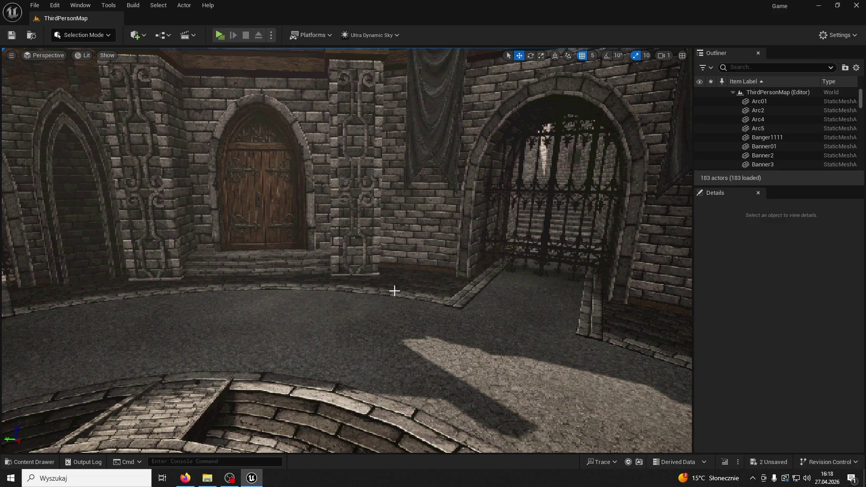
drag(552, 155, 487, 203)
mouse_move(468, 146)
mouse_down()
mouse_move(471, 135)
mouse_move(405, 138)
mouse_move(519, 139)
mouse_move(374, 147)
mouse_move(446, 145)
mouse_up()
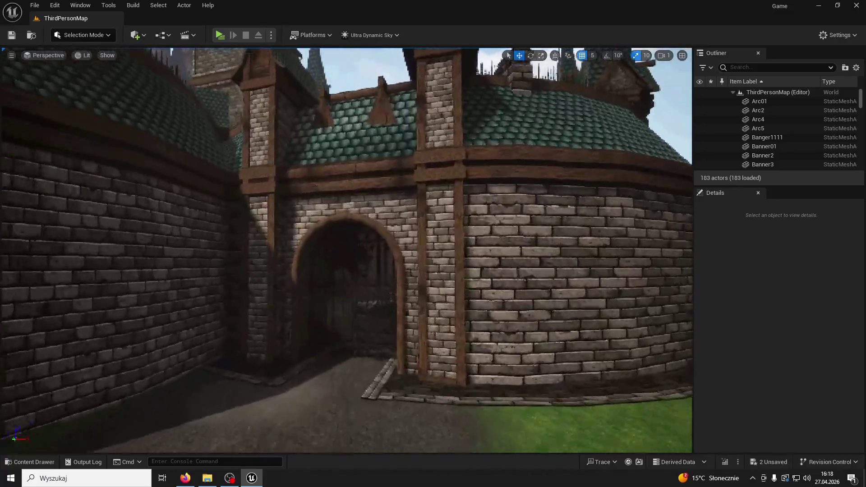
mouse_move(375, 285)
mouse_down()
mouse_move(375, 257)
mouse_move(375, 285)
mouse_up()
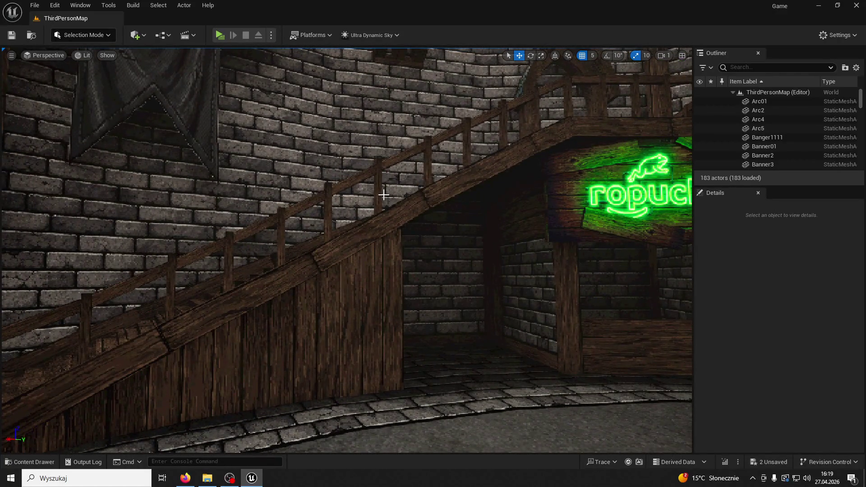
mouse_move(480, 248)
mouse_down()
mouse_move(563, 254)
mouse_move(564, 162)
mouse_up()
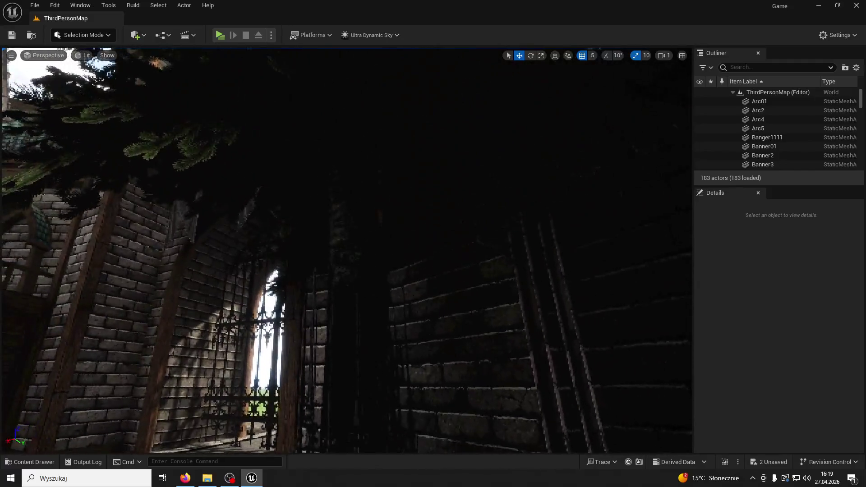
click(497, 176)
drag(496, 176, 447, 182)
drag(399, 269, 373, 270)
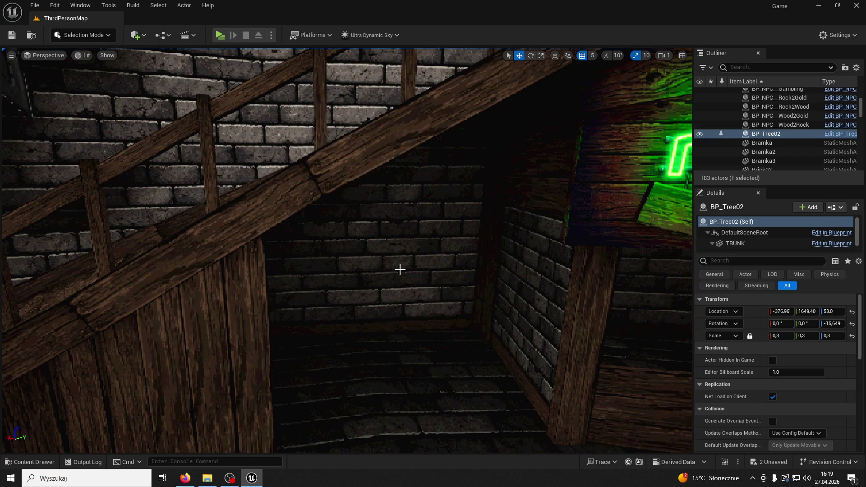
mouse_move(400, 270)
mouse_down()
mouse_move(276, 139)
mouse_move(339, 160)
mouse_up()
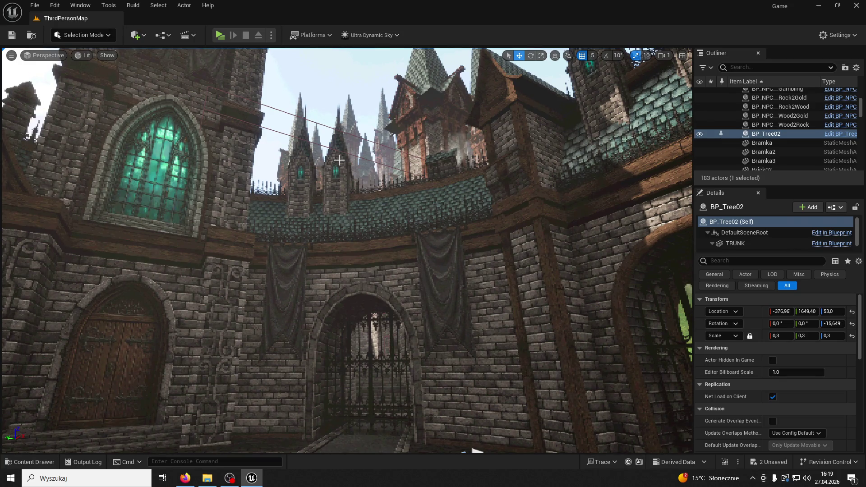
drag(367, 158, 336, 92)
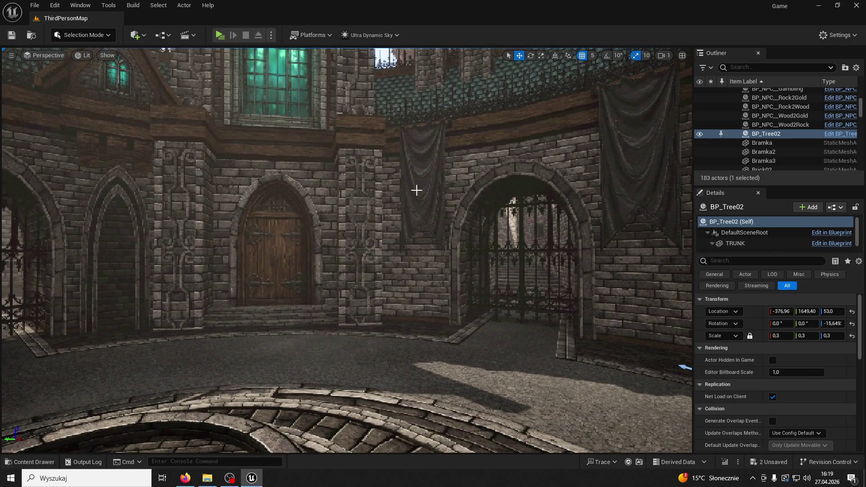
mouse_move(417, 190)
mouse_down()
mouse_move(397, 189)
mouse_move(418, 192)
mouse_move(399, 165)
mouse_up()
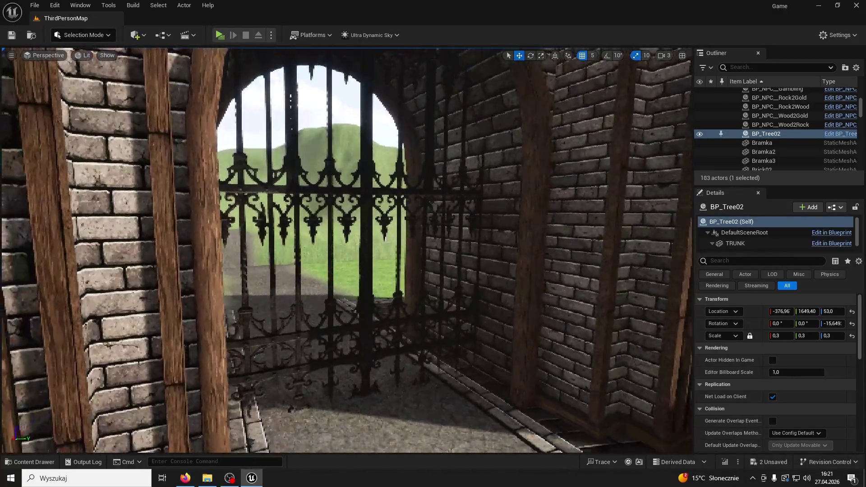
click(329, 203)
key(f)
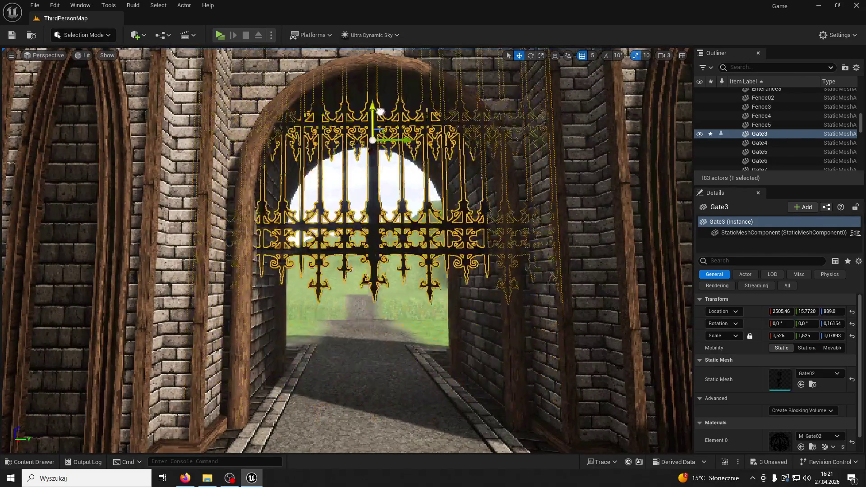
drag(381, 111, 378, 179)
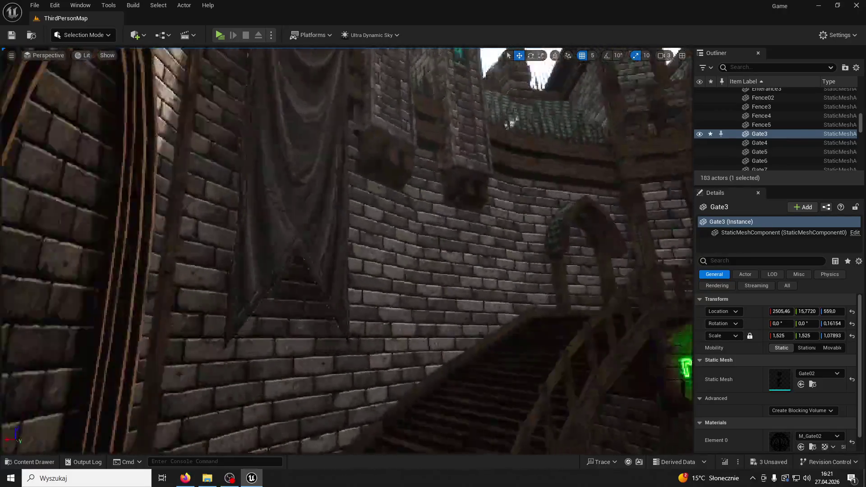
key(f)
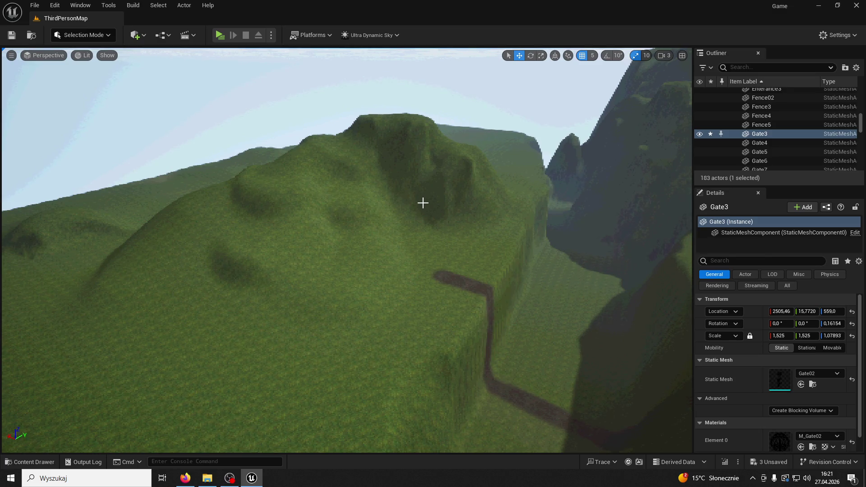
key(f)
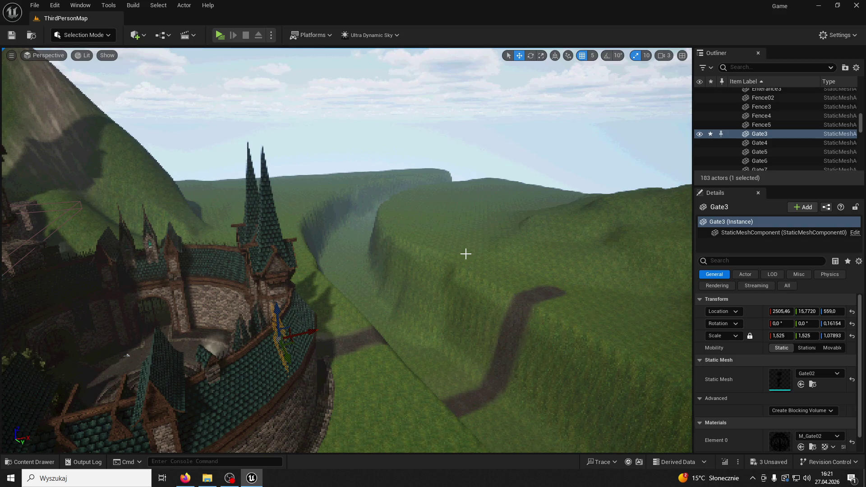
drag(465, 254, 397, 271)
drag(392, 209, 406, 228)
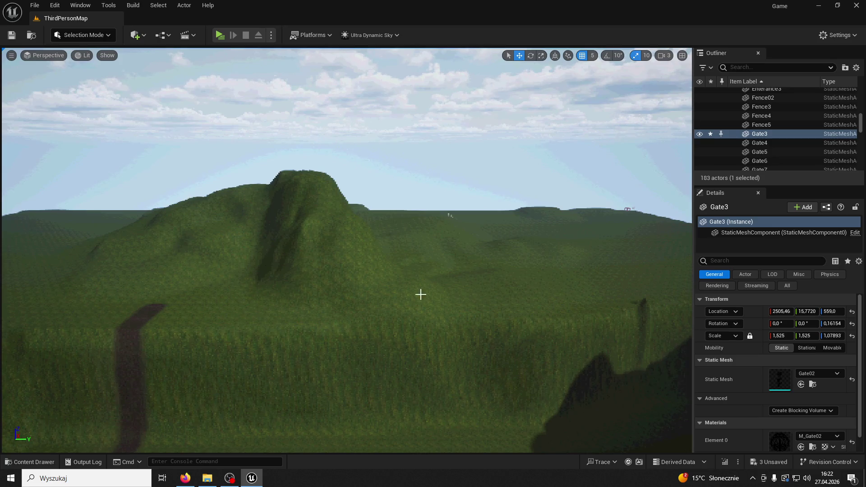
key(f)
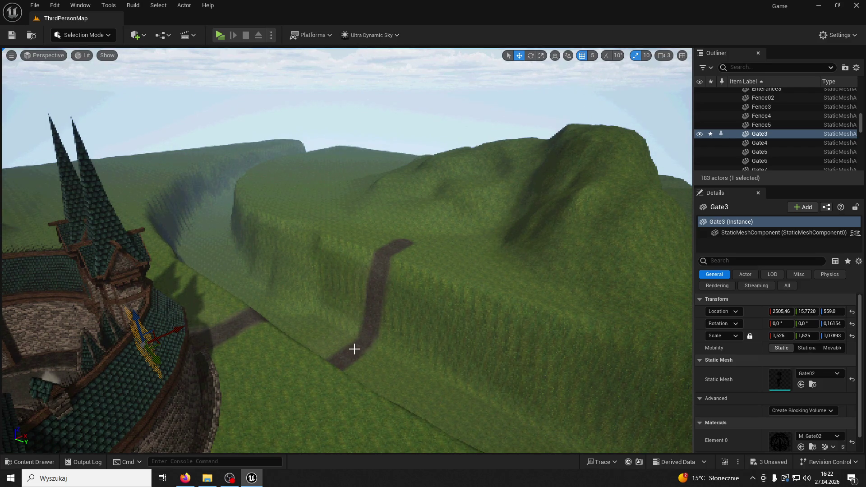
click(220, 35)
key(w)
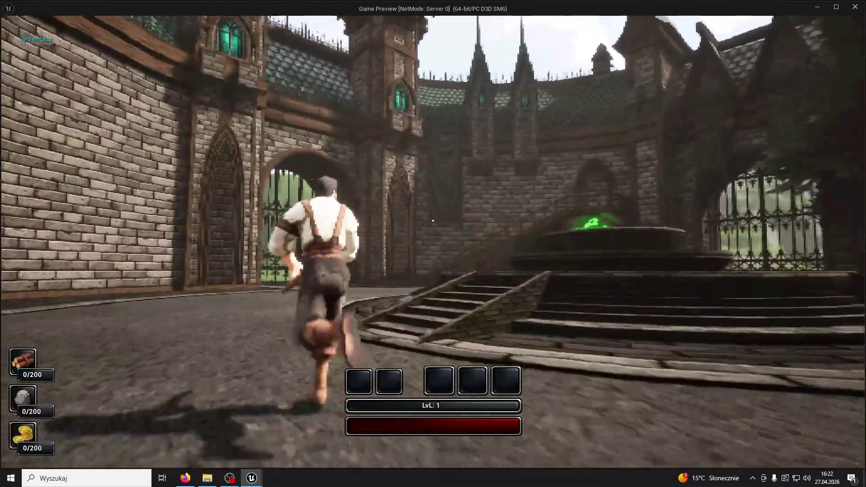
key(space)
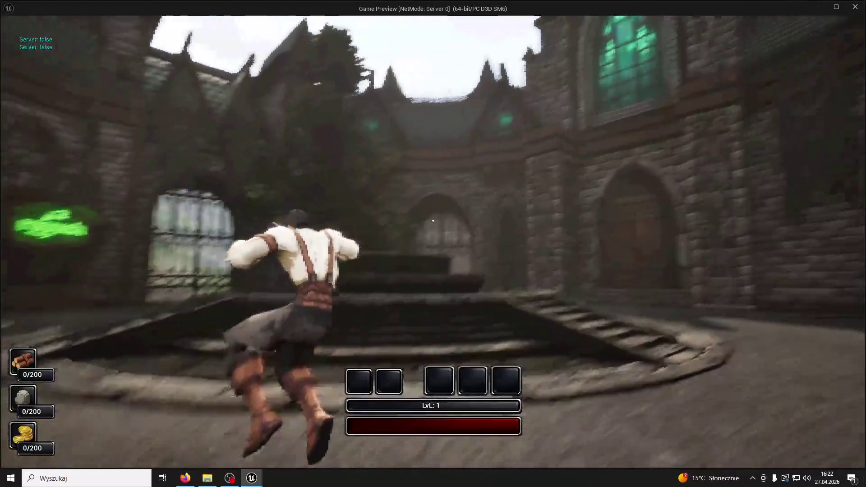
key(space)
key(space)
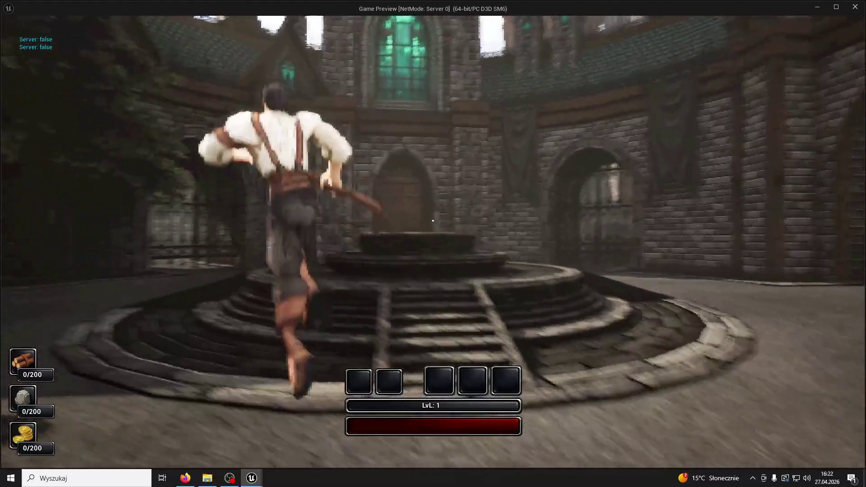
key(space)
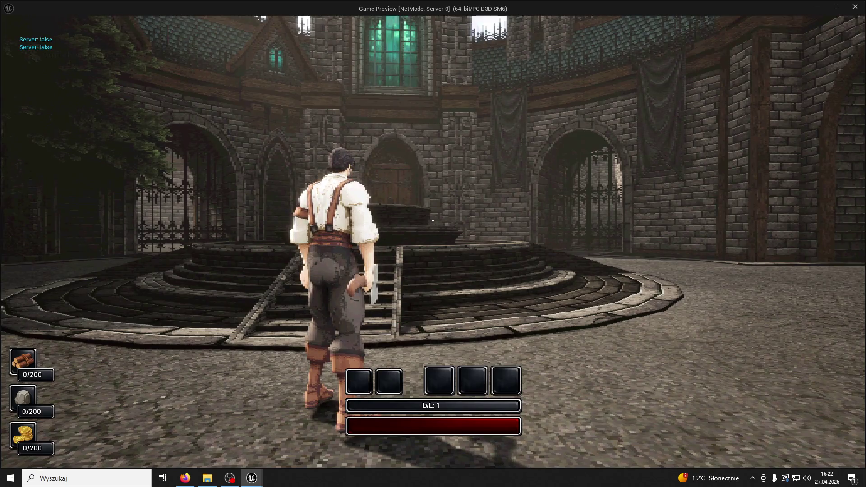
key(w)
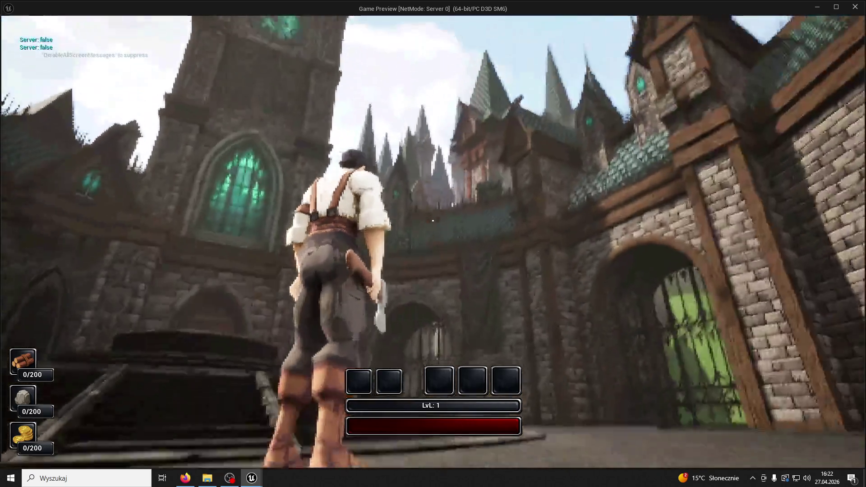
key(w)
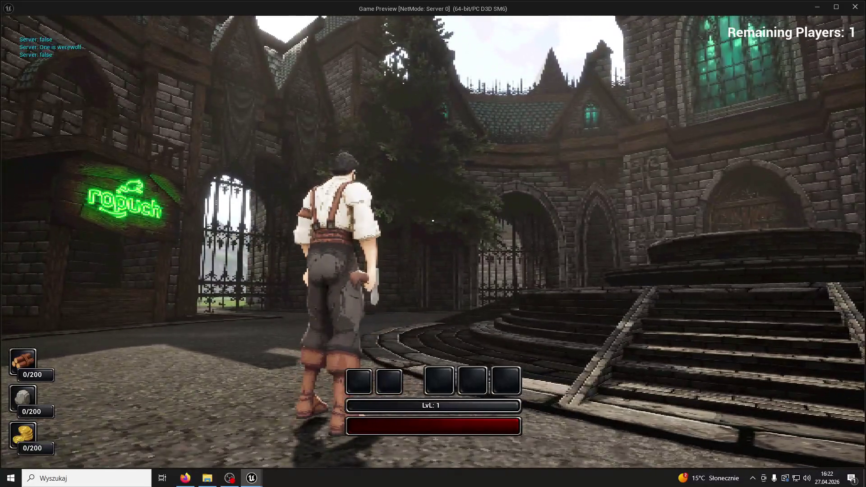
key(w)
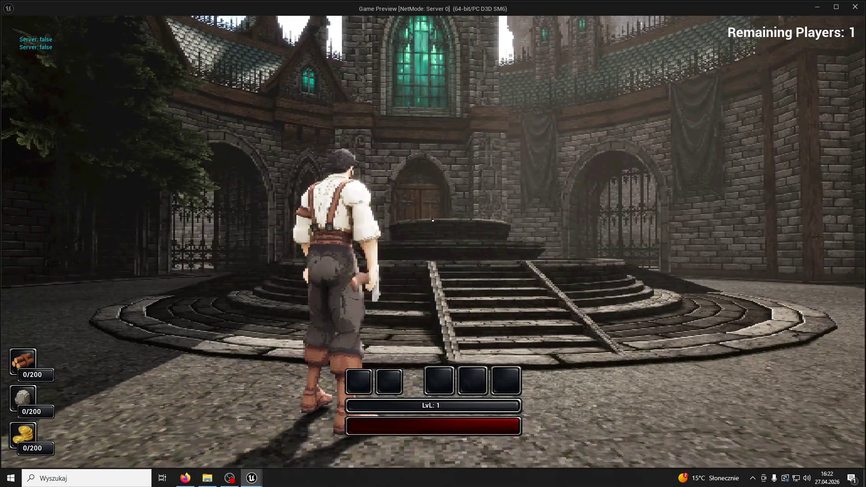
click(432, 221)
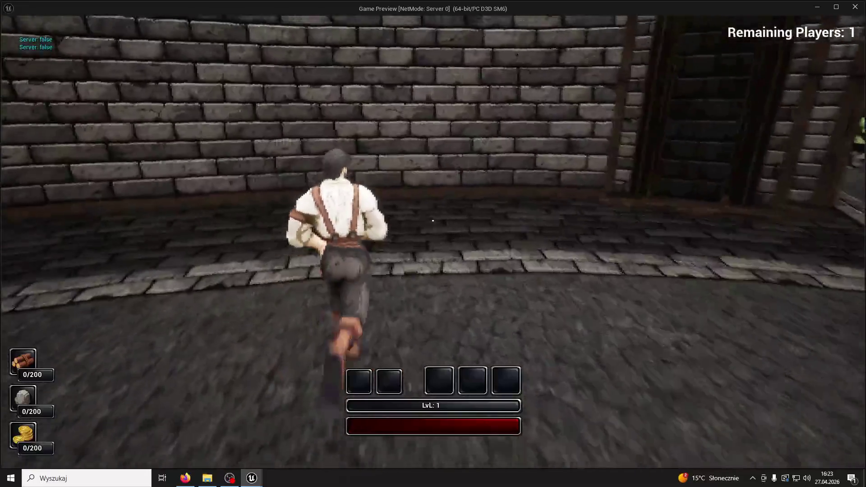
key(w)
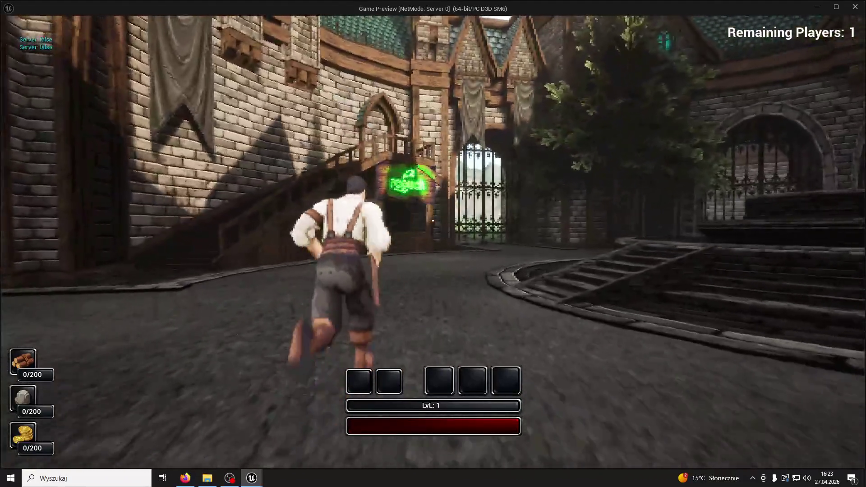
key(w)
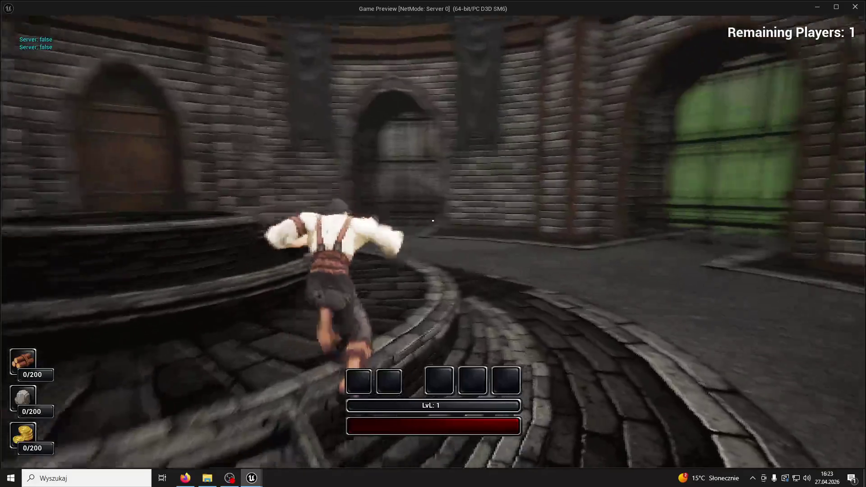
key(w)
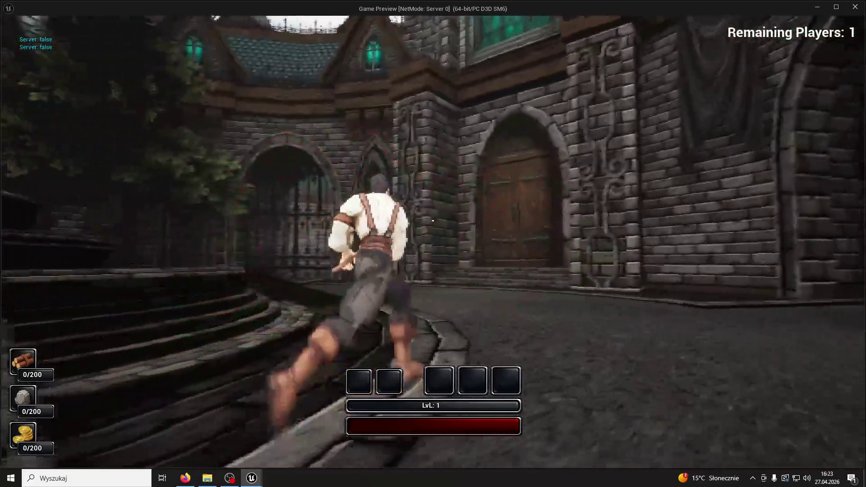
key(w)
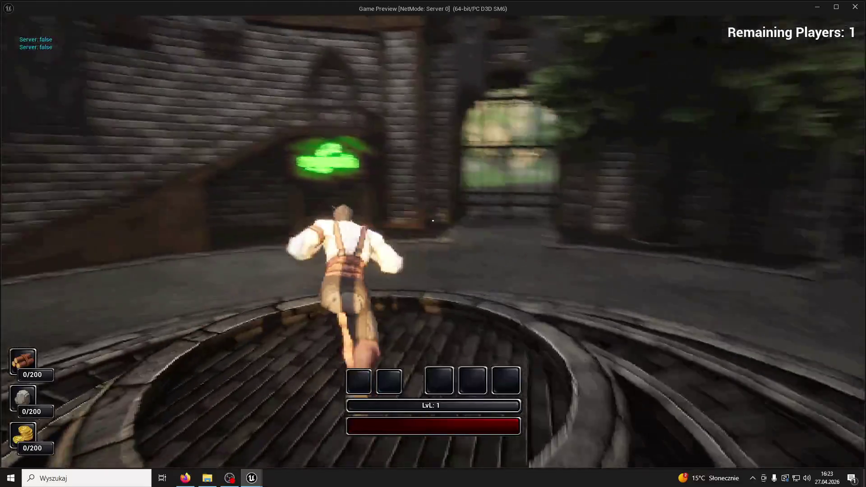
key(w)
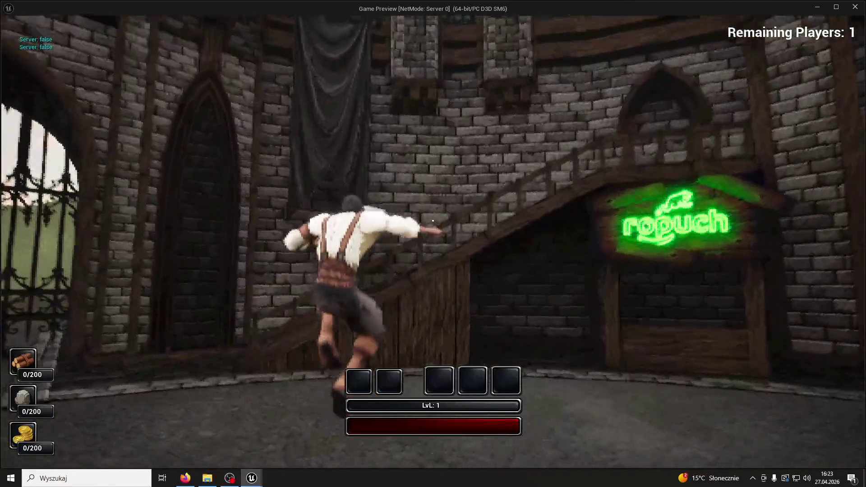
key(w)
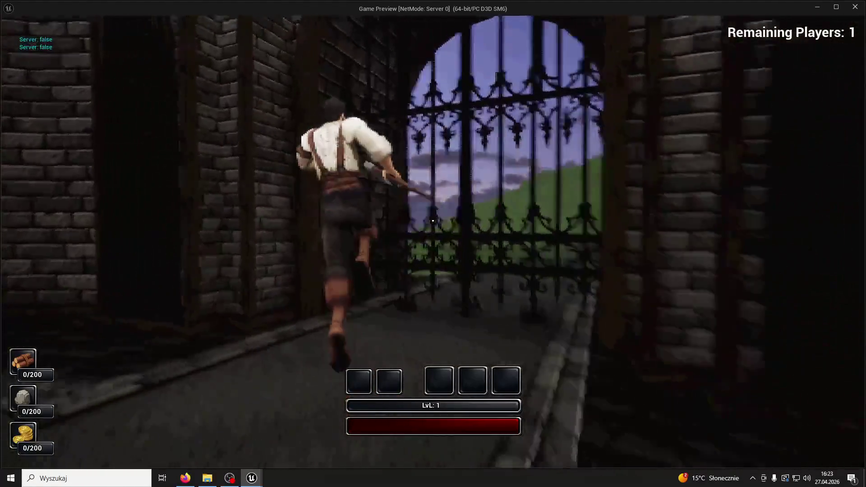
key(w)
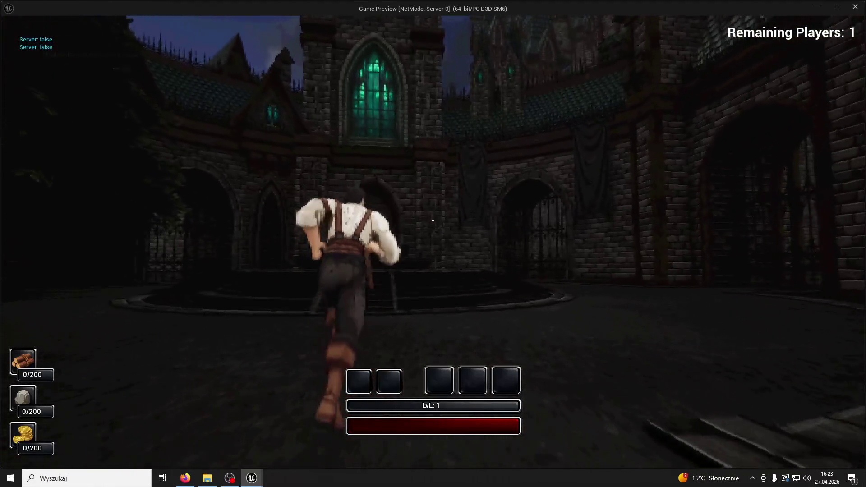
key(Escape)
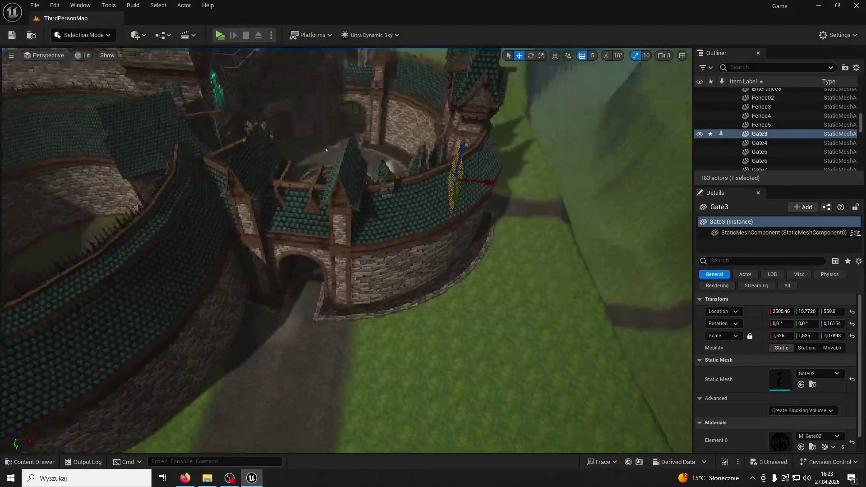
- Raise the iron gate Gate5 from height 493 to 873, up under the stone arch
key(f)
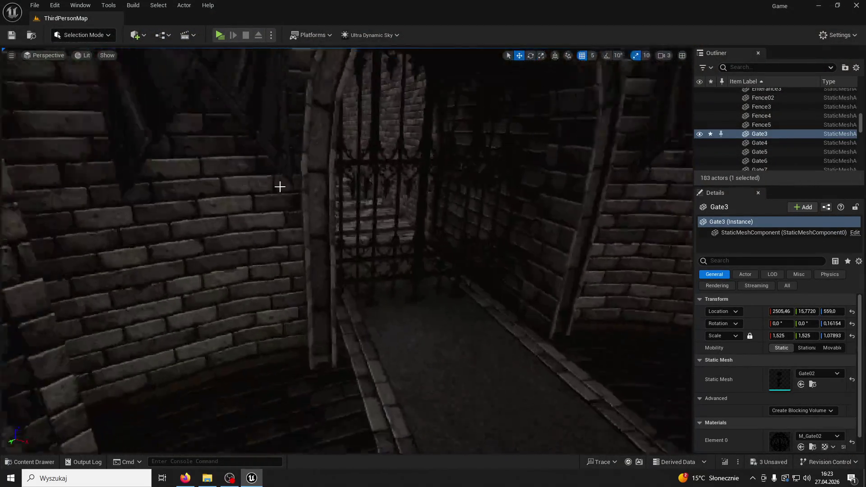
click(419, 206)
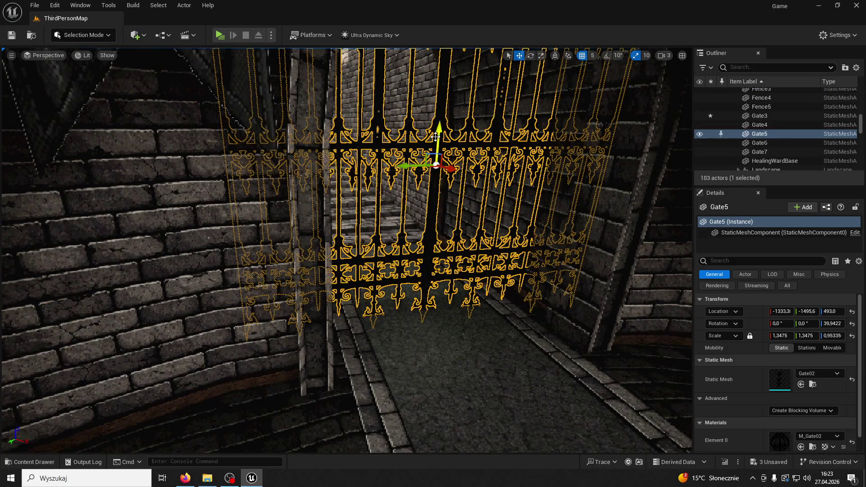
drag(436, 137, 436, 55)
key(f)
drag(430, 156, 431, 87)
click(430, 87)
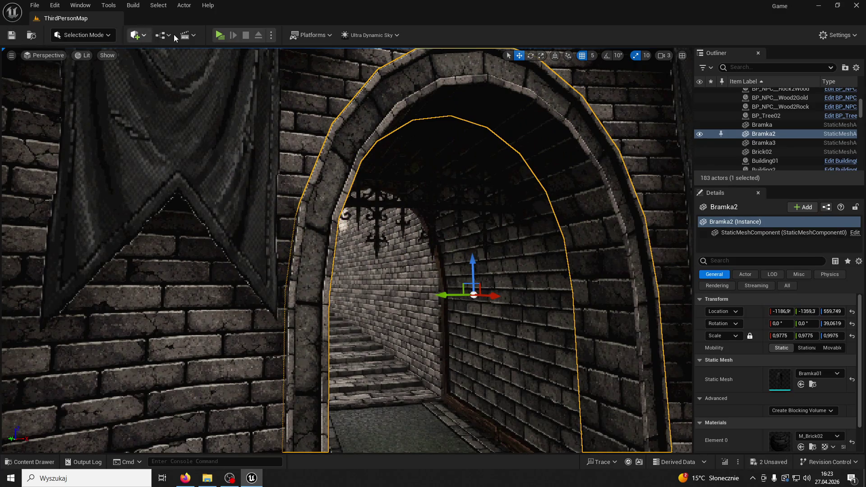
- Quick play-test the level with the raised gate, then select the PostProcessVolume in the Outliner
click(220, 35)
key(Escape)
scroll(770, 149, down, 10)
scroll(778, 140, down, 8)
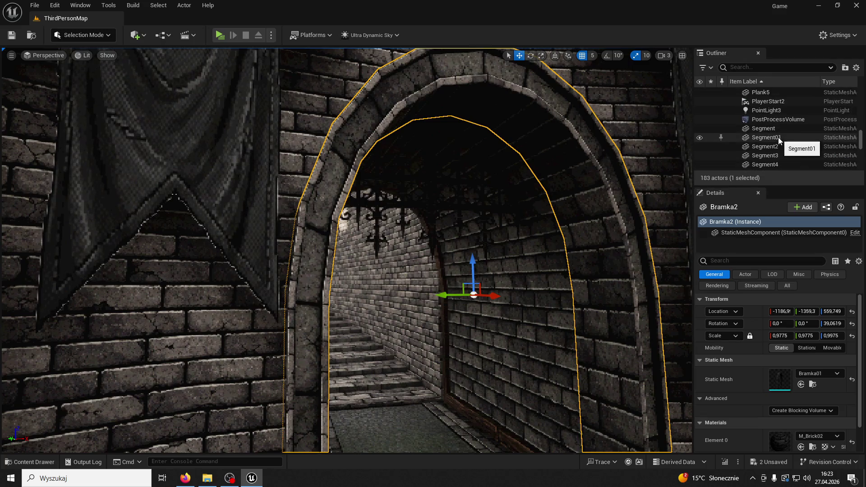
click(774, 120)
scroll(774, 124, down, 5)
scroll(784, 131, down, 6)
- On Ultra_Dynamic_Sky, set Day Length to 0.1 and Night Length to 2.0
click(781, 123)
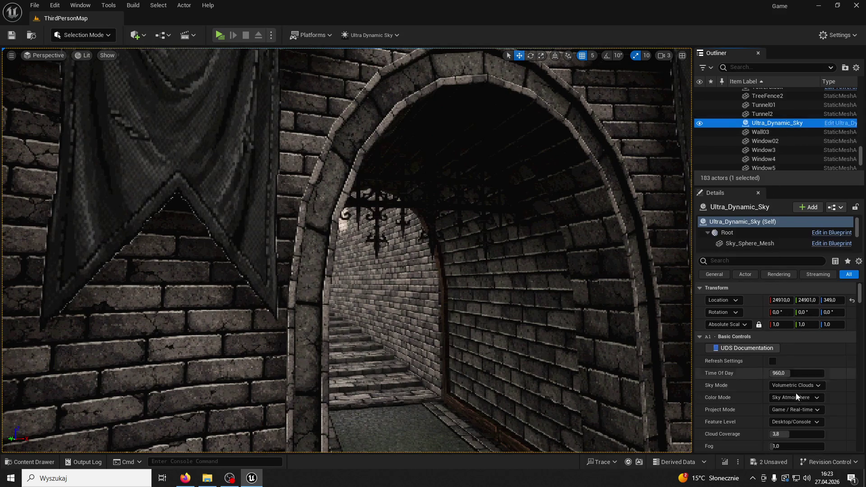
scroll(787, 363, down, 3)
click(723, 260)
text(da)
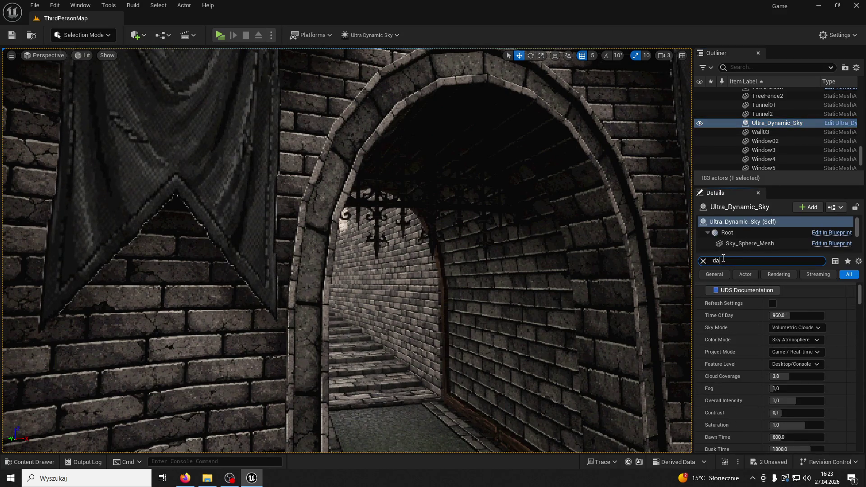
text(y)
click(787, 302)
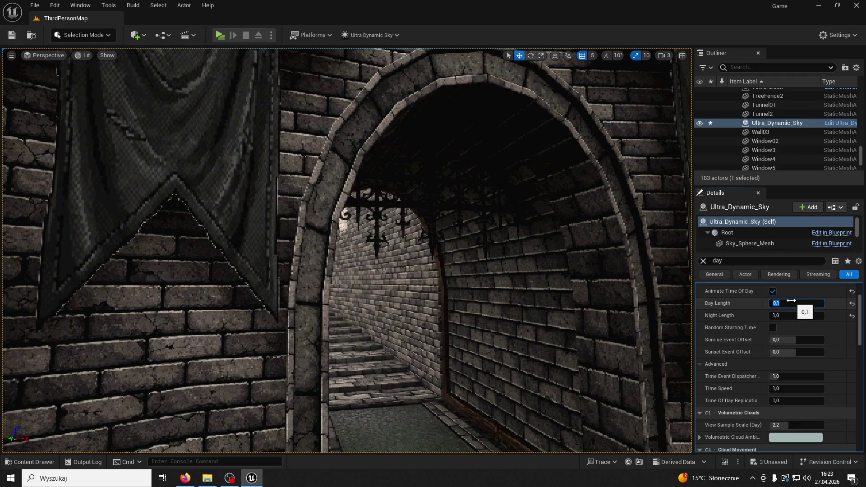
click(792, 316)
text(2)
key(Return)
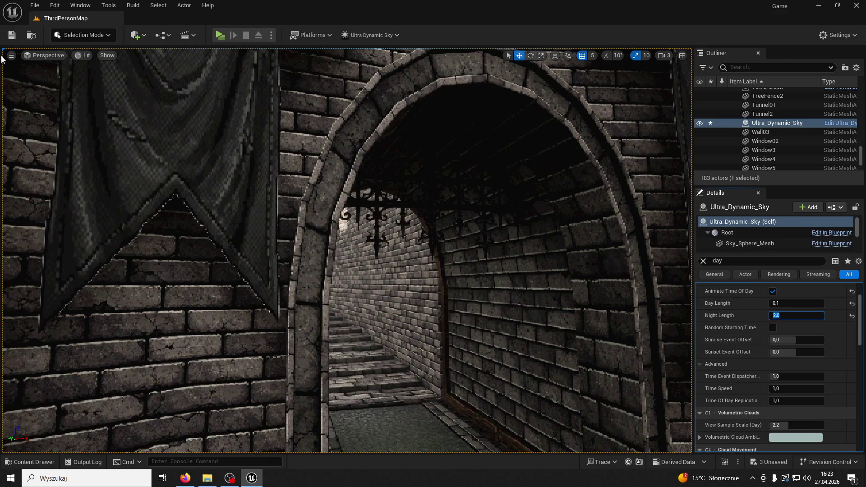
click(223, 36)
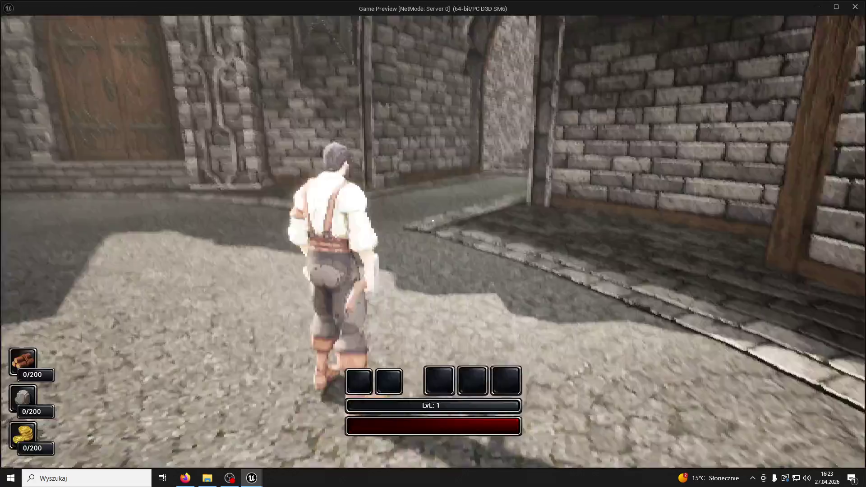
- Run the character across the courtyard and jump up the fountain's curved steps
key(w)
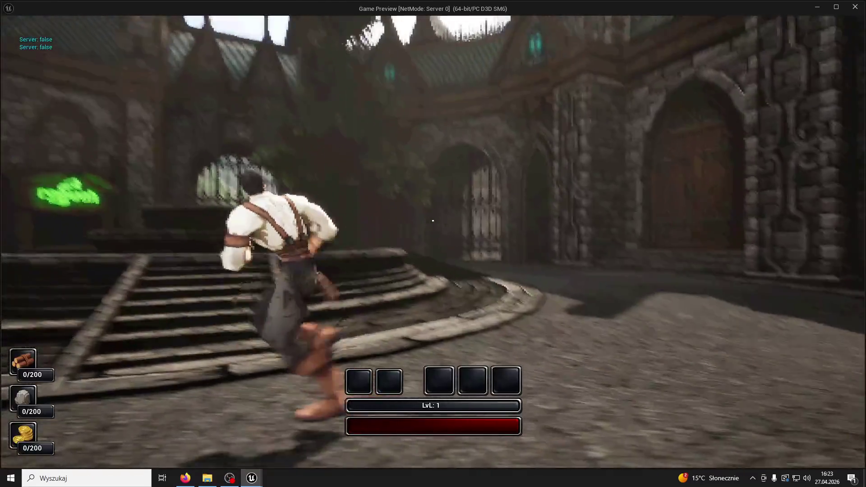
key(space)
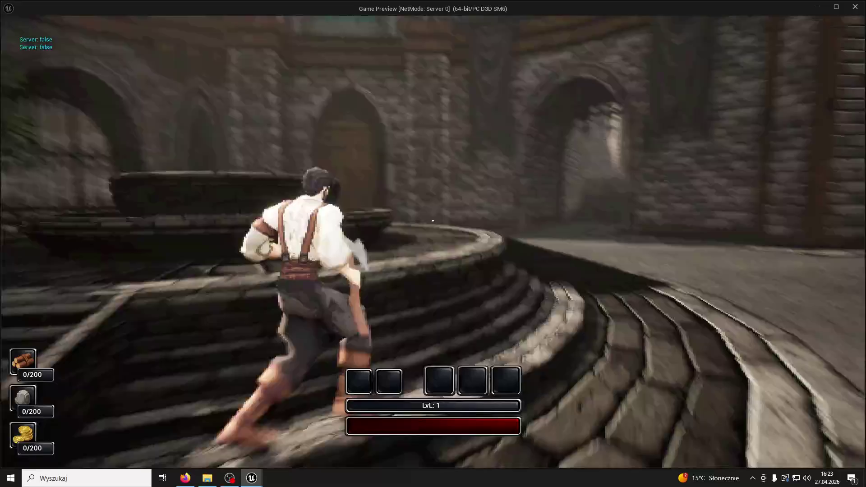